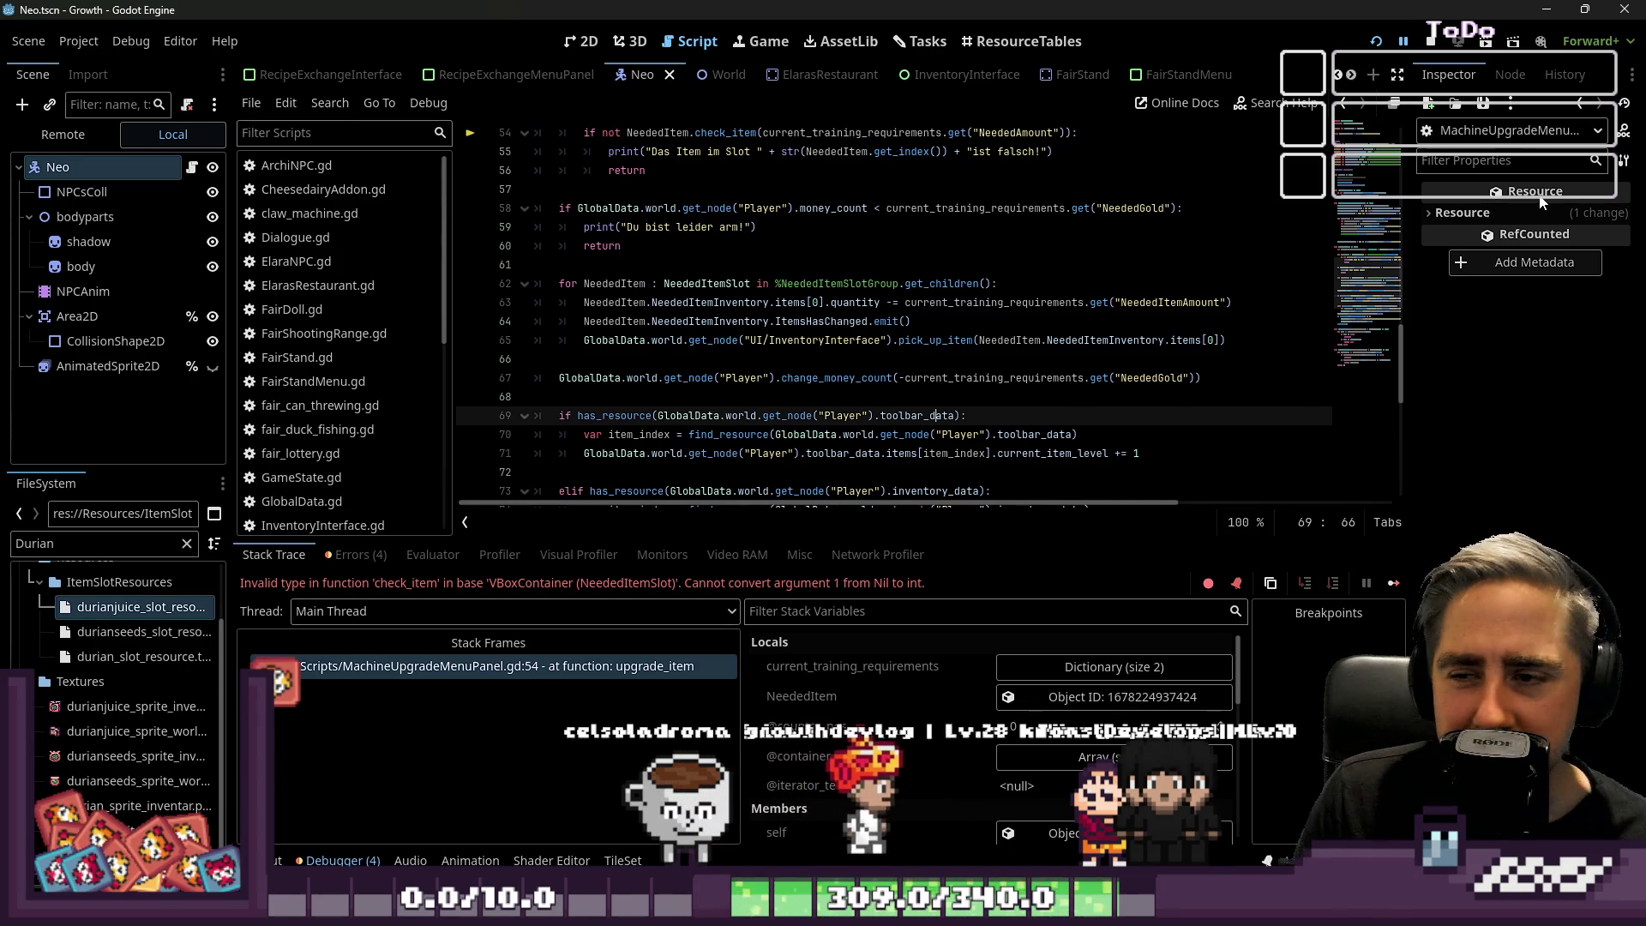
Open MachineUpgradeMenuPanel.gd at the failing line 54 from the debugger stack frame.
mouse_move(1540, 201)
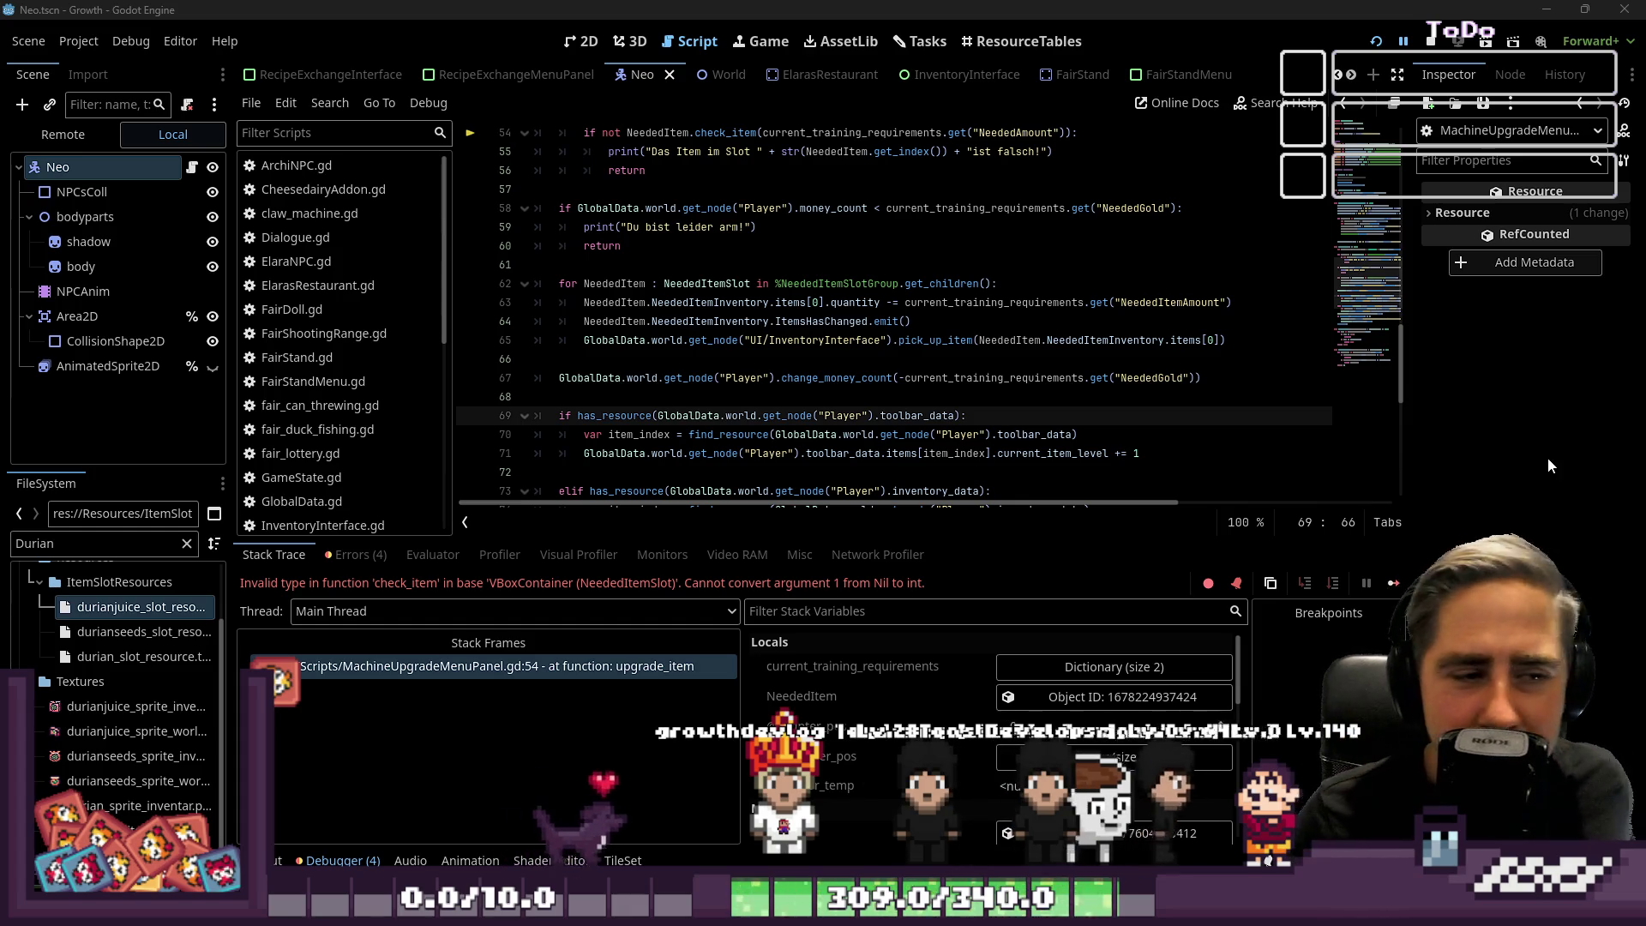
left_click(865, 415)
scroll(865, 426, "down", 2)
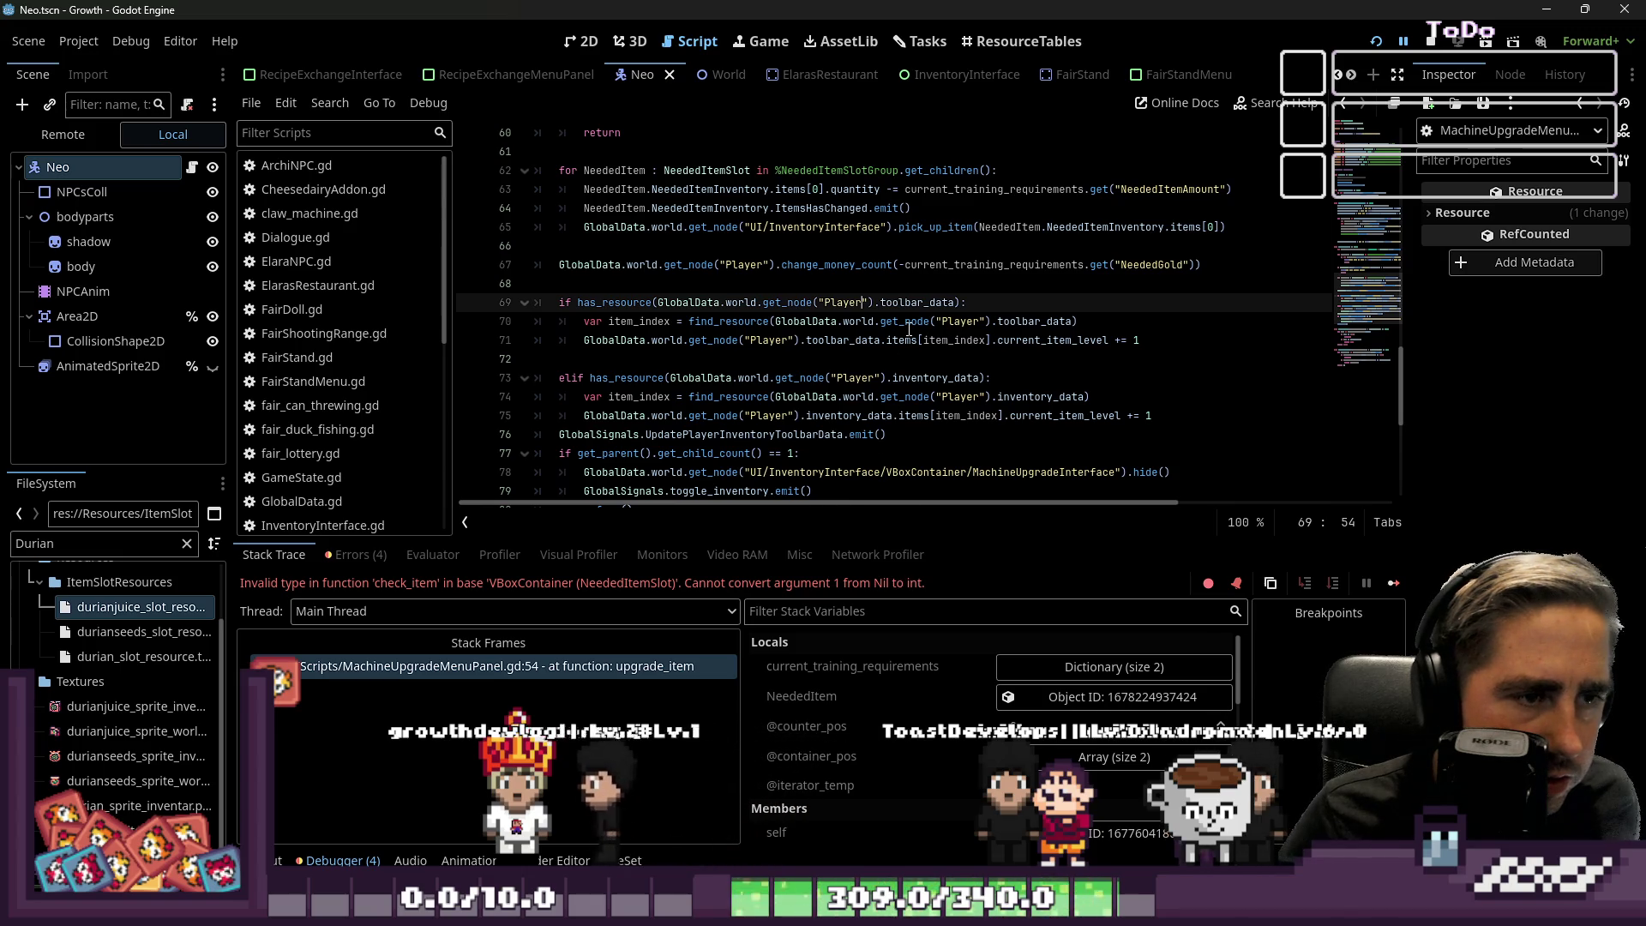
left_click(565, 674)
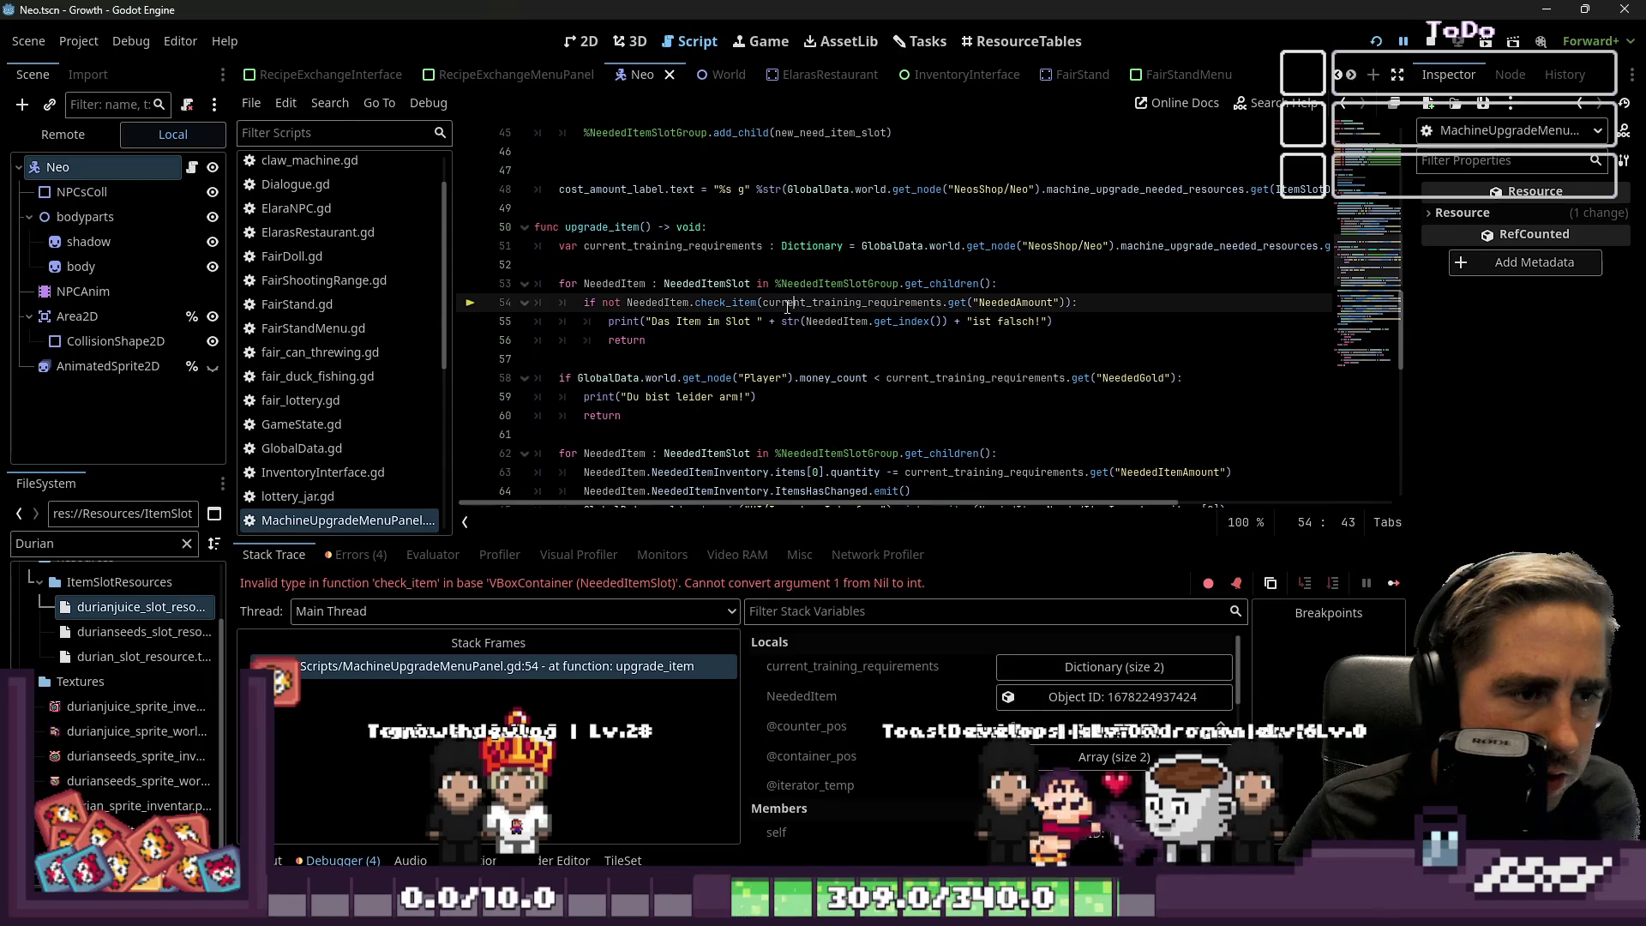
Highlight current_training_requirements and the NeededAmount key looked up on line 54.
double_click(853, 303)
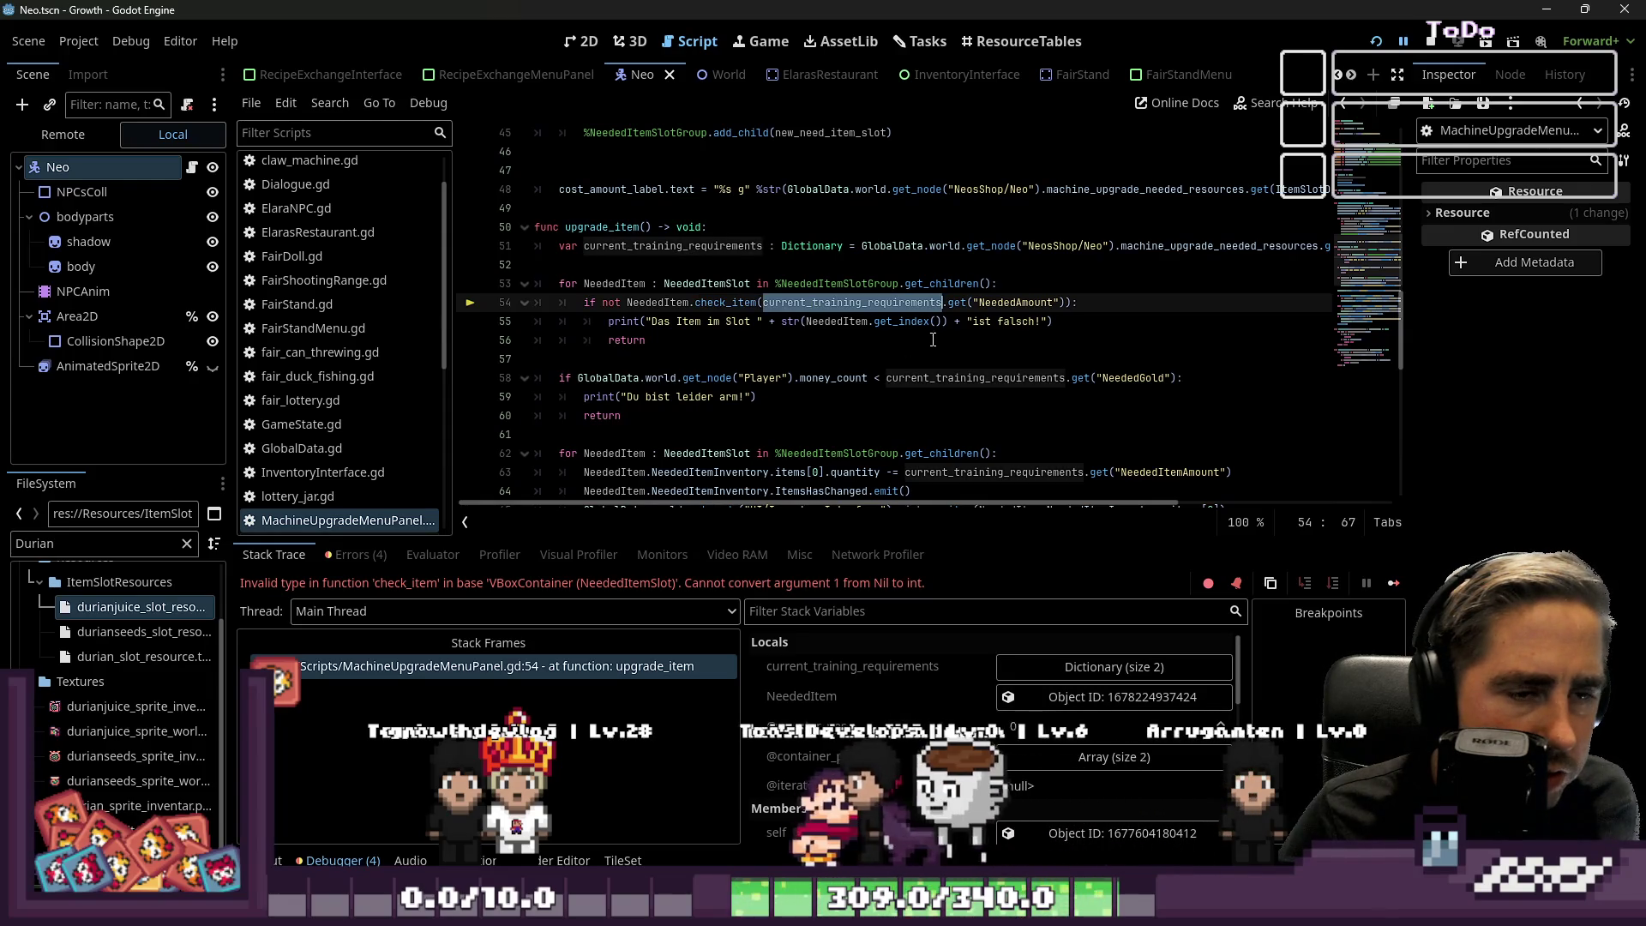
double_click(1016, 303)
scroll(1016, 406, "up", 2)
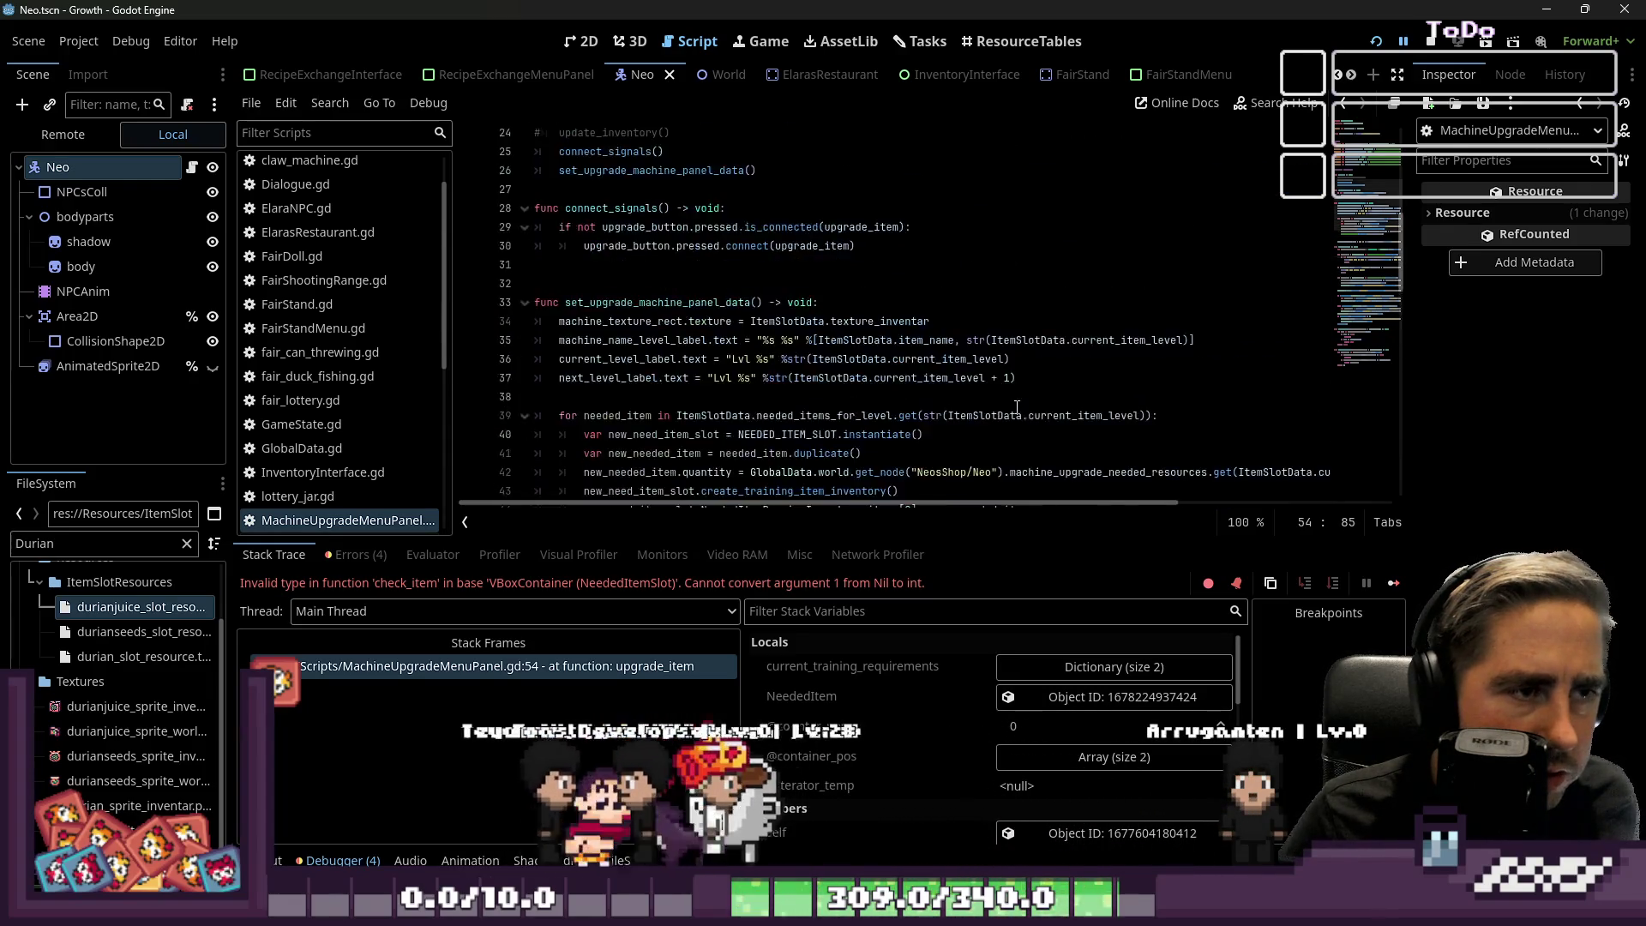
scroll(943, 377, "down", 1)
double_click(887, 359)
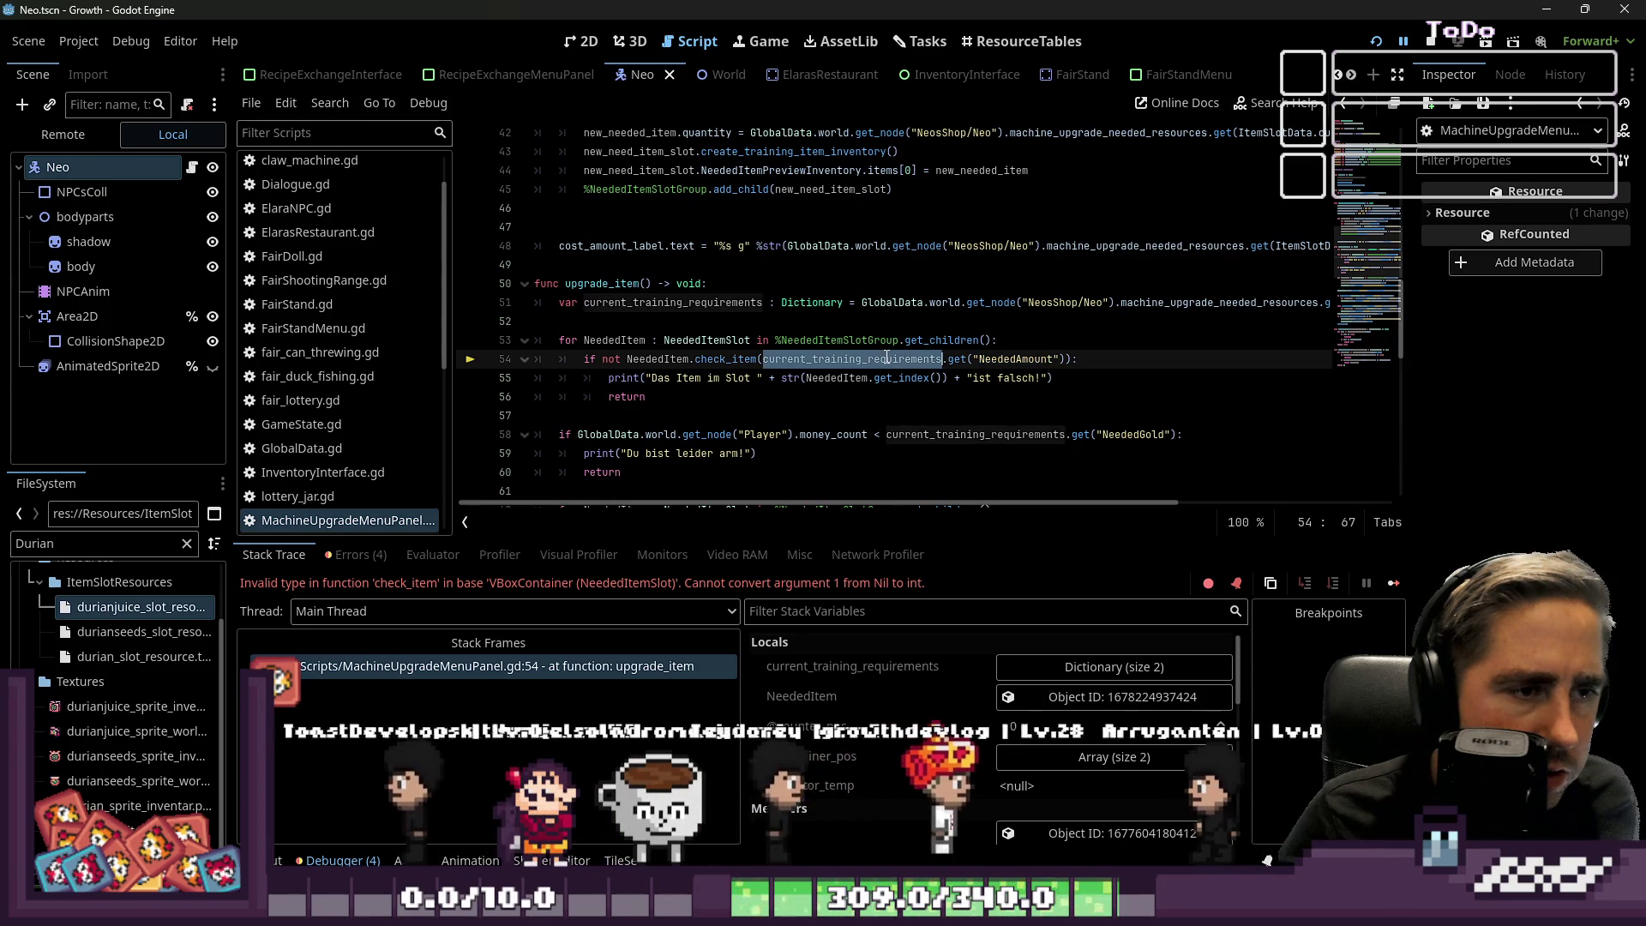
mouse_move(848, 506)
left_mouse_down()
mouse_move(1071, 505)
mouse_move(855, 506)
left_mouse_up()
Scroll back to the top of MachineUpgradeMenuPanel.gd.
scroll(655, 326, "up", 13)
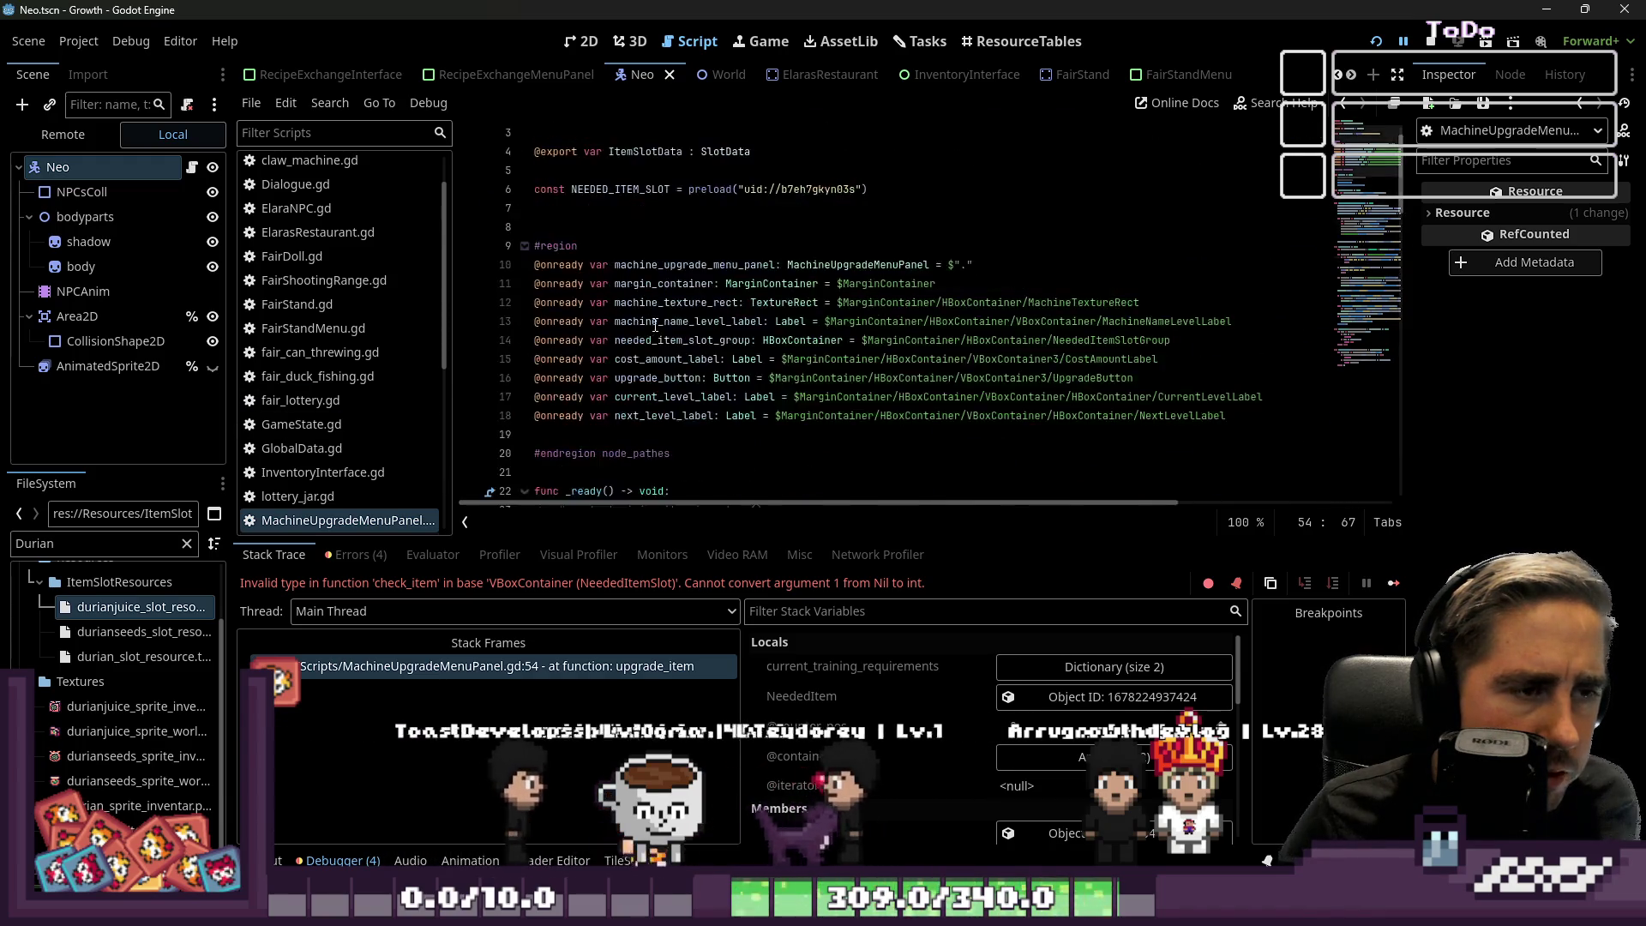
scroll(655, 326, "up", 1)
scroll(384, 342, "up", 1)
scroll(382, 341, "down", 6)
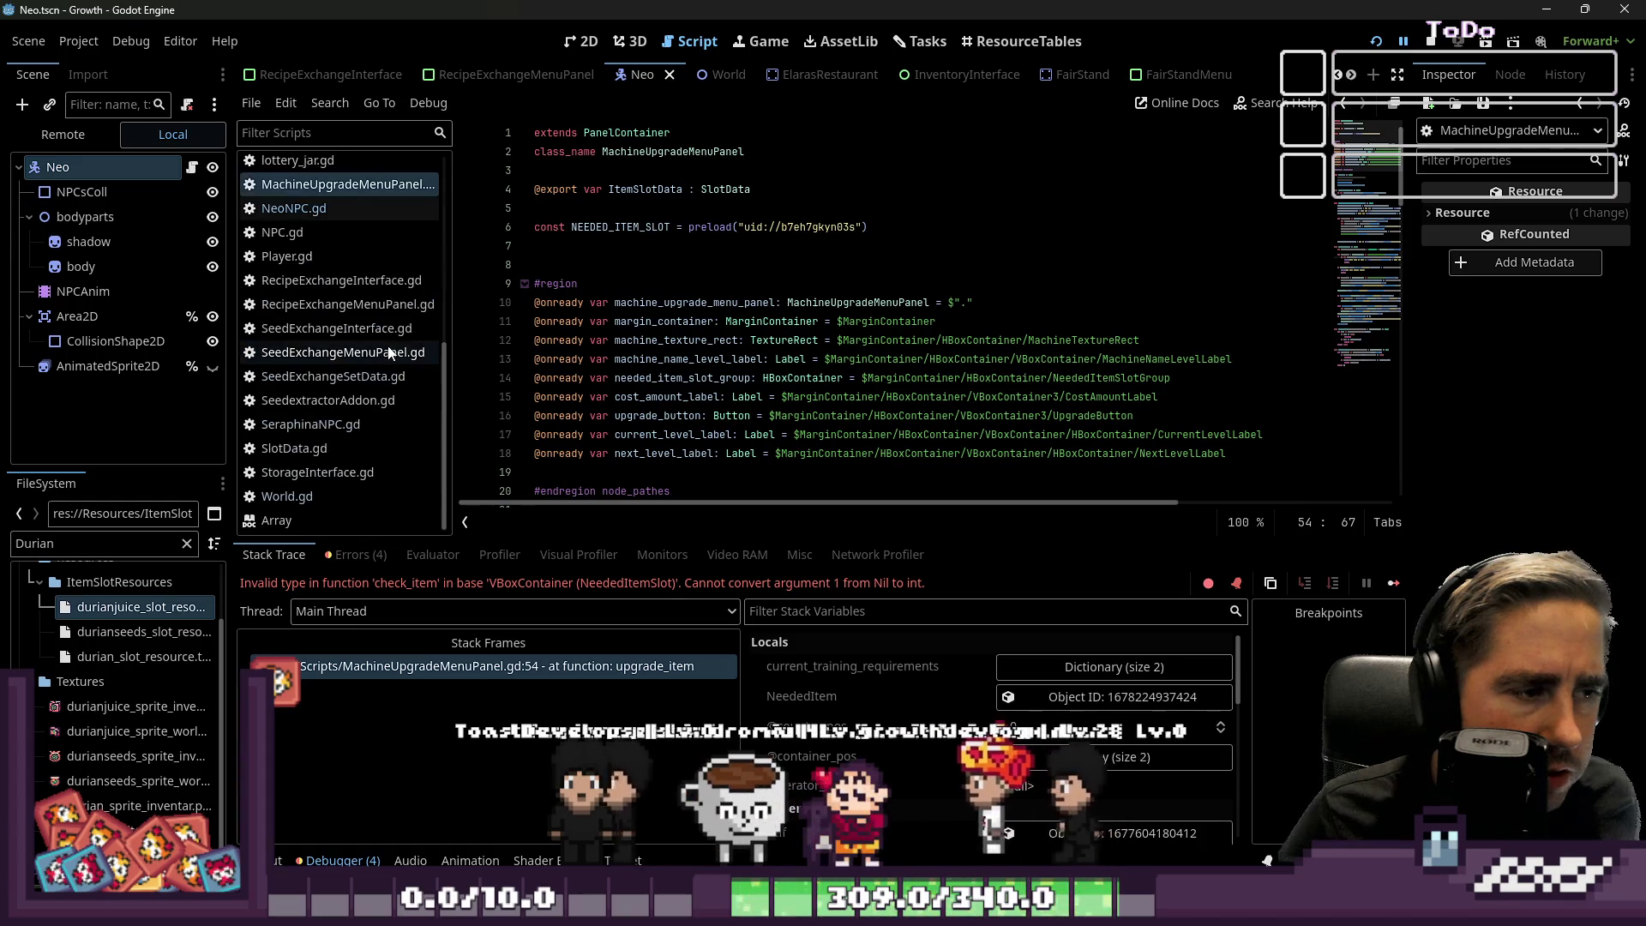
scroll(386, 360, "up", 2)
Copy the NeededItemAmount key from NeoNPC.gd's dictionary to replace NeededAmount on line 54.
left_click(334, 302)
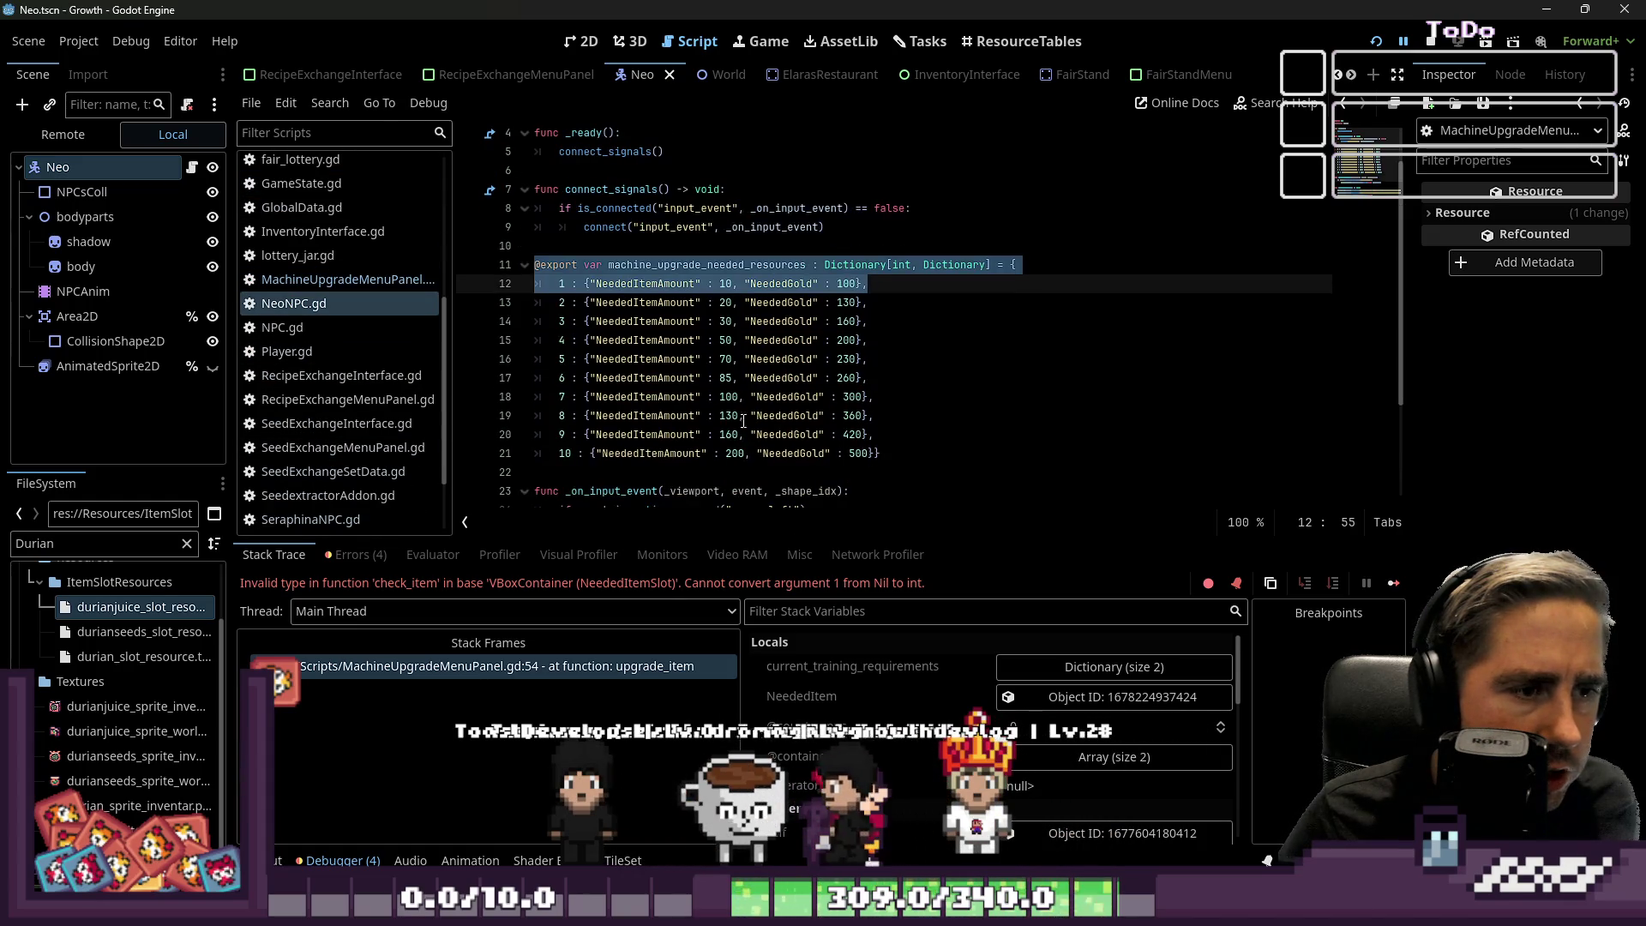
double_click(647, 321)
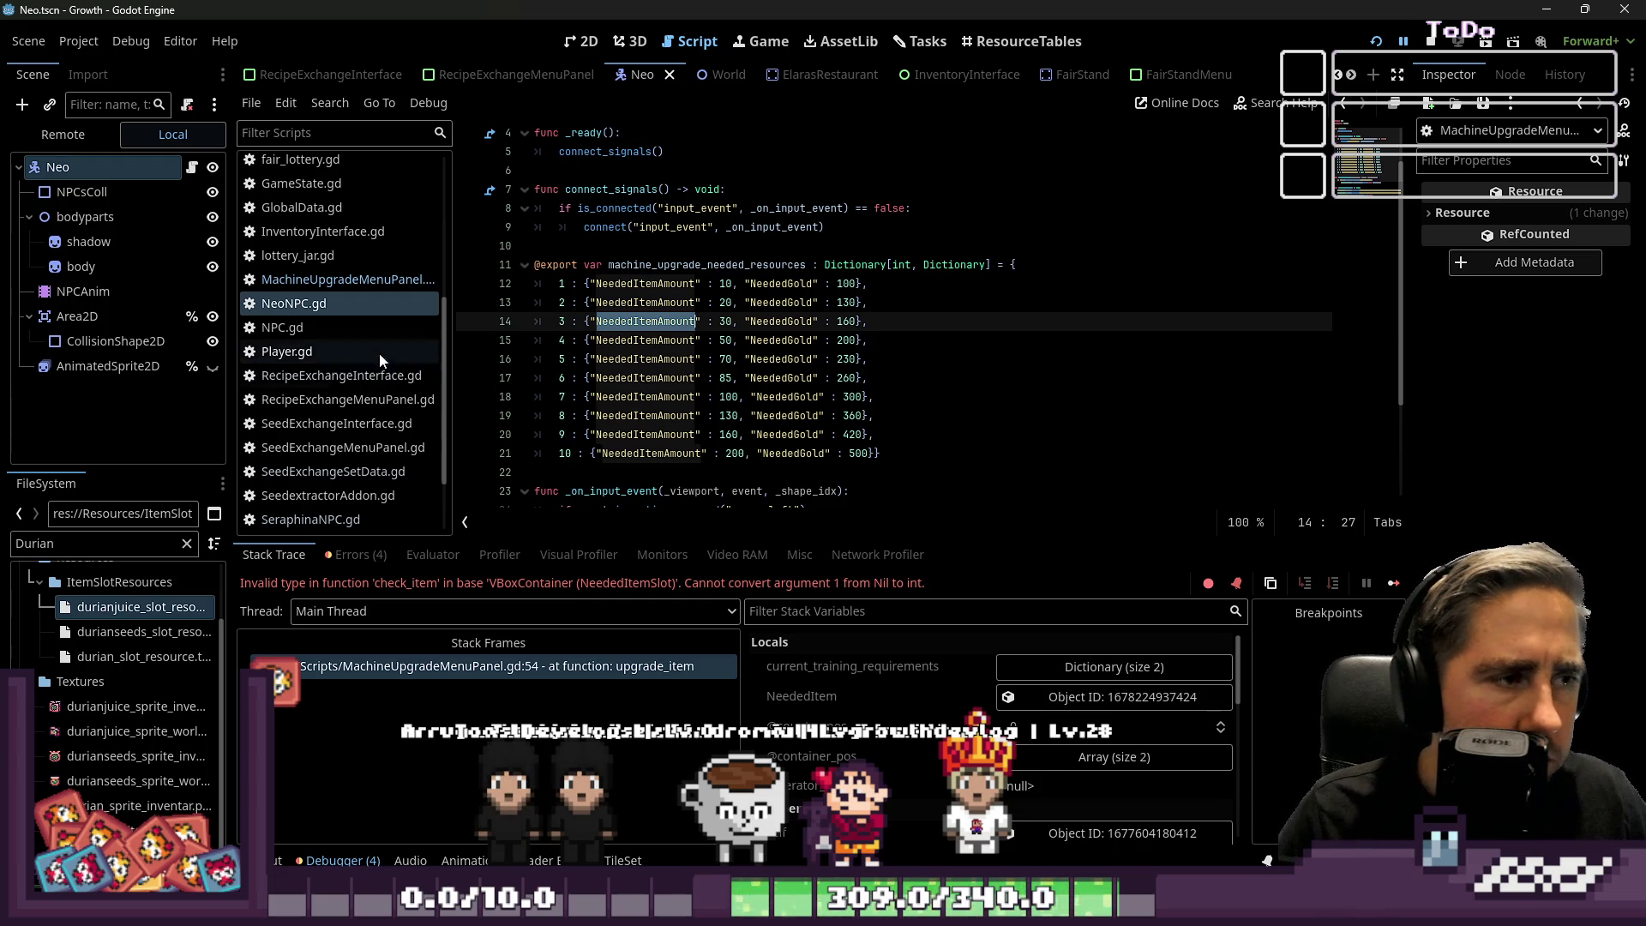
left_click(334, 281)
left_click(339, 305)
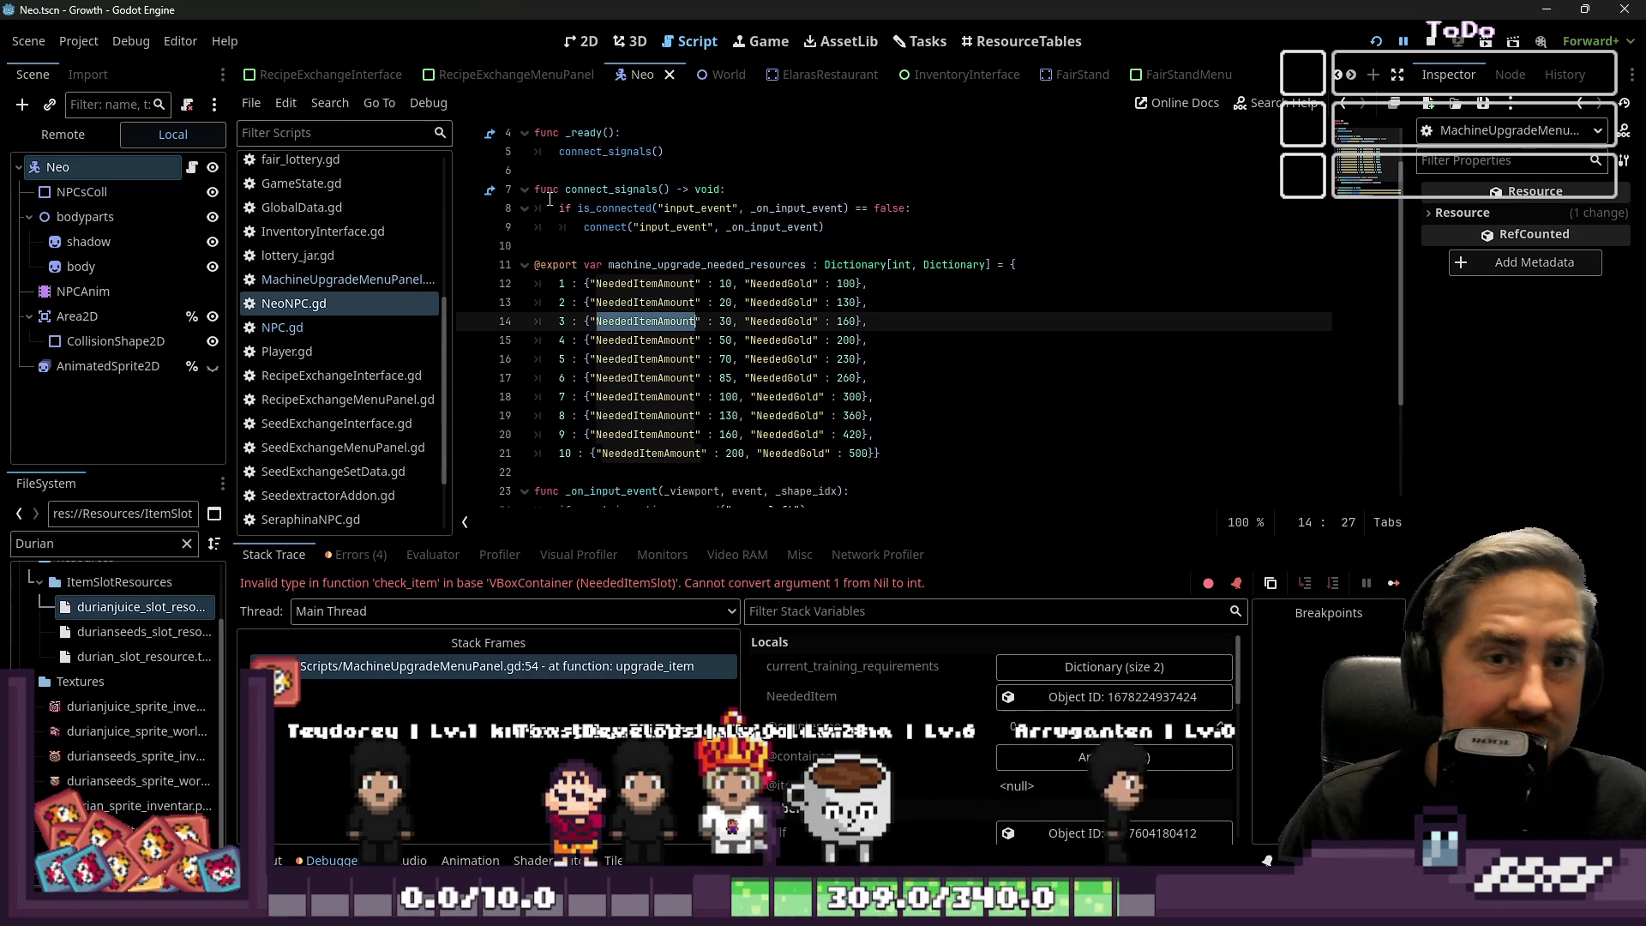
left_click(583, 453)
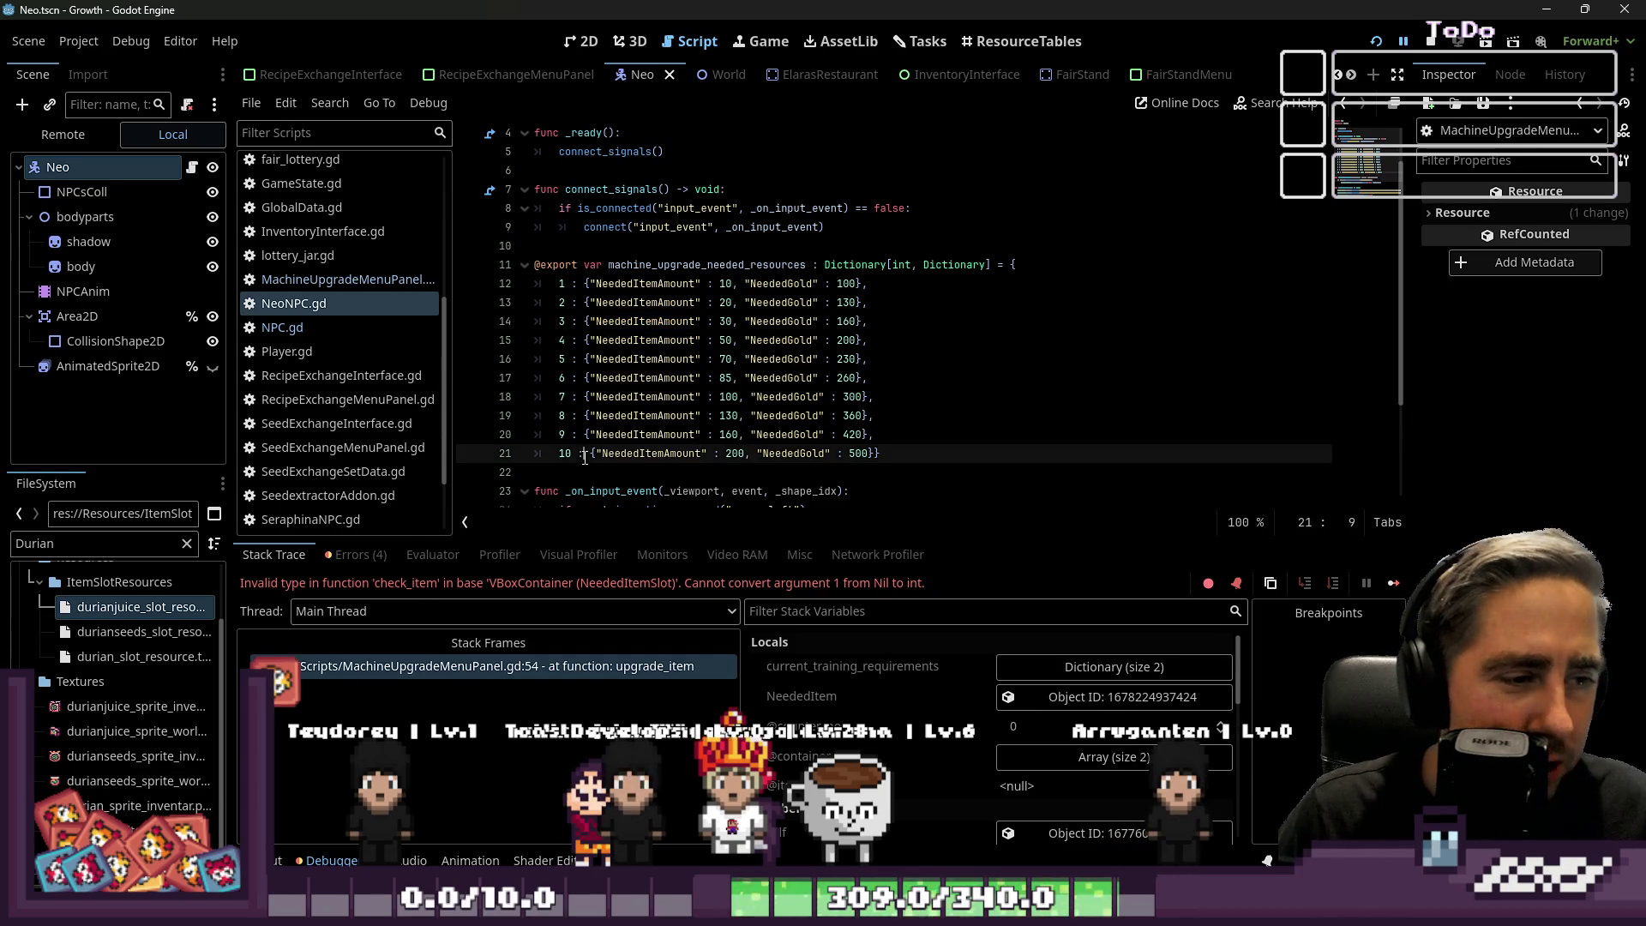
double_click(646, 341)
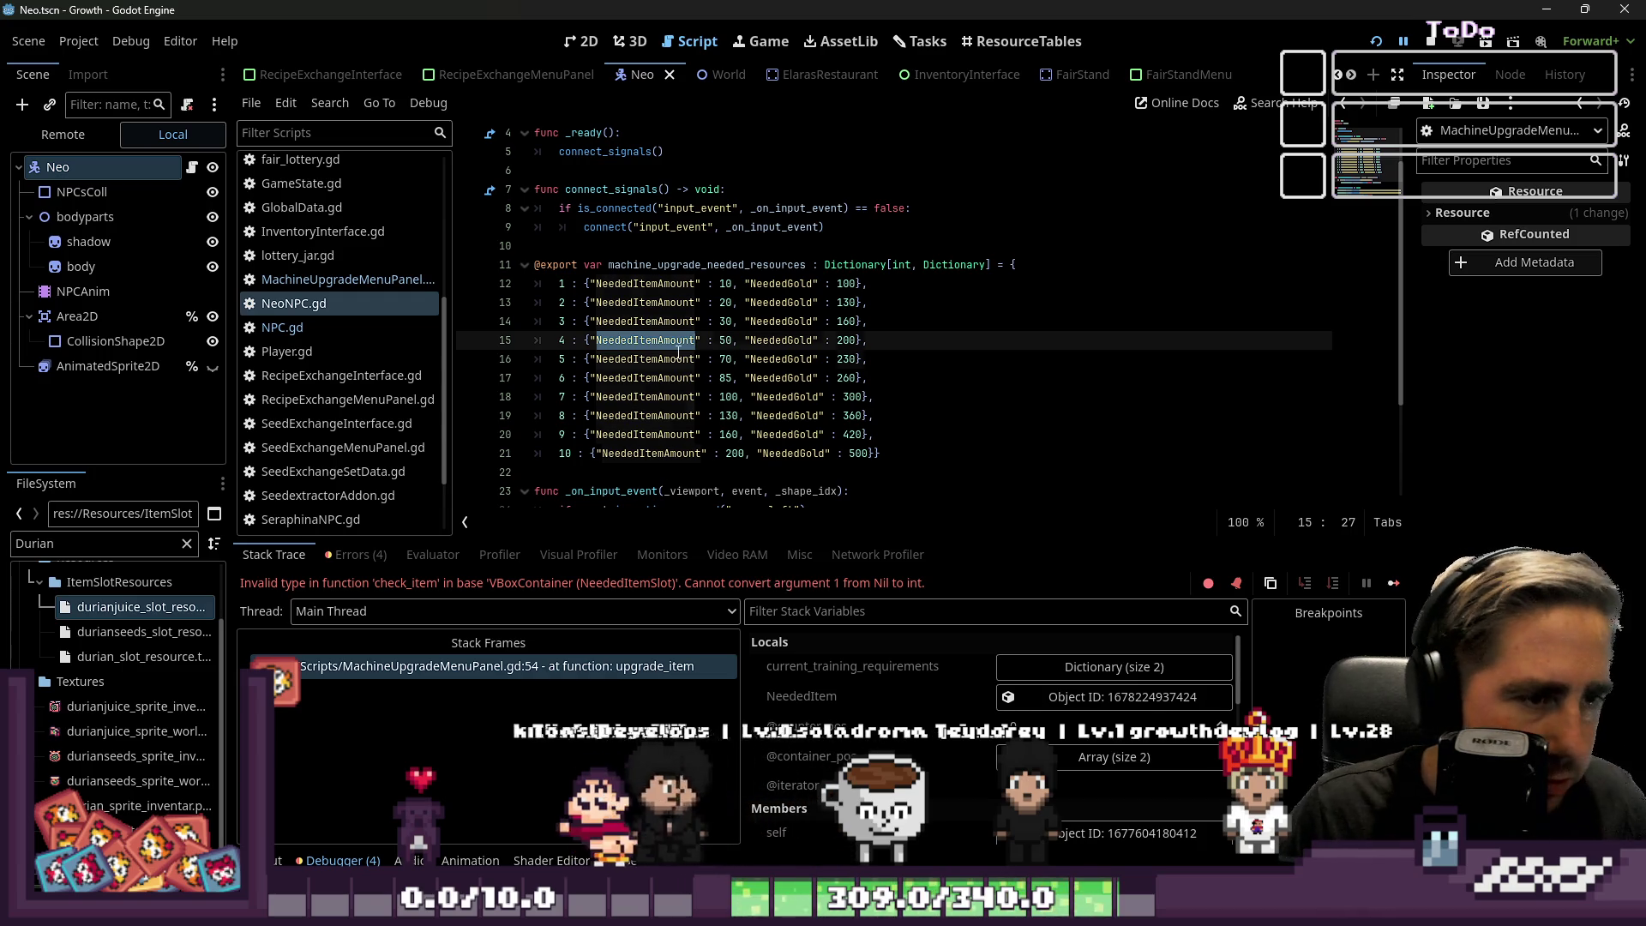
left_click(454, 670)
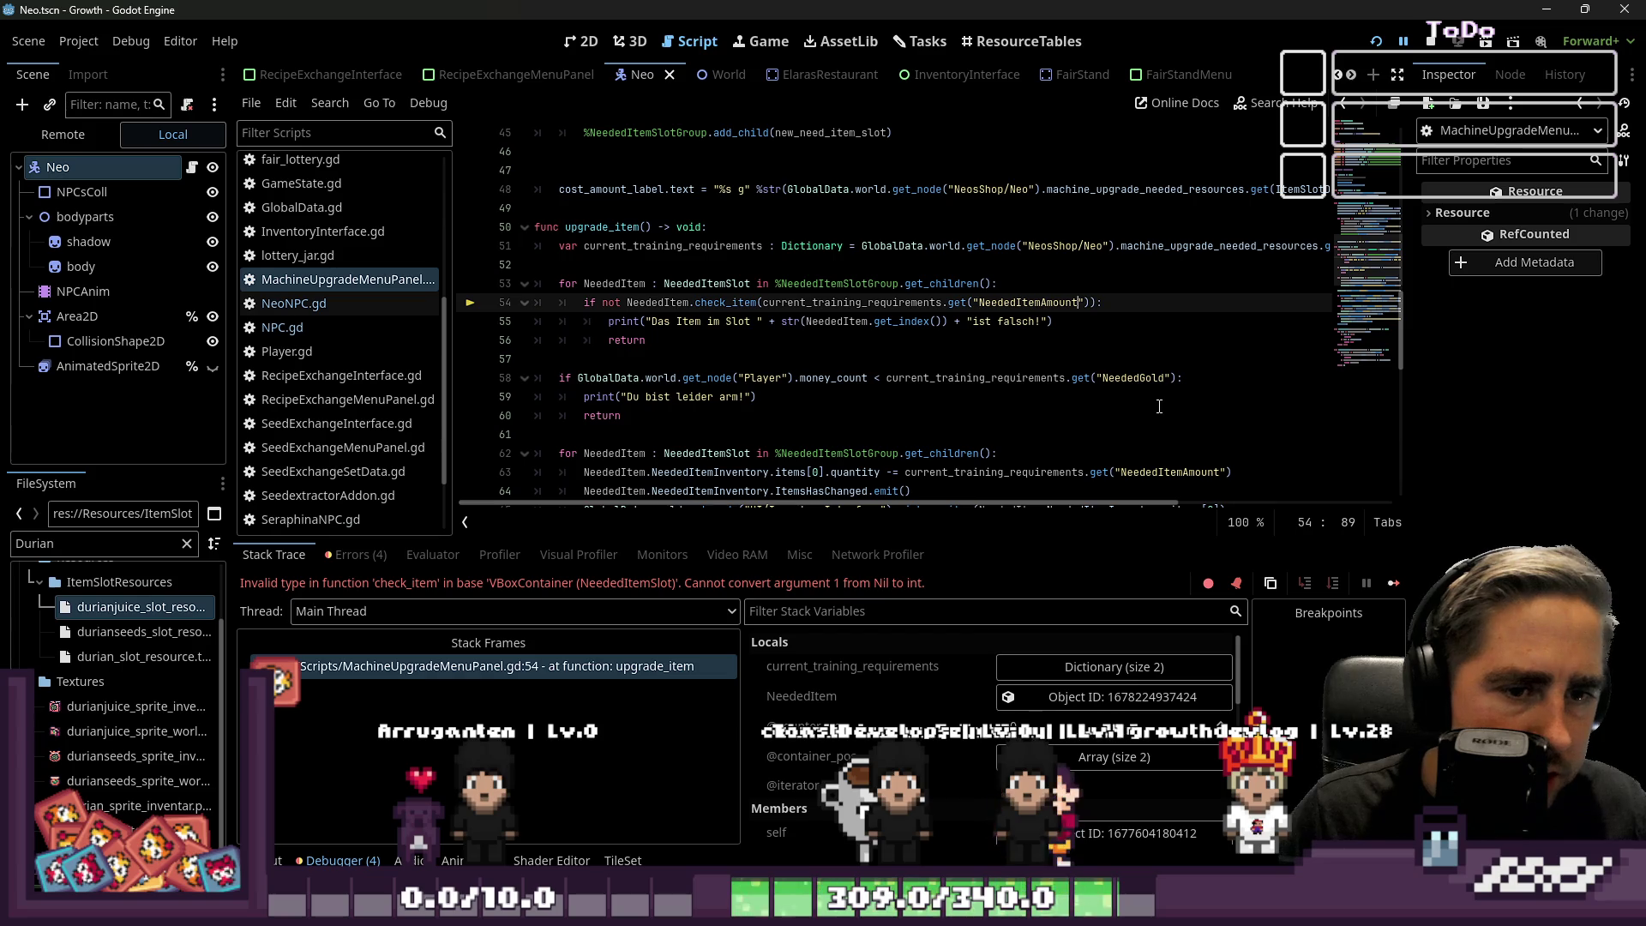
Search the script for 'NeededItemAm' to check every NeededItemAmount use.
double_click(1148, 476)
left_click(1112, 381)
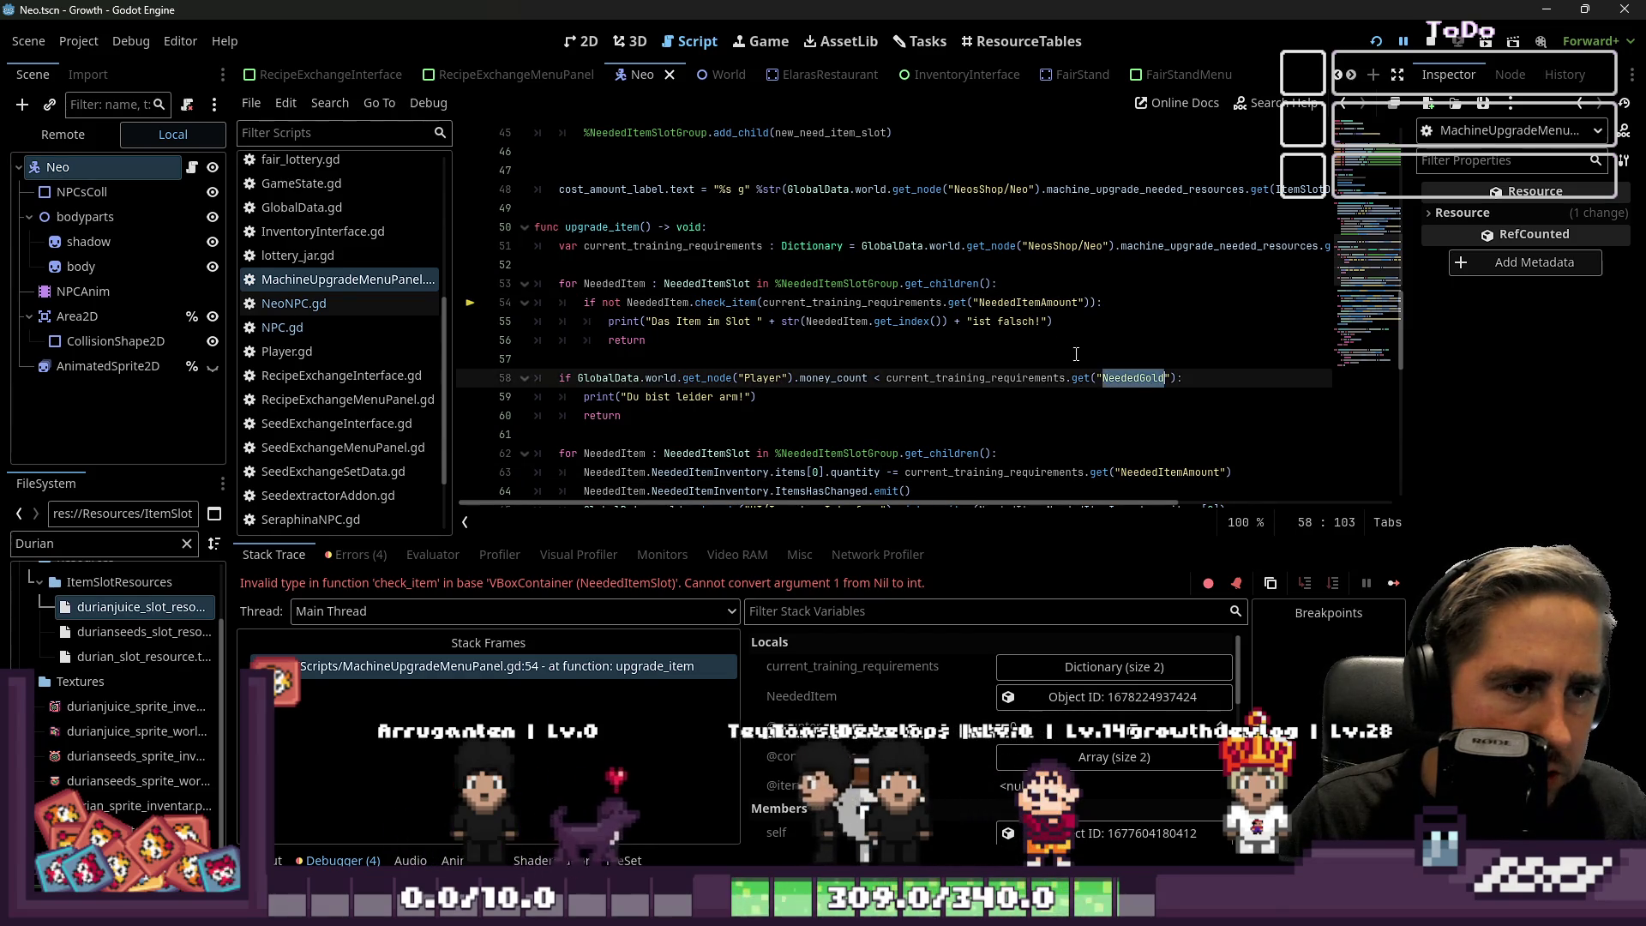
double_click(1033, 302)
key("ctrl+f")
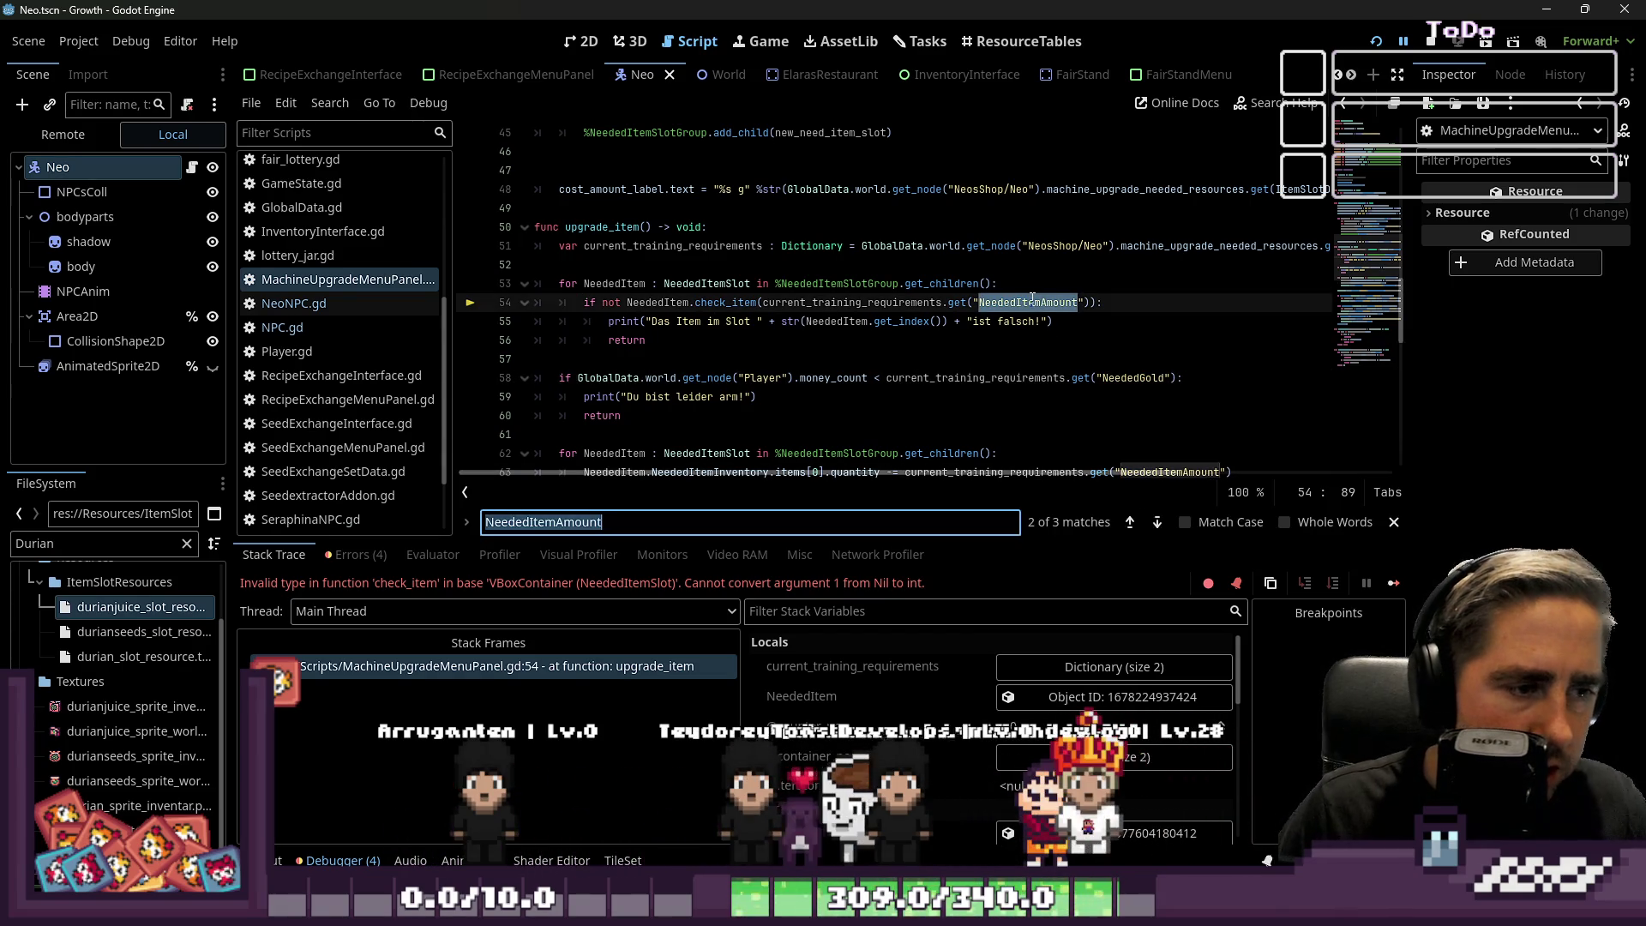
type("Needed")
type("ItemAm")
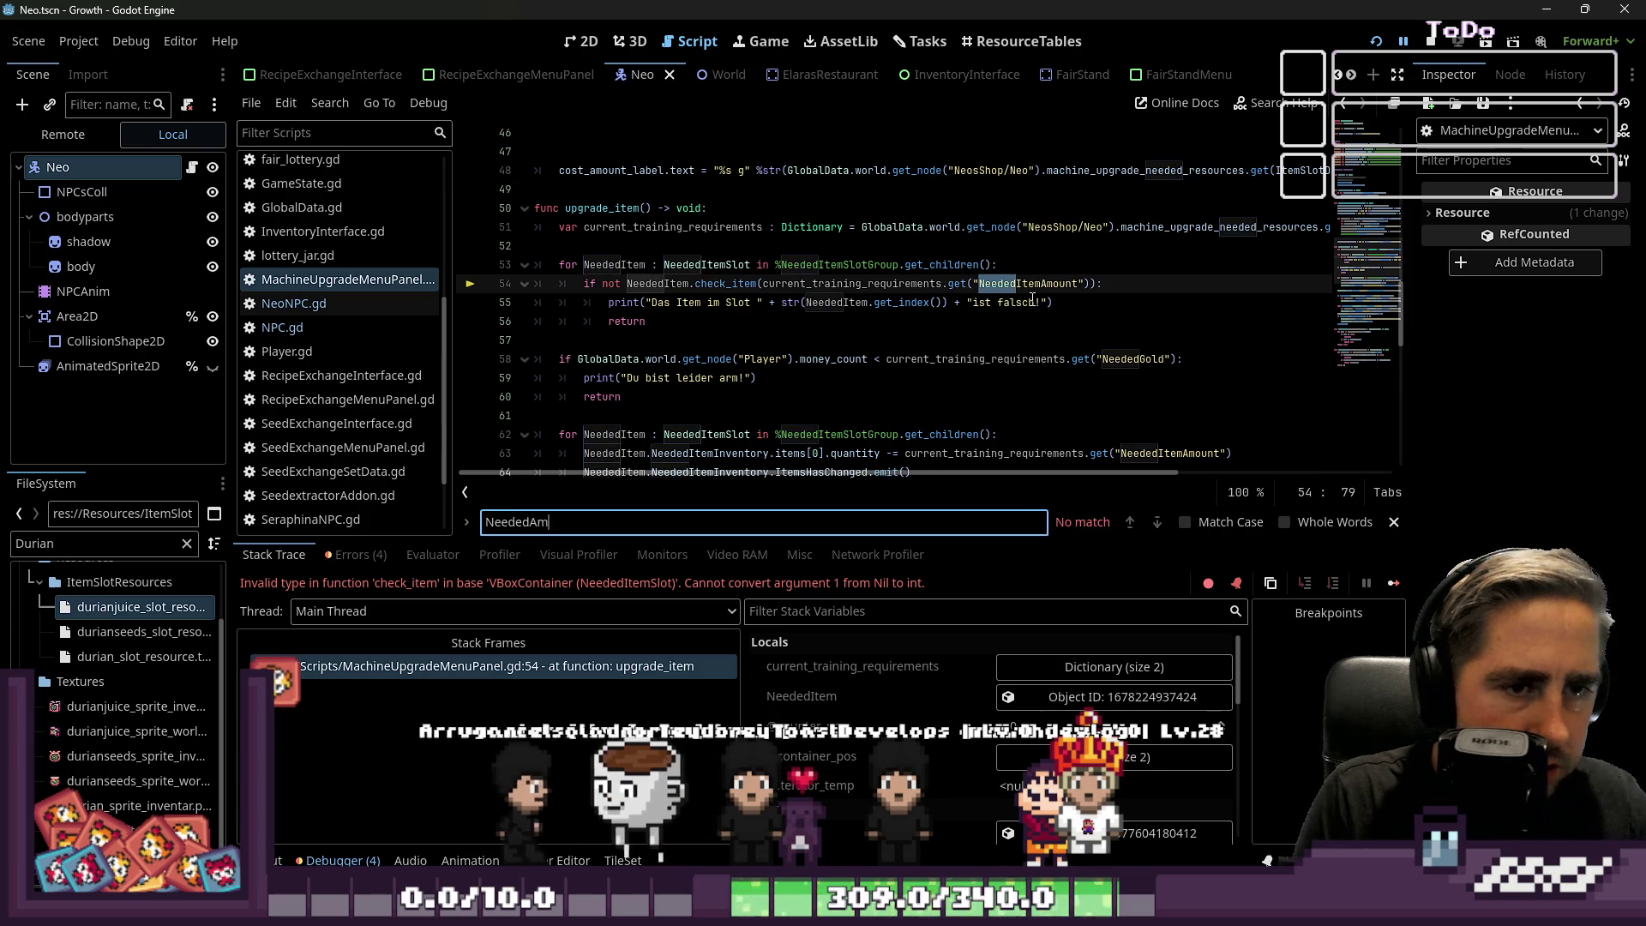
key("Escape")
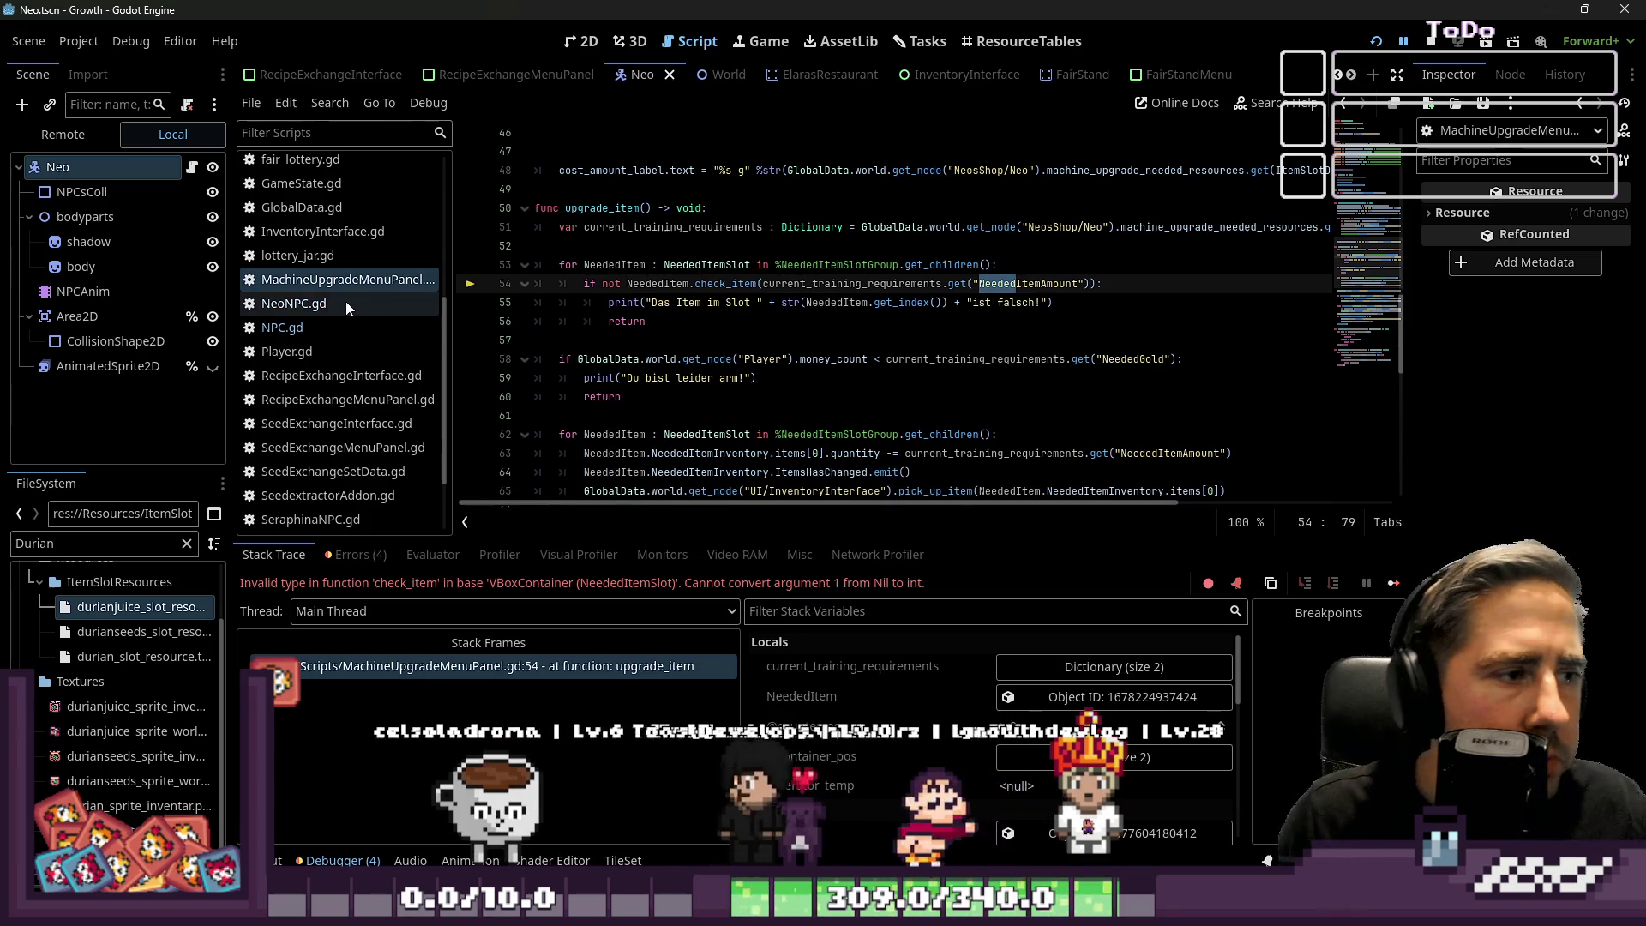
Switch the main view to the ResourceTables editor.
left_click(913, 39)
left_click(690, 41)
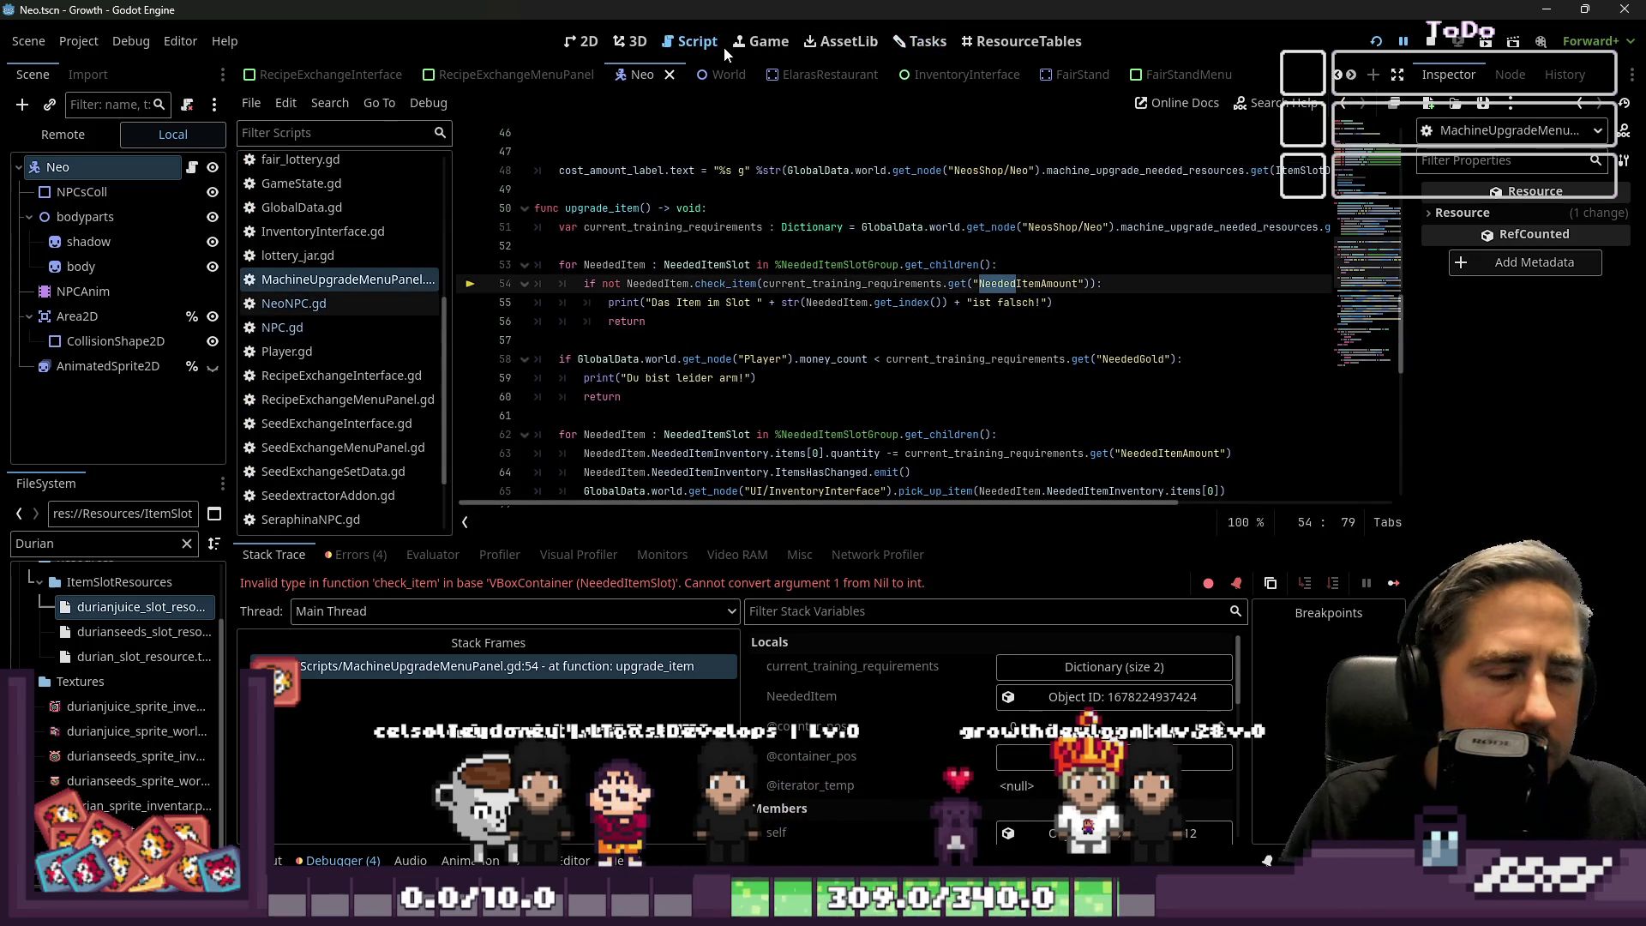
left_click(1010, 39)
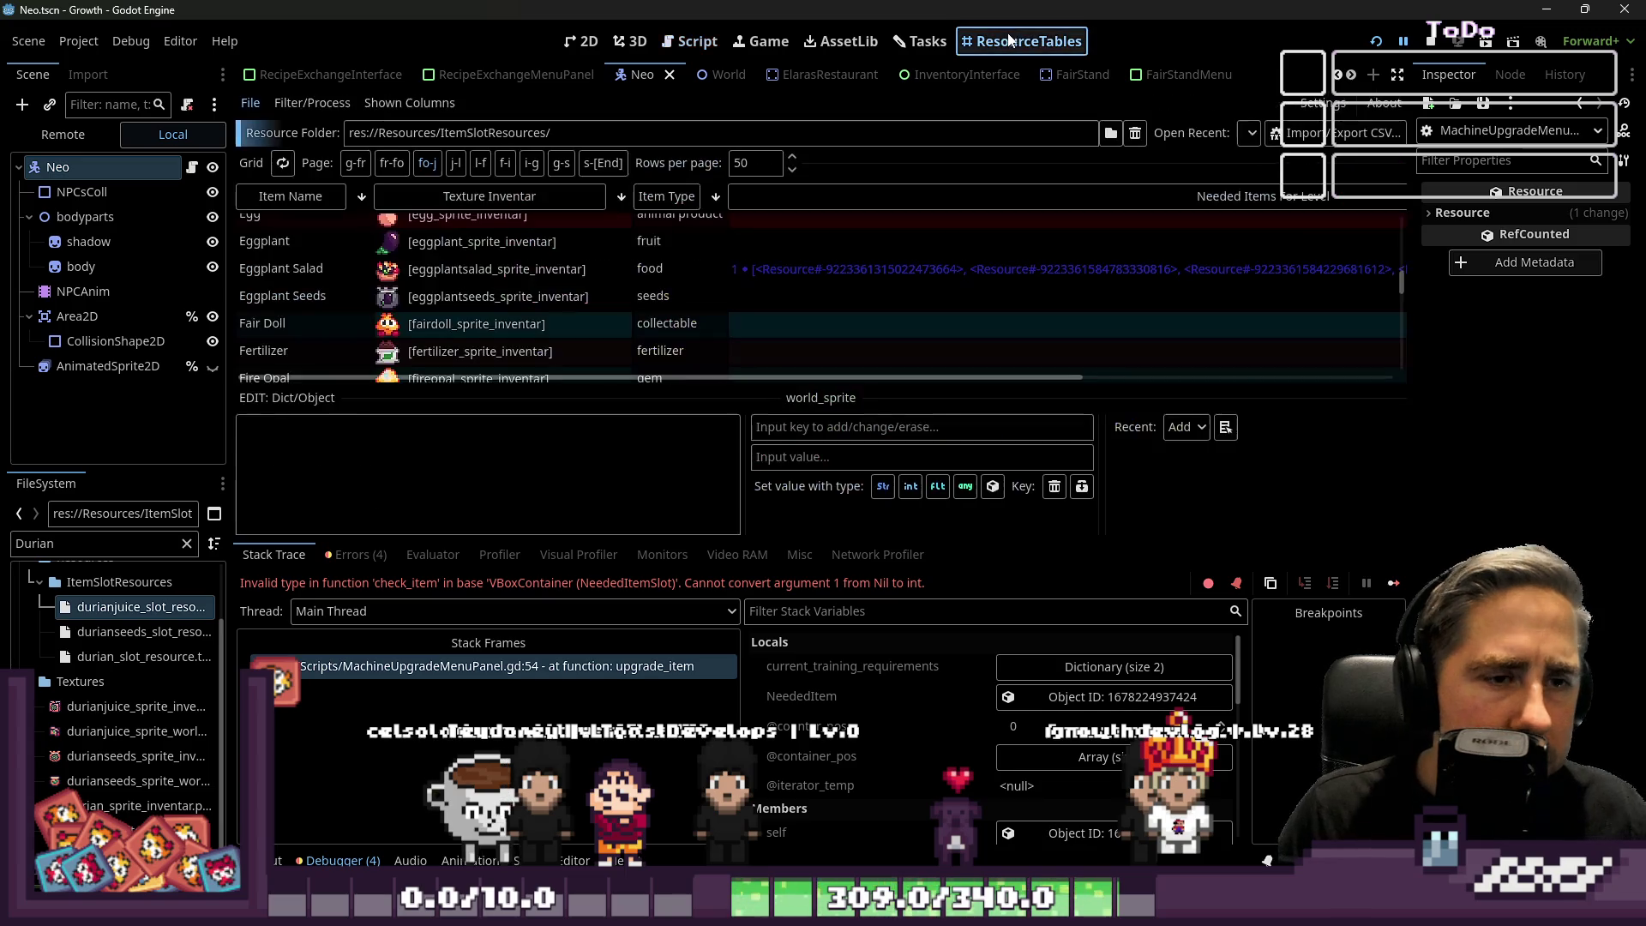
Scroll the resource table, select the Eggplant Salad resource and resize the panels.
left_click_drag(760, 397, 761, 519)
left_click(804, 249)
left_click(816, 270)
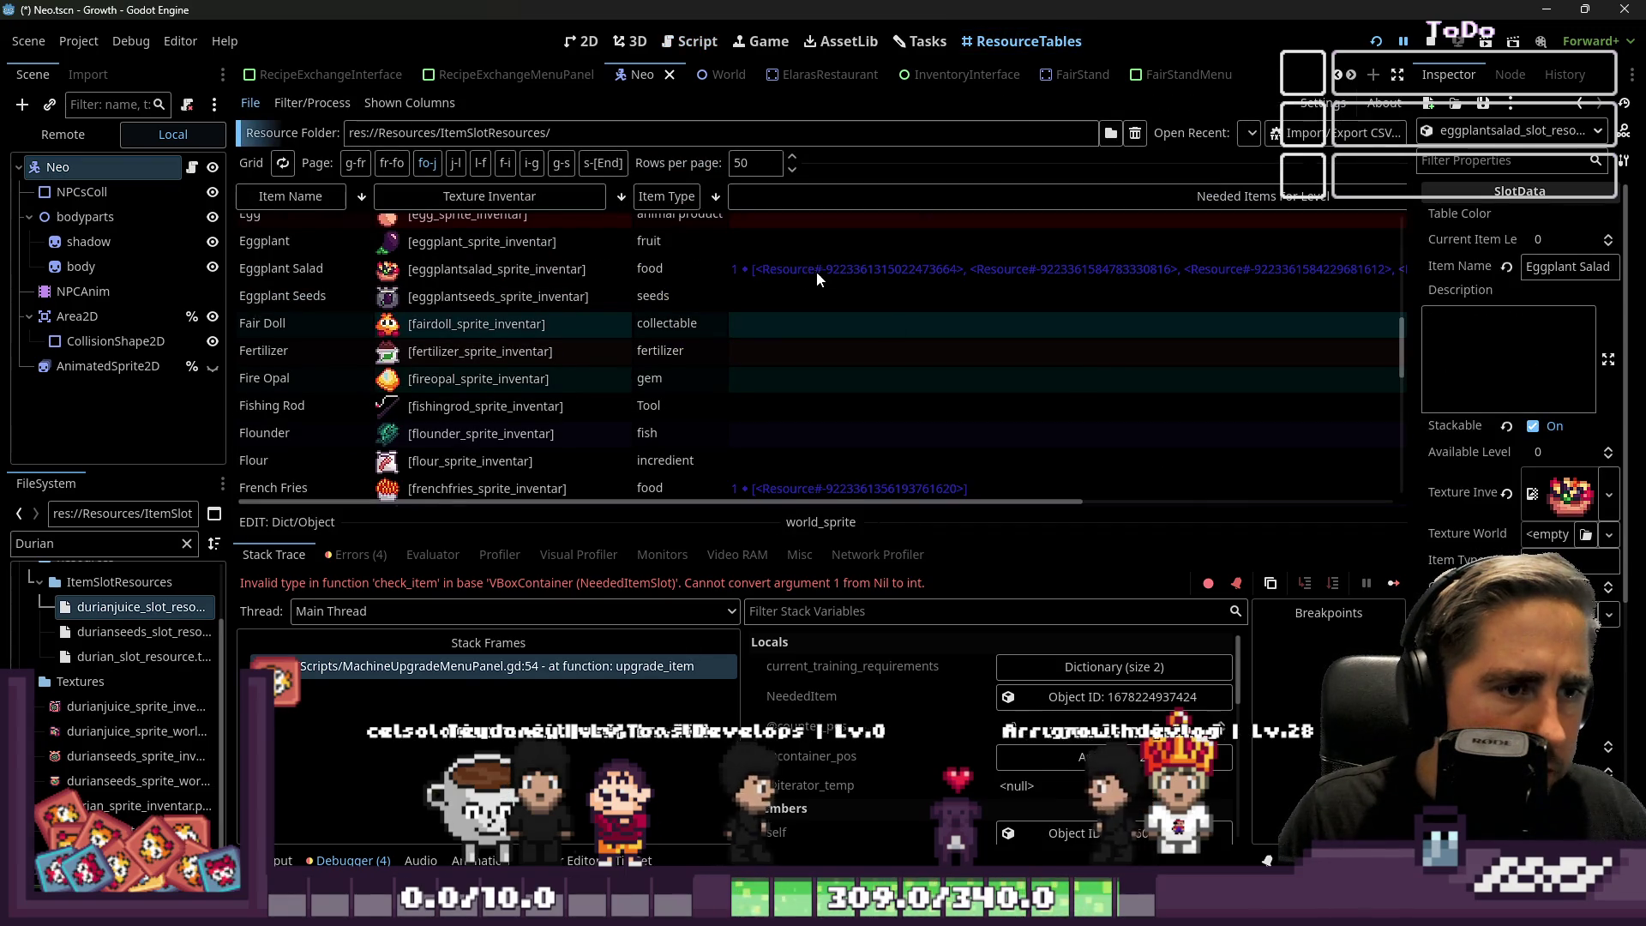
mouse_move(707, 525)
left_mouse_down()
mouse_move(771, 228)
mouse_move(797, 227)
mouse_move(823, 257)
mouse_move(704, 532)
left_mouse_up()
Sort the table by Item Type and load Cidery's Needed Items For Level cell.
left_click(660, 199)
scroll(747, 382, "down", 10)
scroll(667, 237, "down", 2)
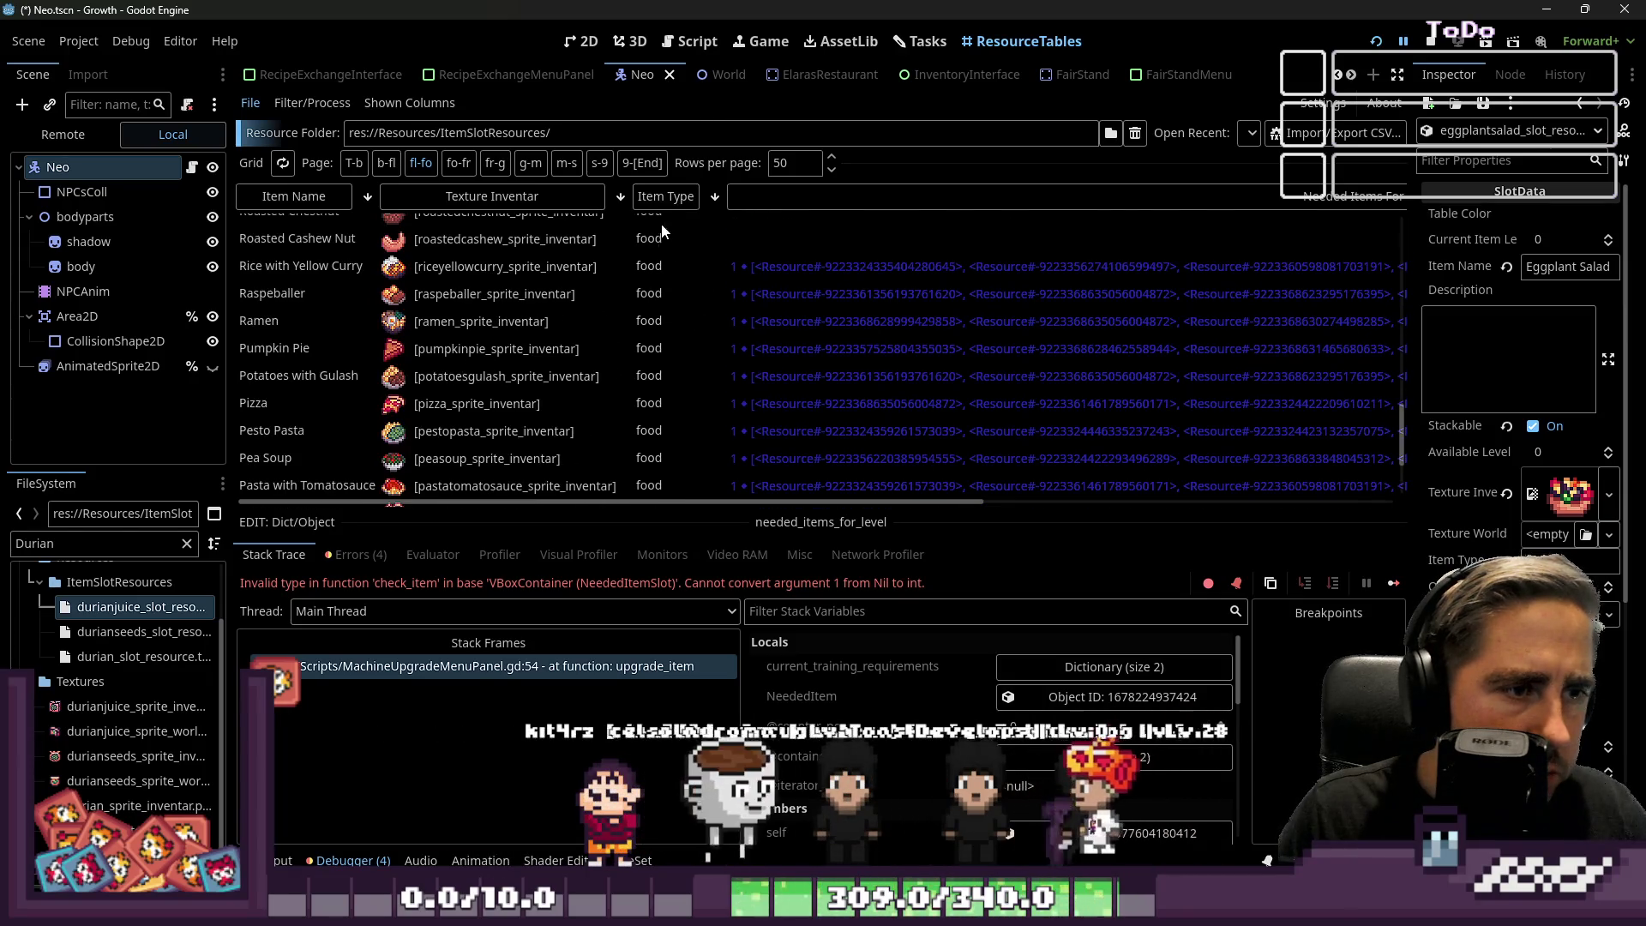
left_click(656, 196)
scroll(634, 365, "up", 5)
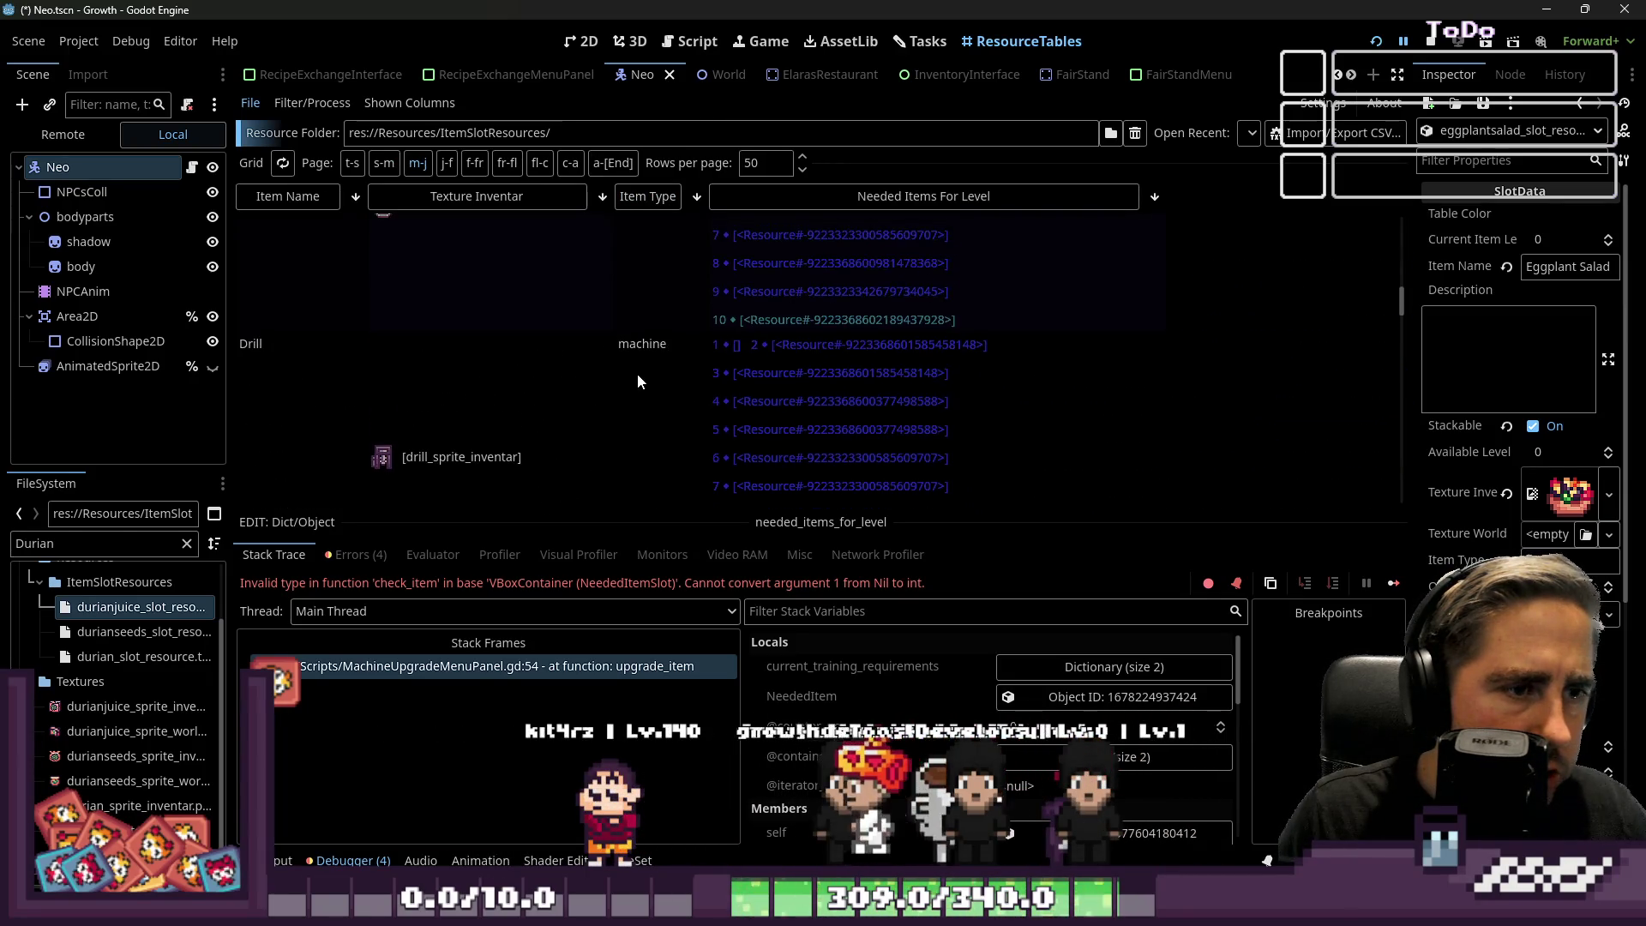
scroll(641, 350, "up", 2)
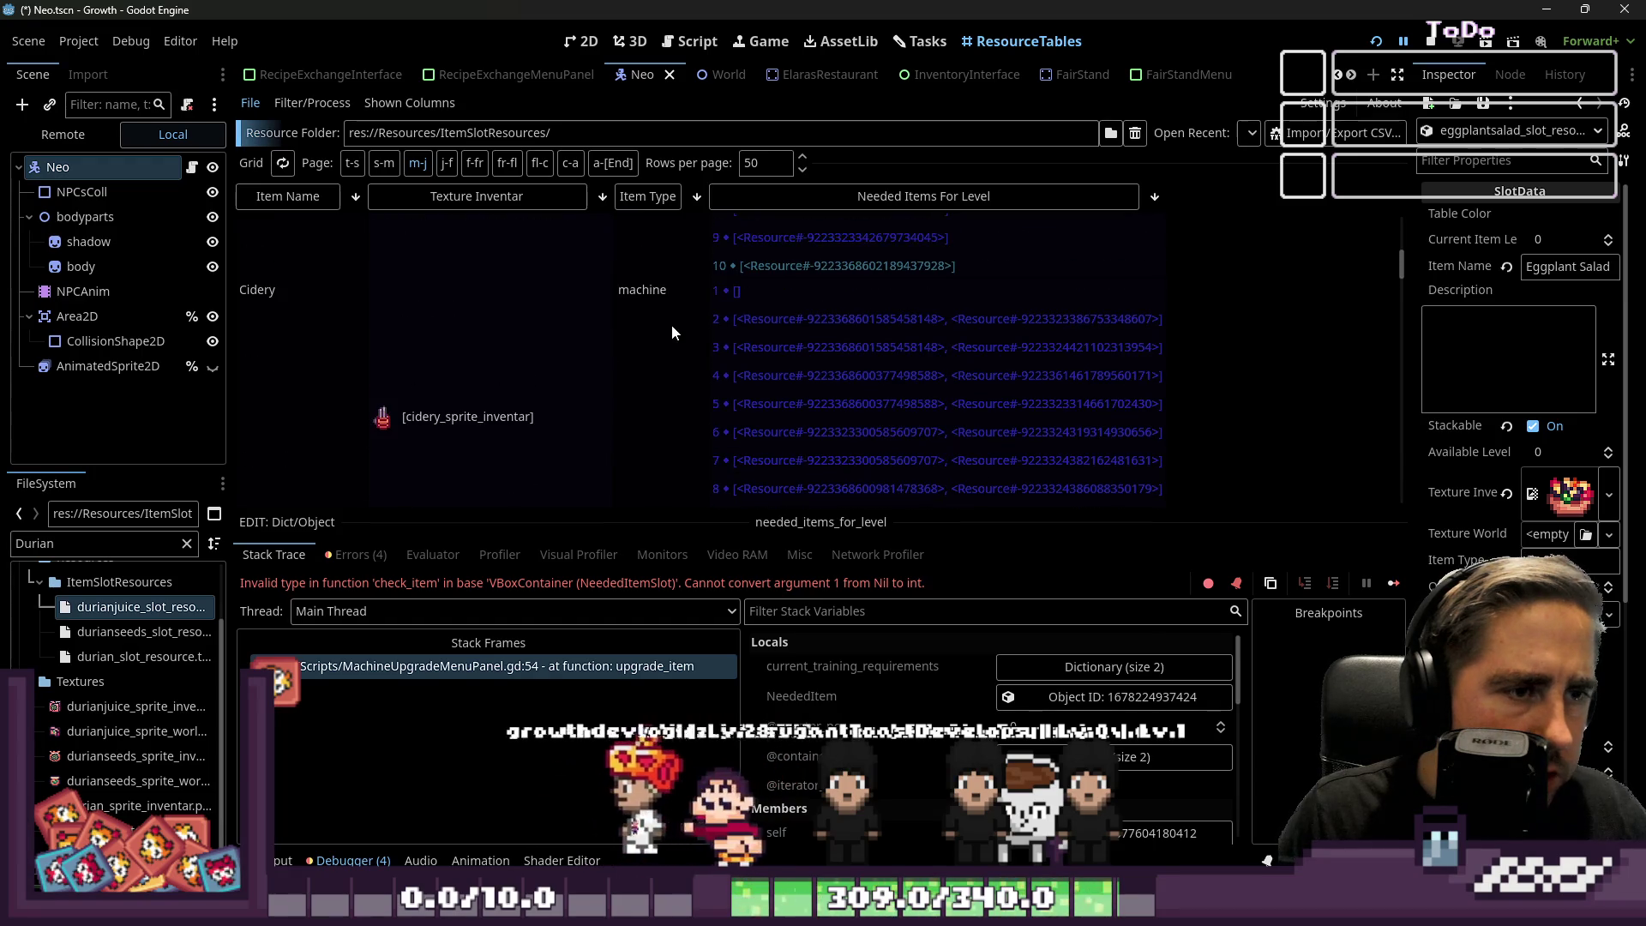
left_click(831, 332)
left_click(832, 300)
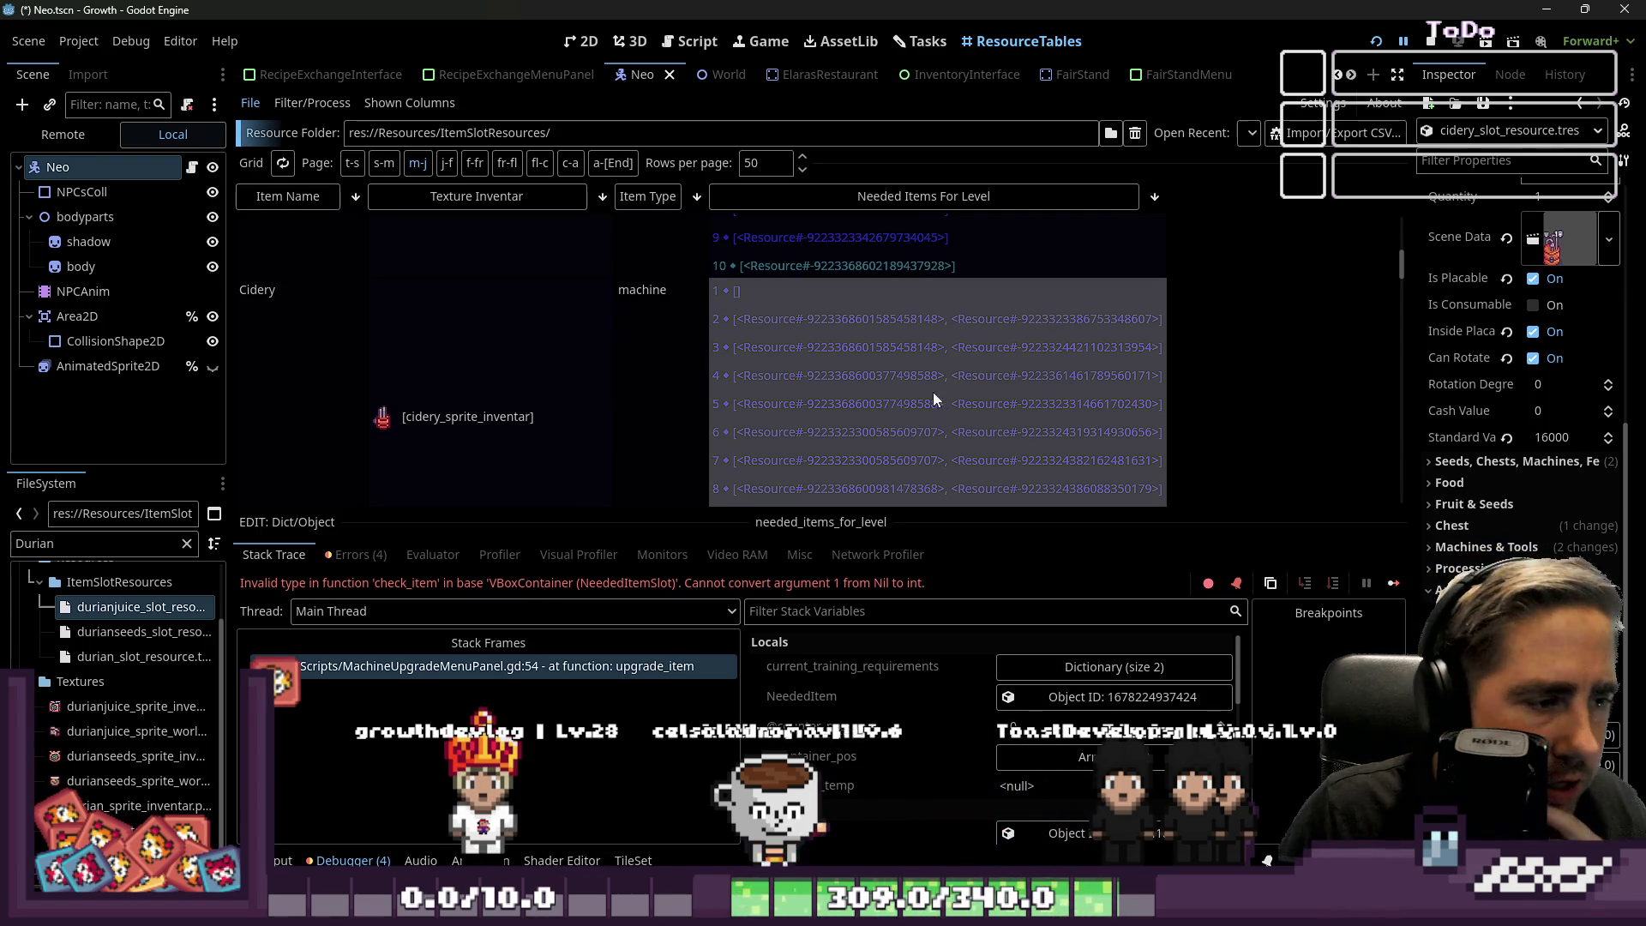
Enlarge the Dict/Object editor and select Cidery's empty level 1 entry.
left_click_drag(478, 513, 478, 209)
left_click(259, 342)
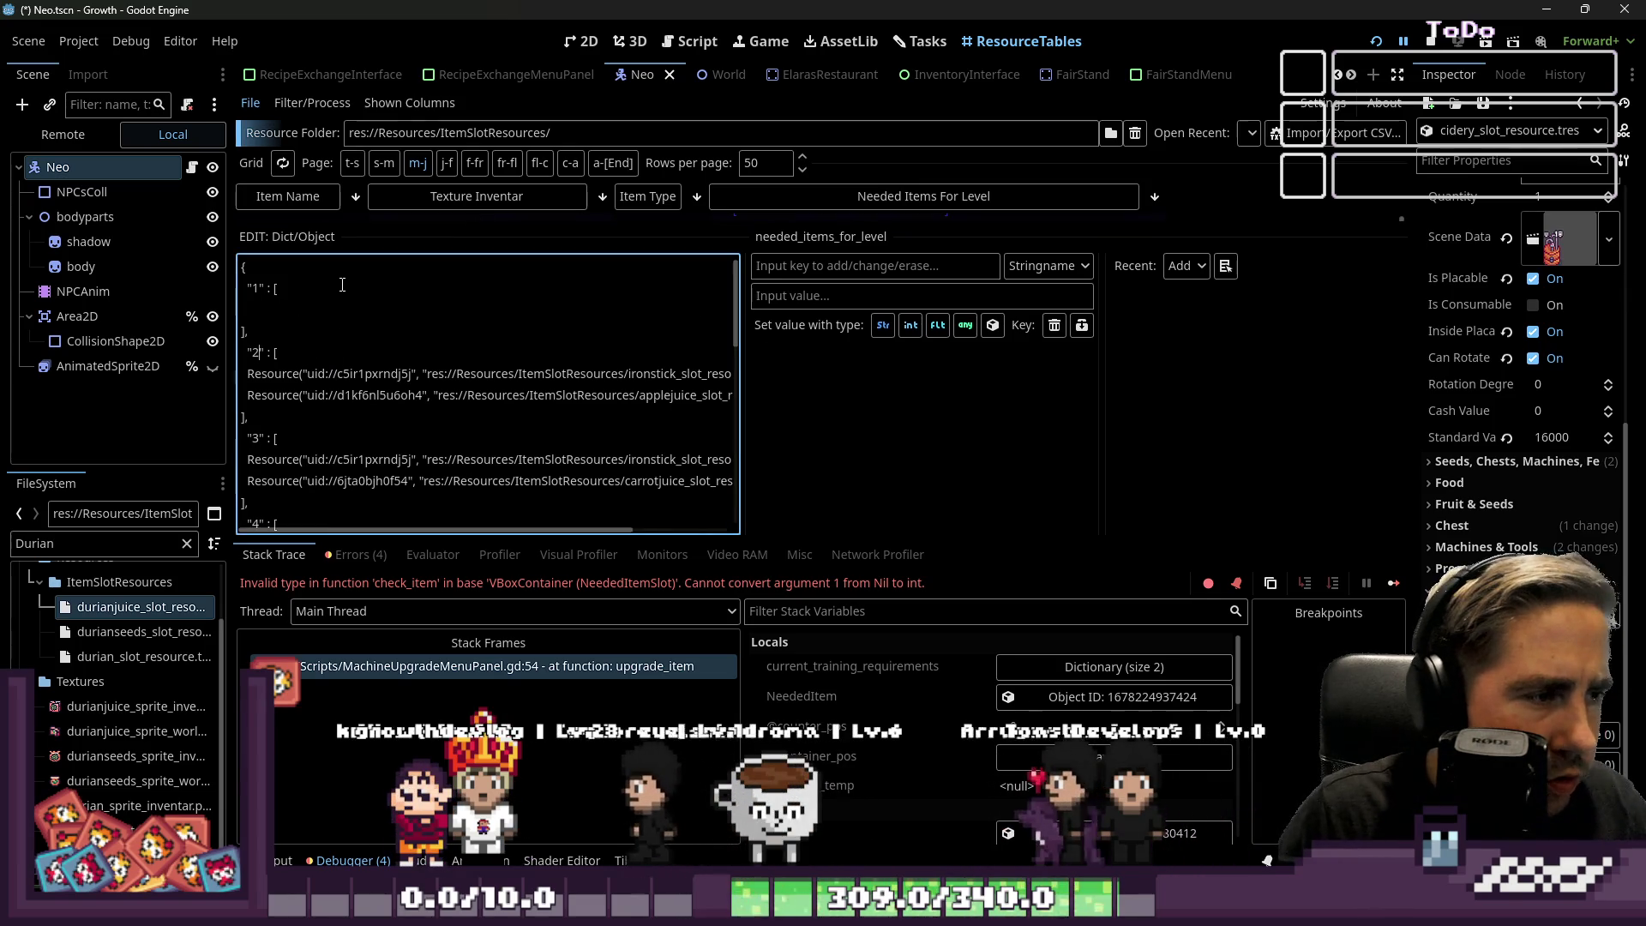
key("shift+Up")
key("shift+Up")
key("shift+Up")
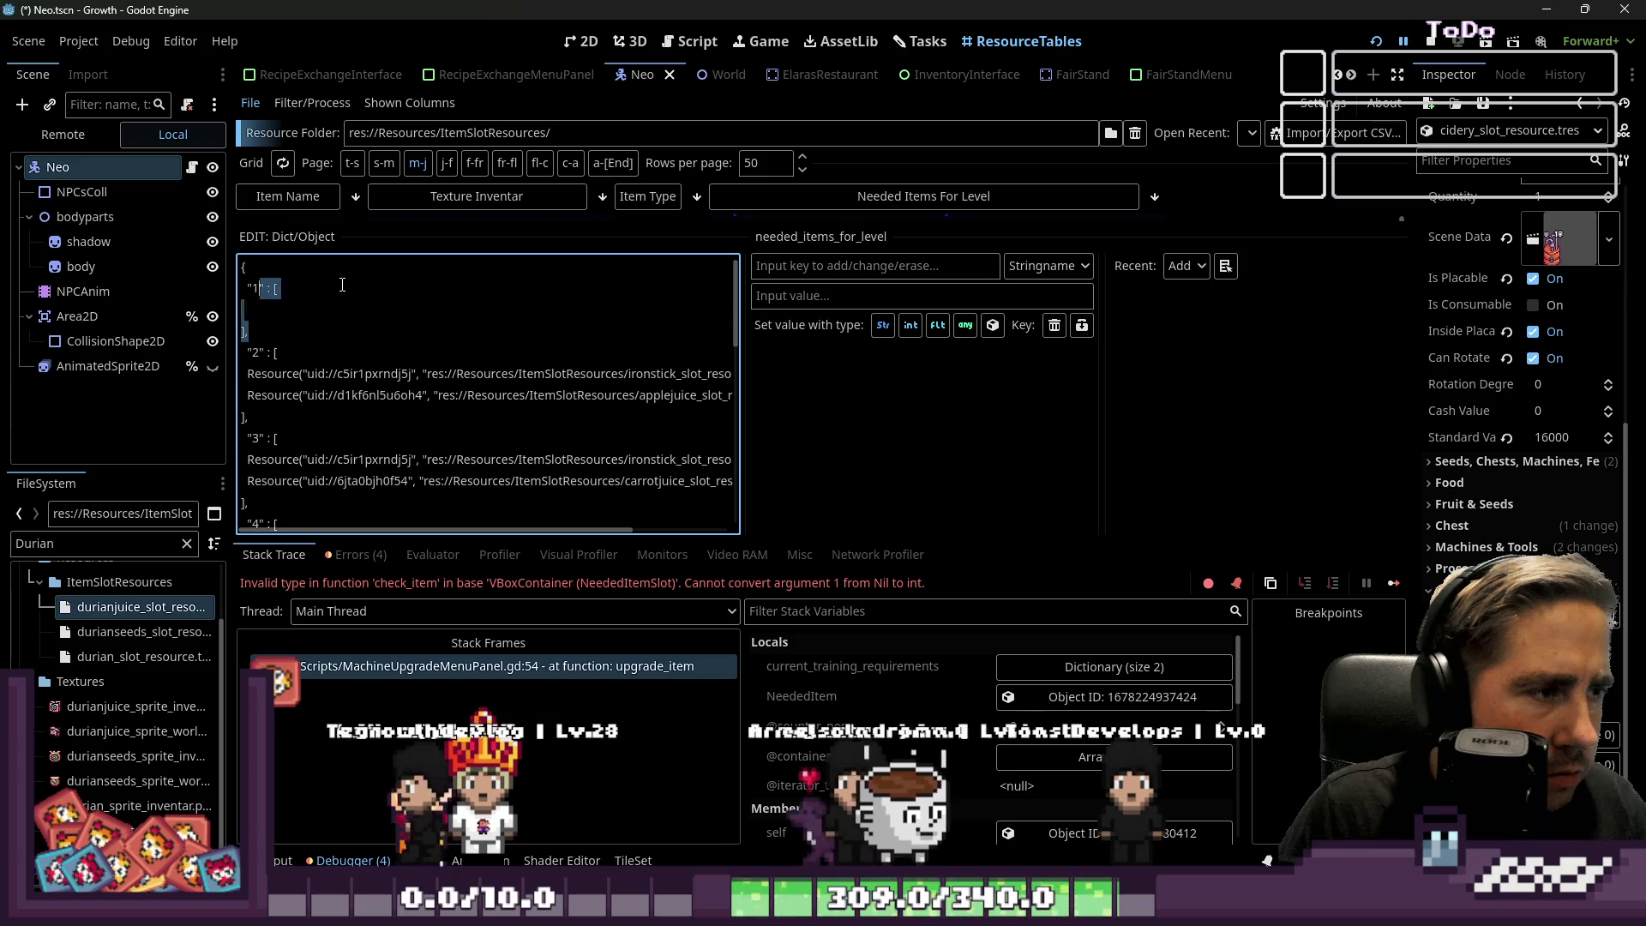
key("ctrl+Home")
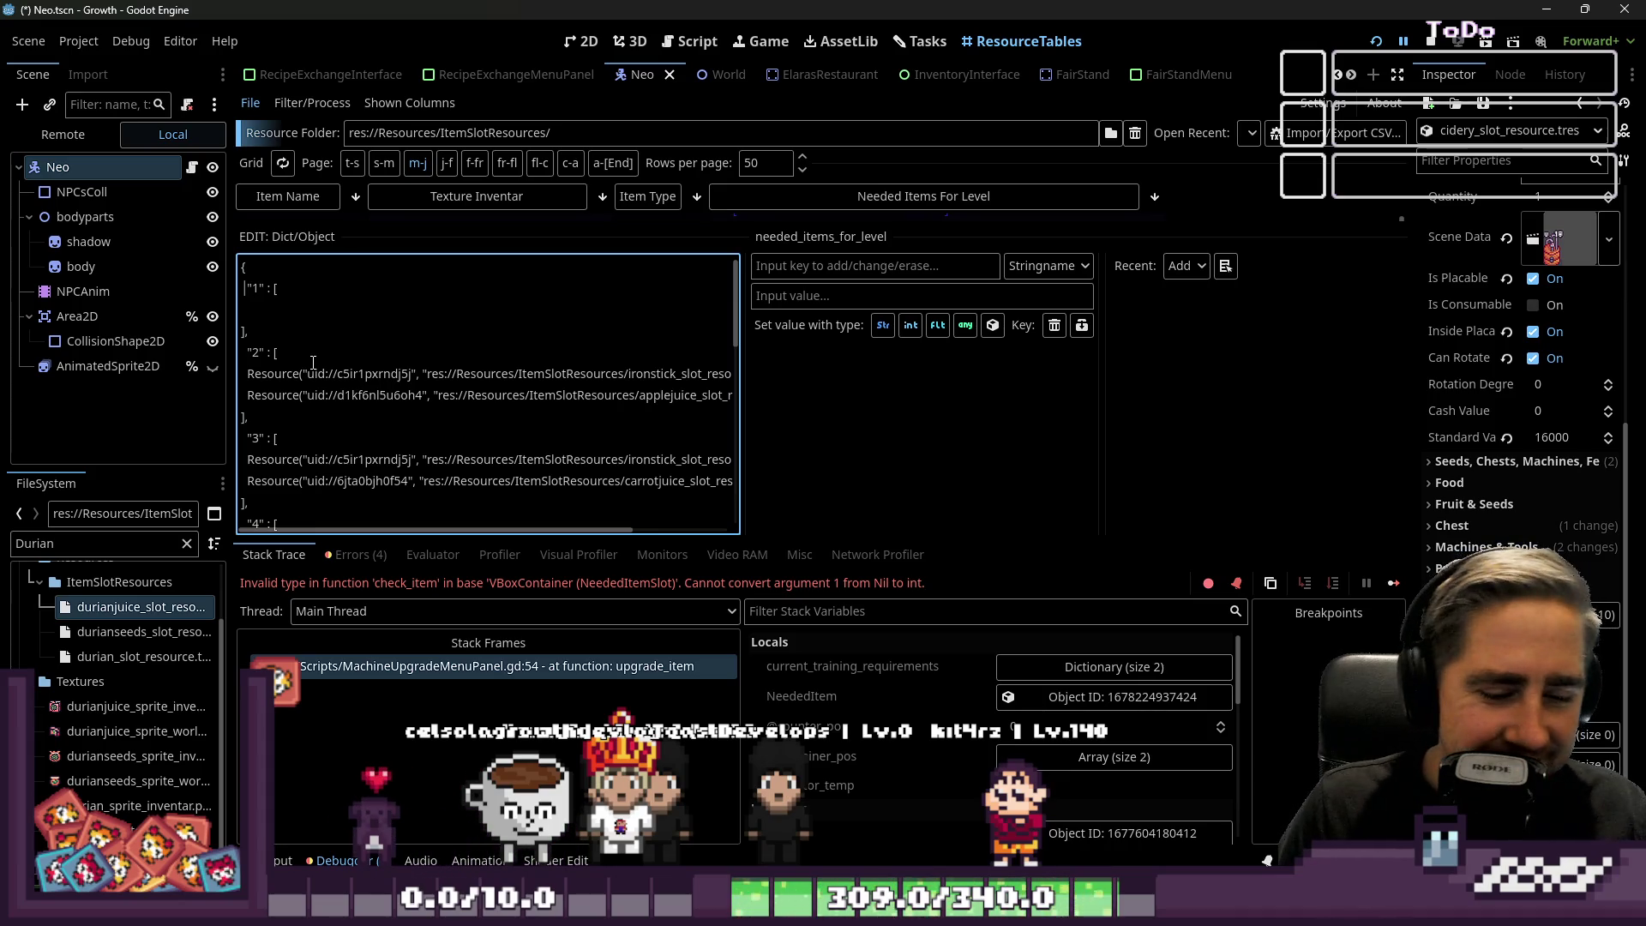
Move the empty "1" entry to the end of the dictionary as key "10".
left_click(421, 342)
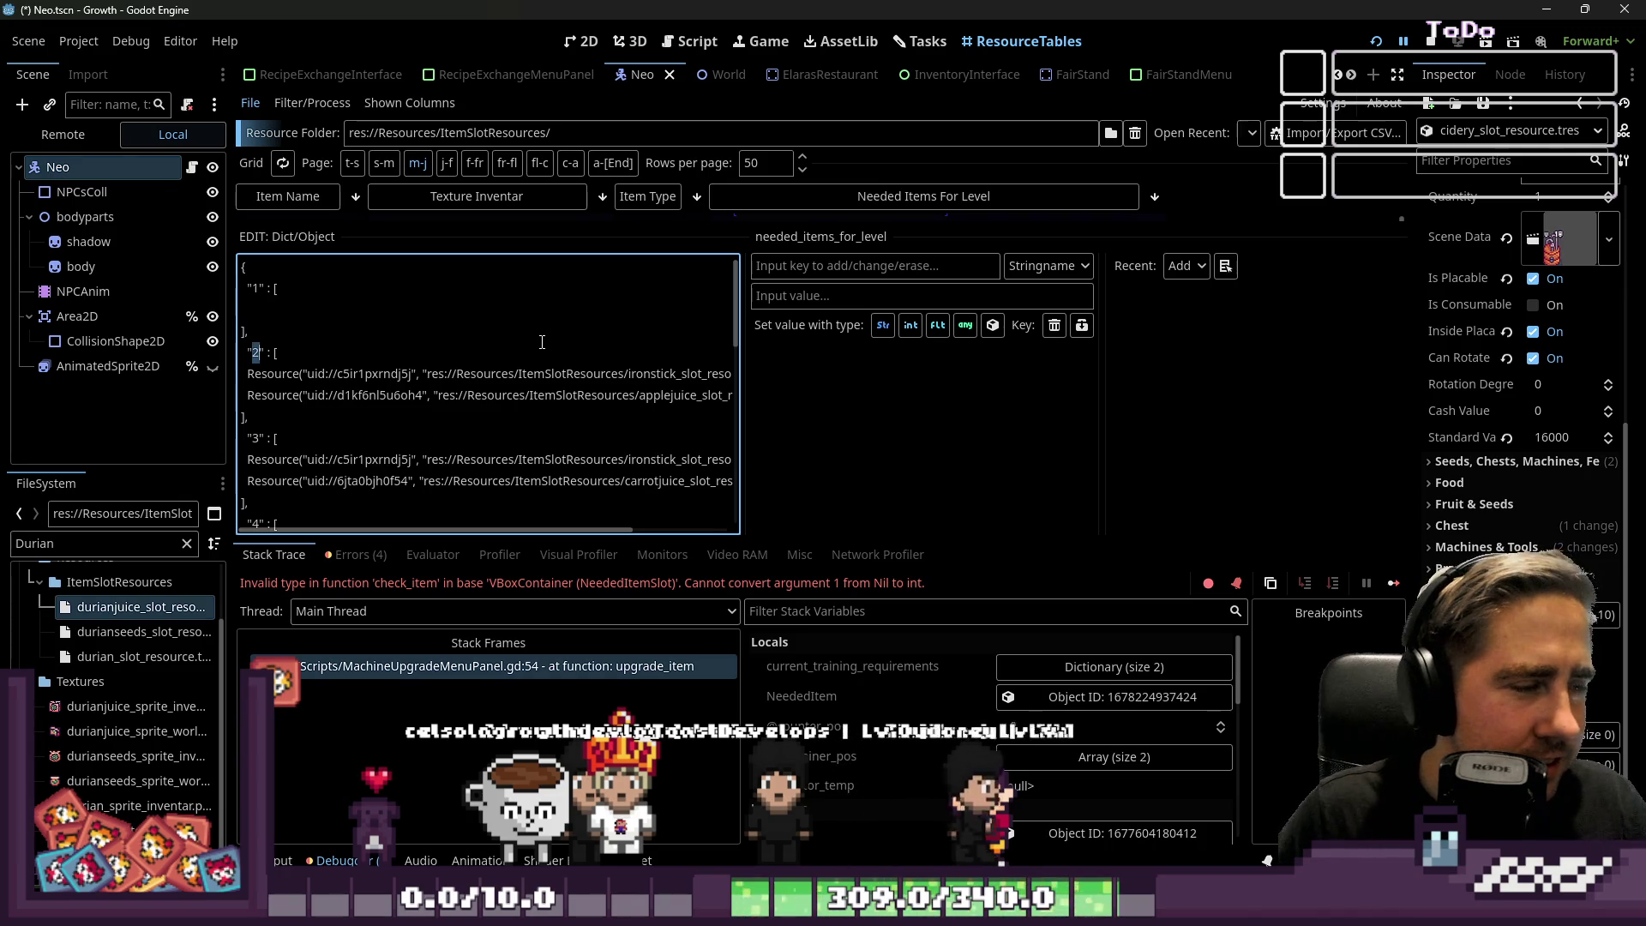
scroll(542, 342, "down", 10)
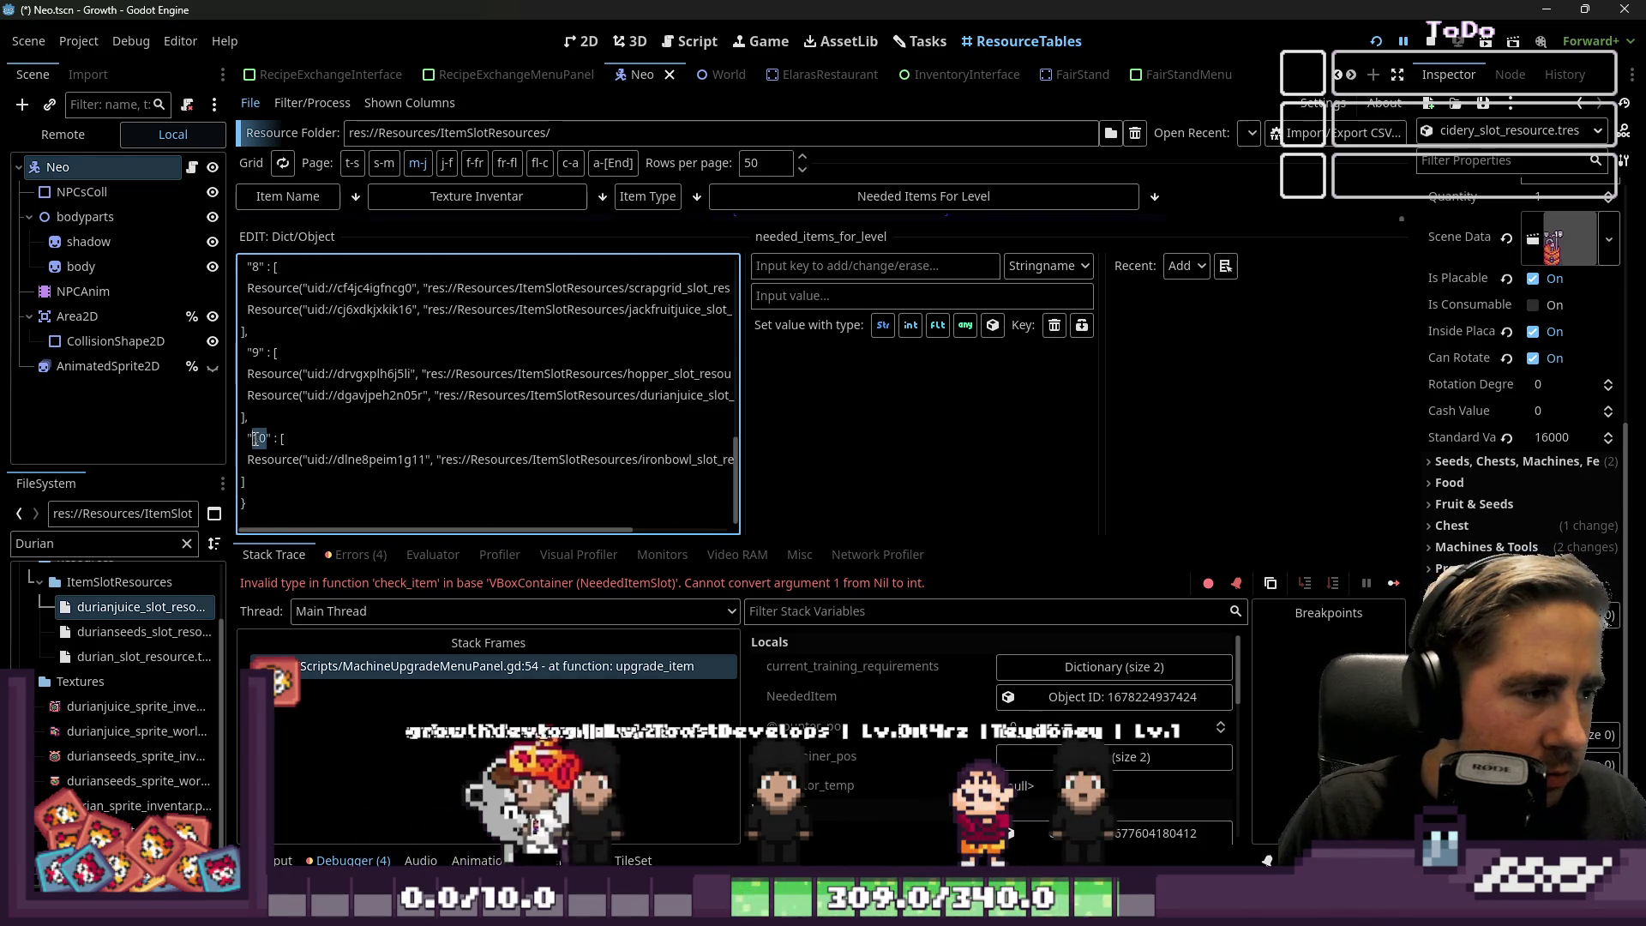
scroll(258, 337, "up", 10)
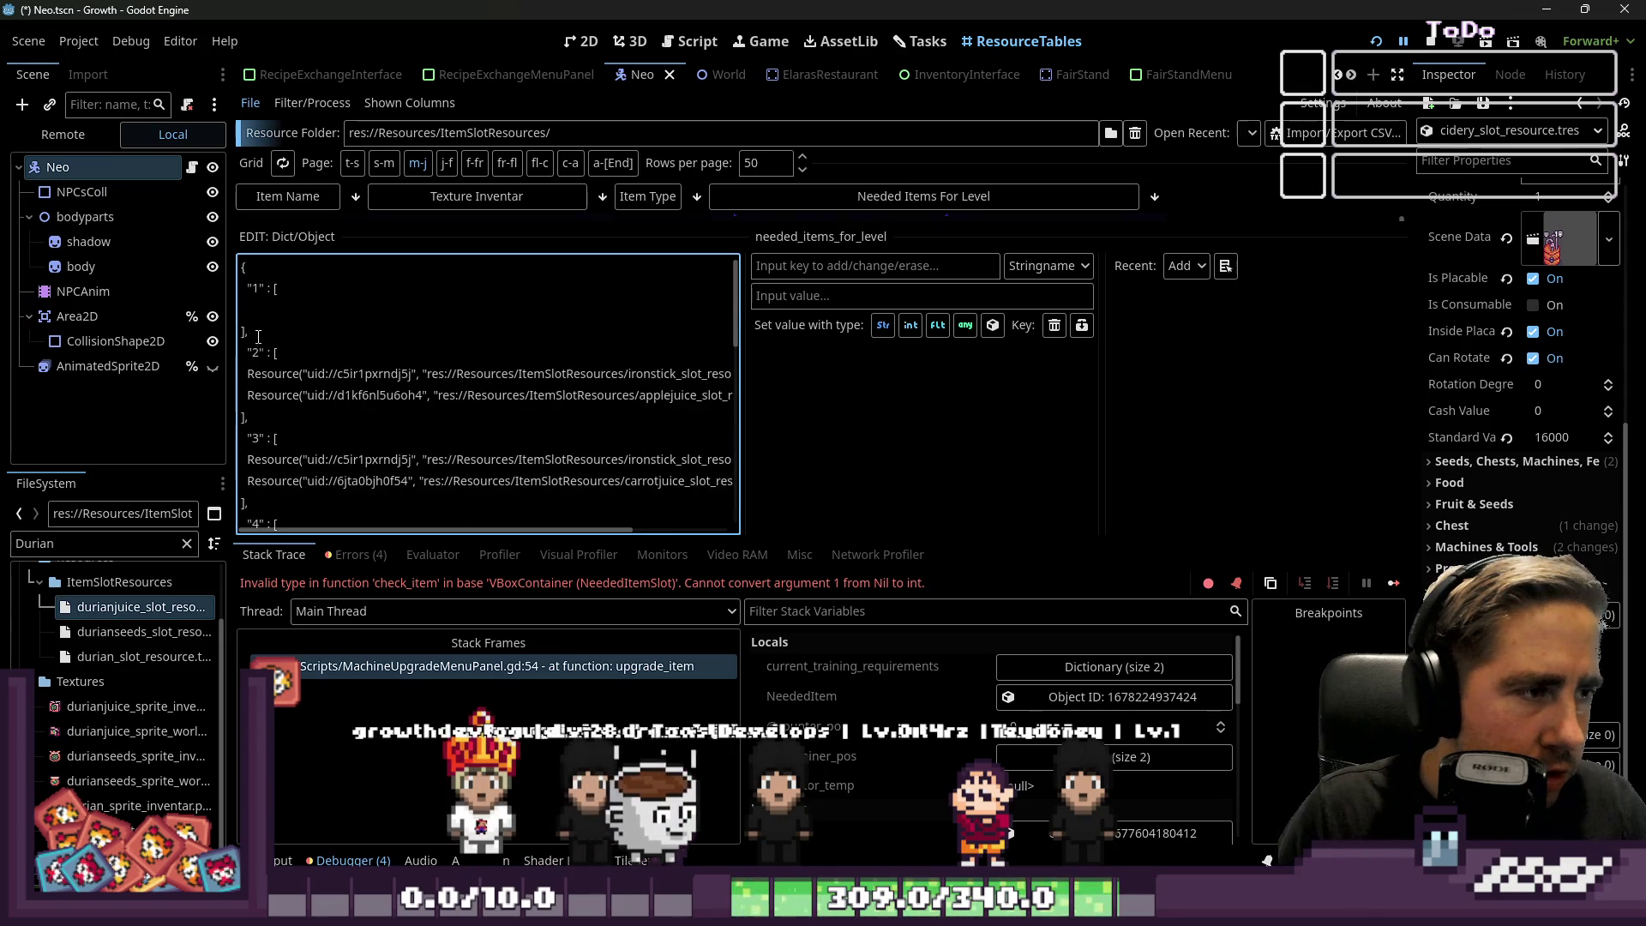
left_click_drag(255, 324, 233, 290)
key("ctrl+c")
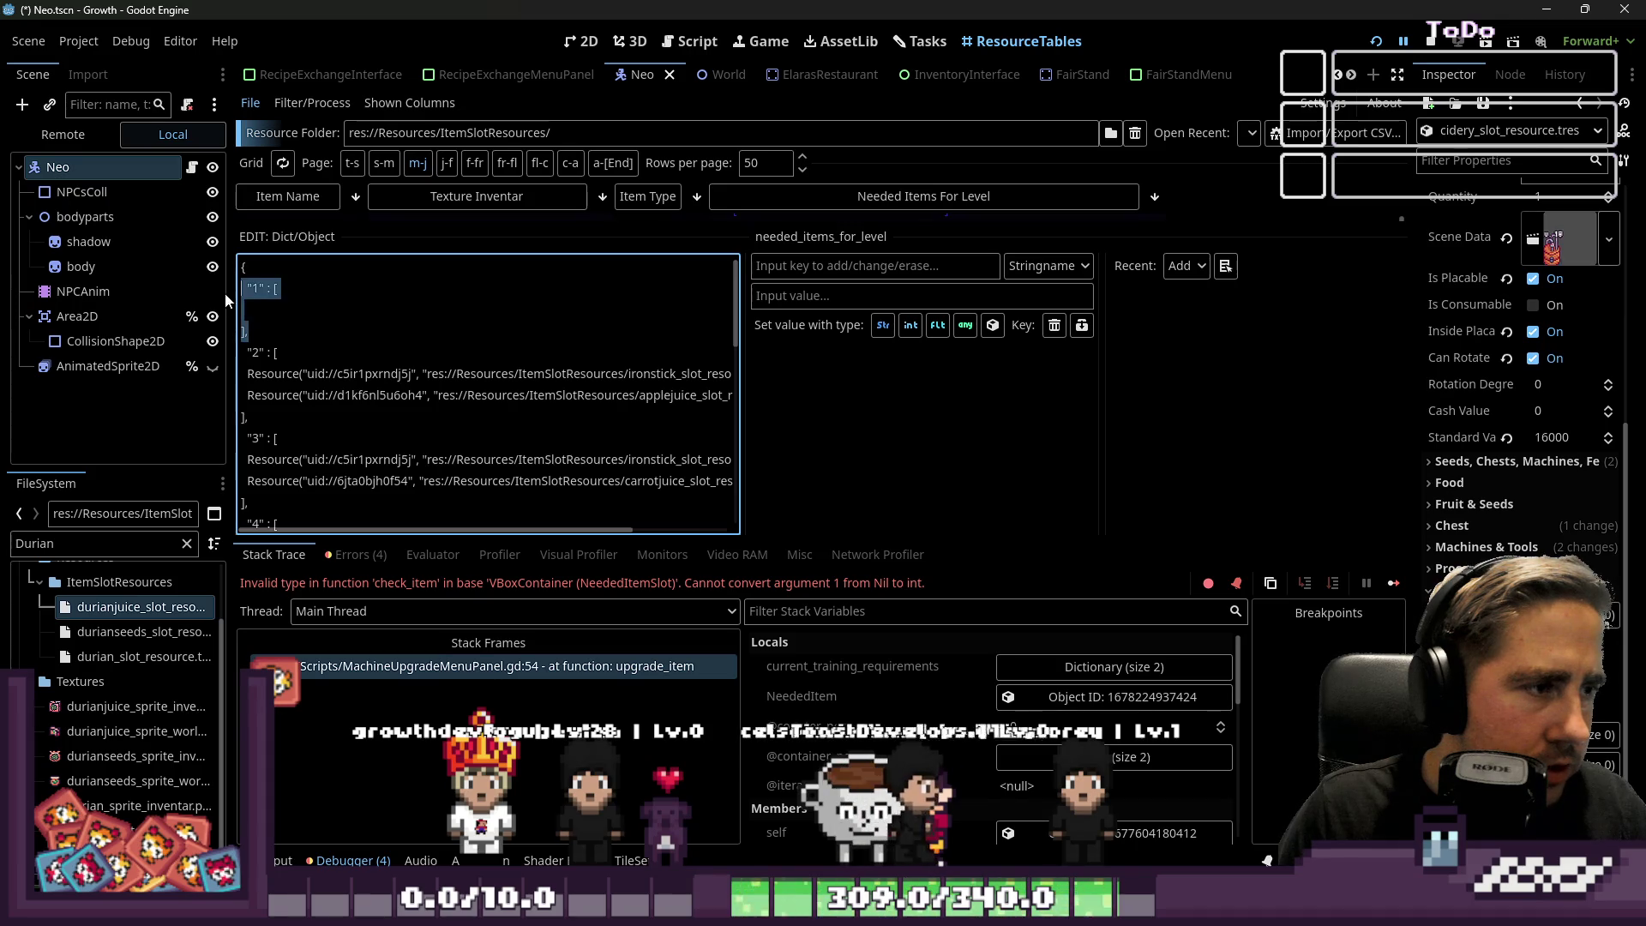
key("BackSpace")
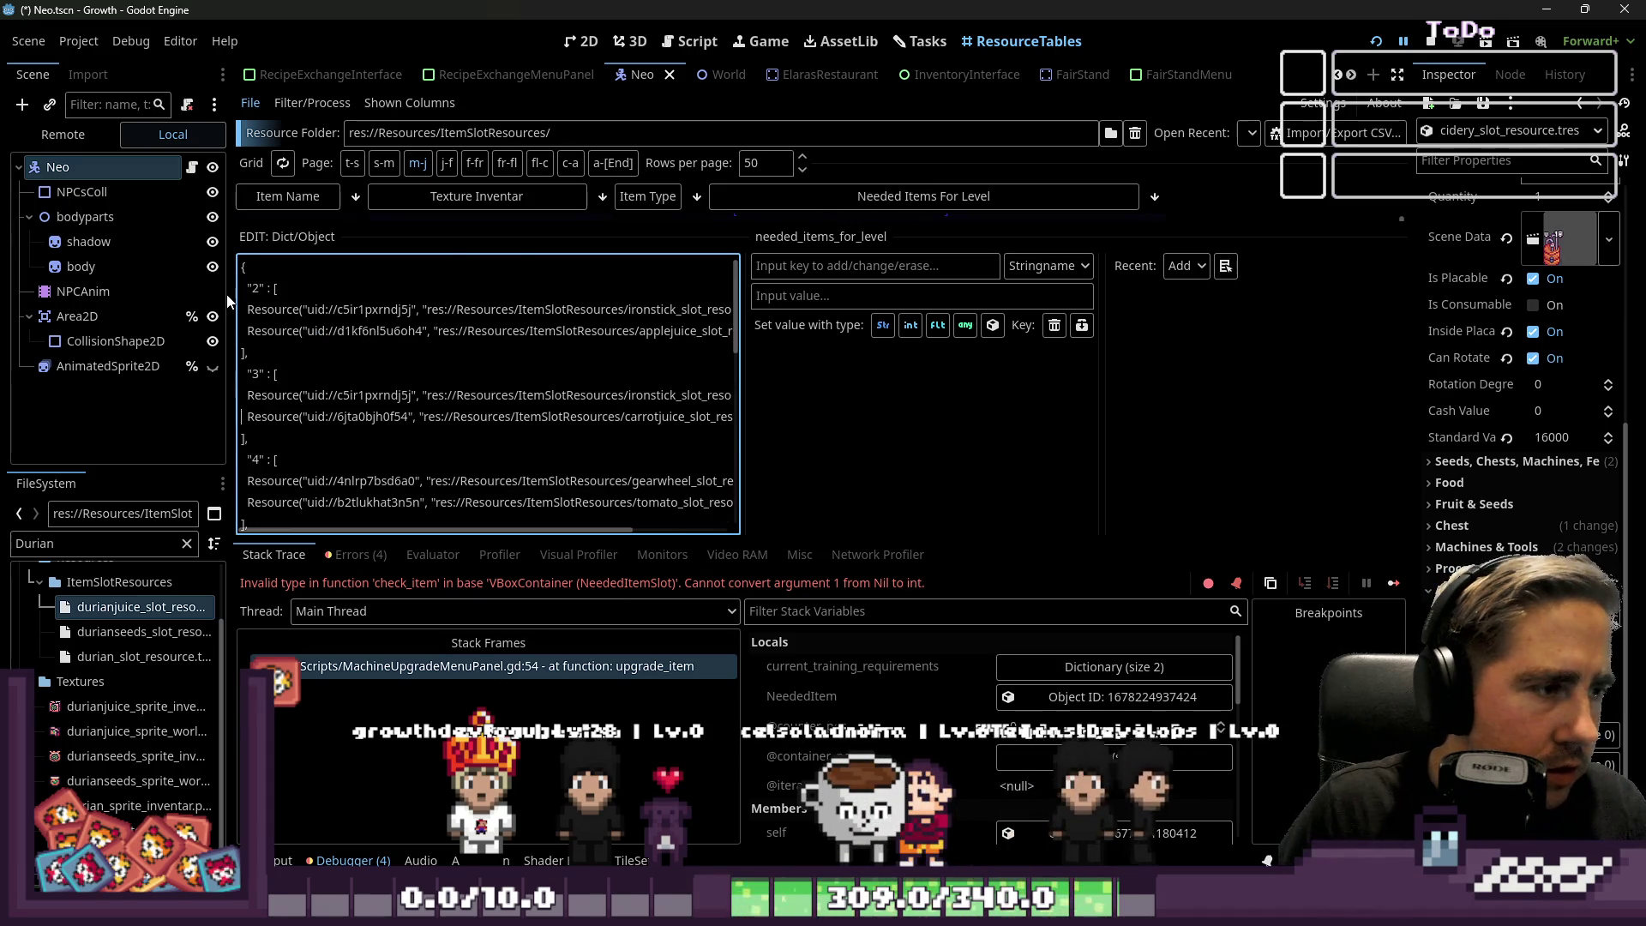
key("ctrl+End")
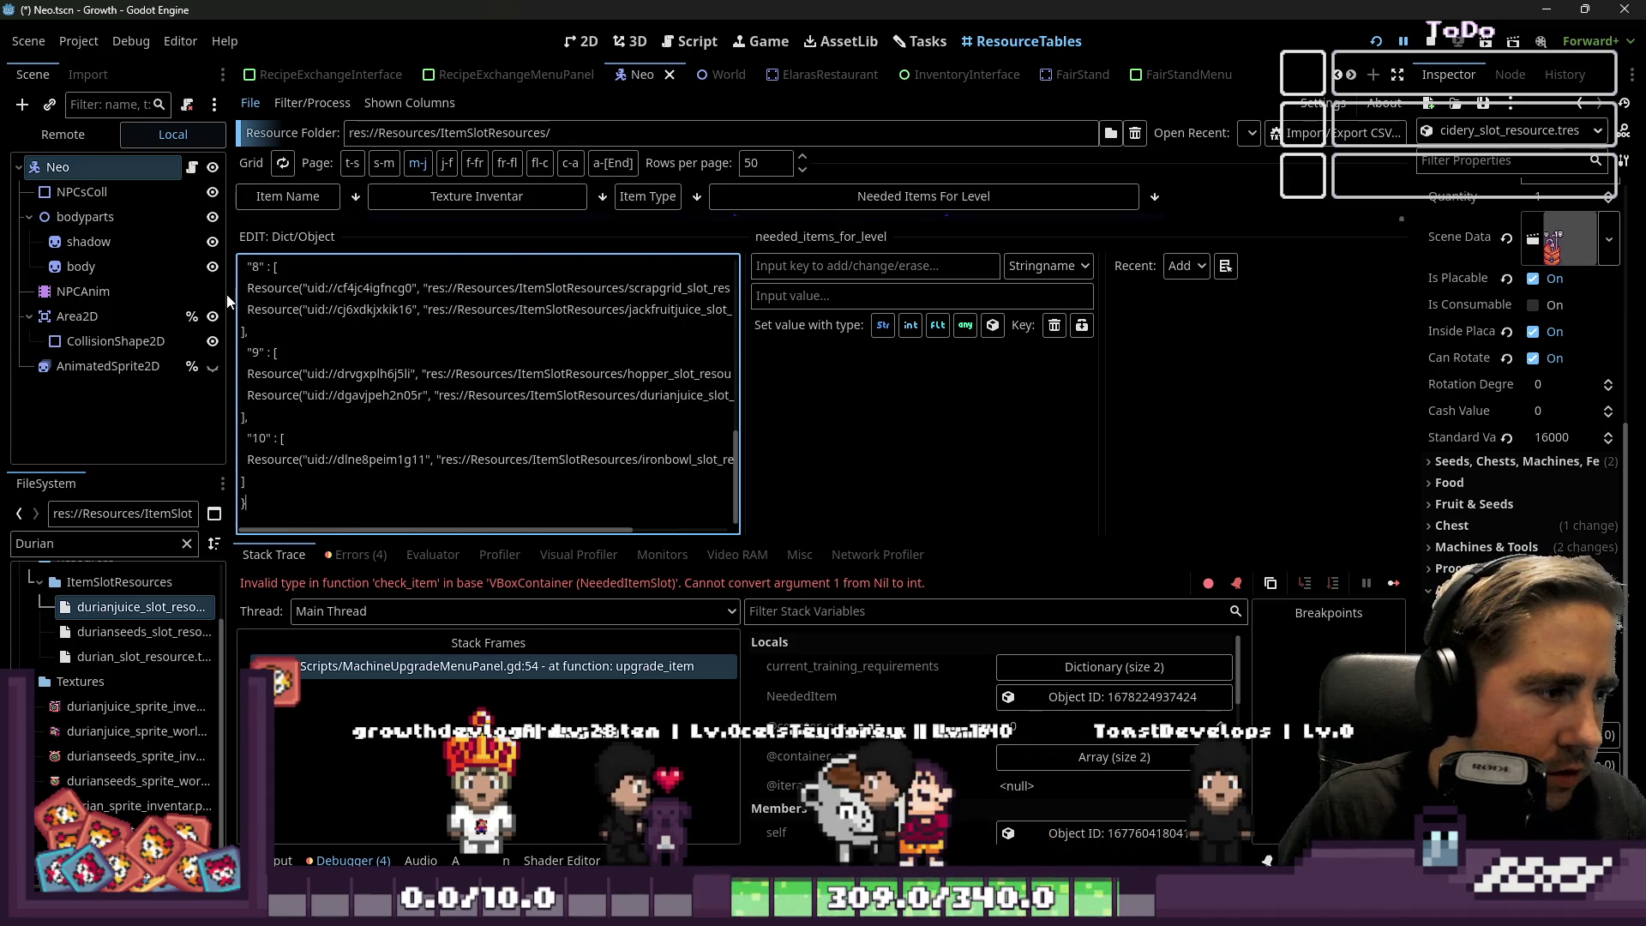
key("ctrl+v")
type("0")
Renumber the last entries' keys down to 9, 8 and 7.
key("Down")
key("Delete")
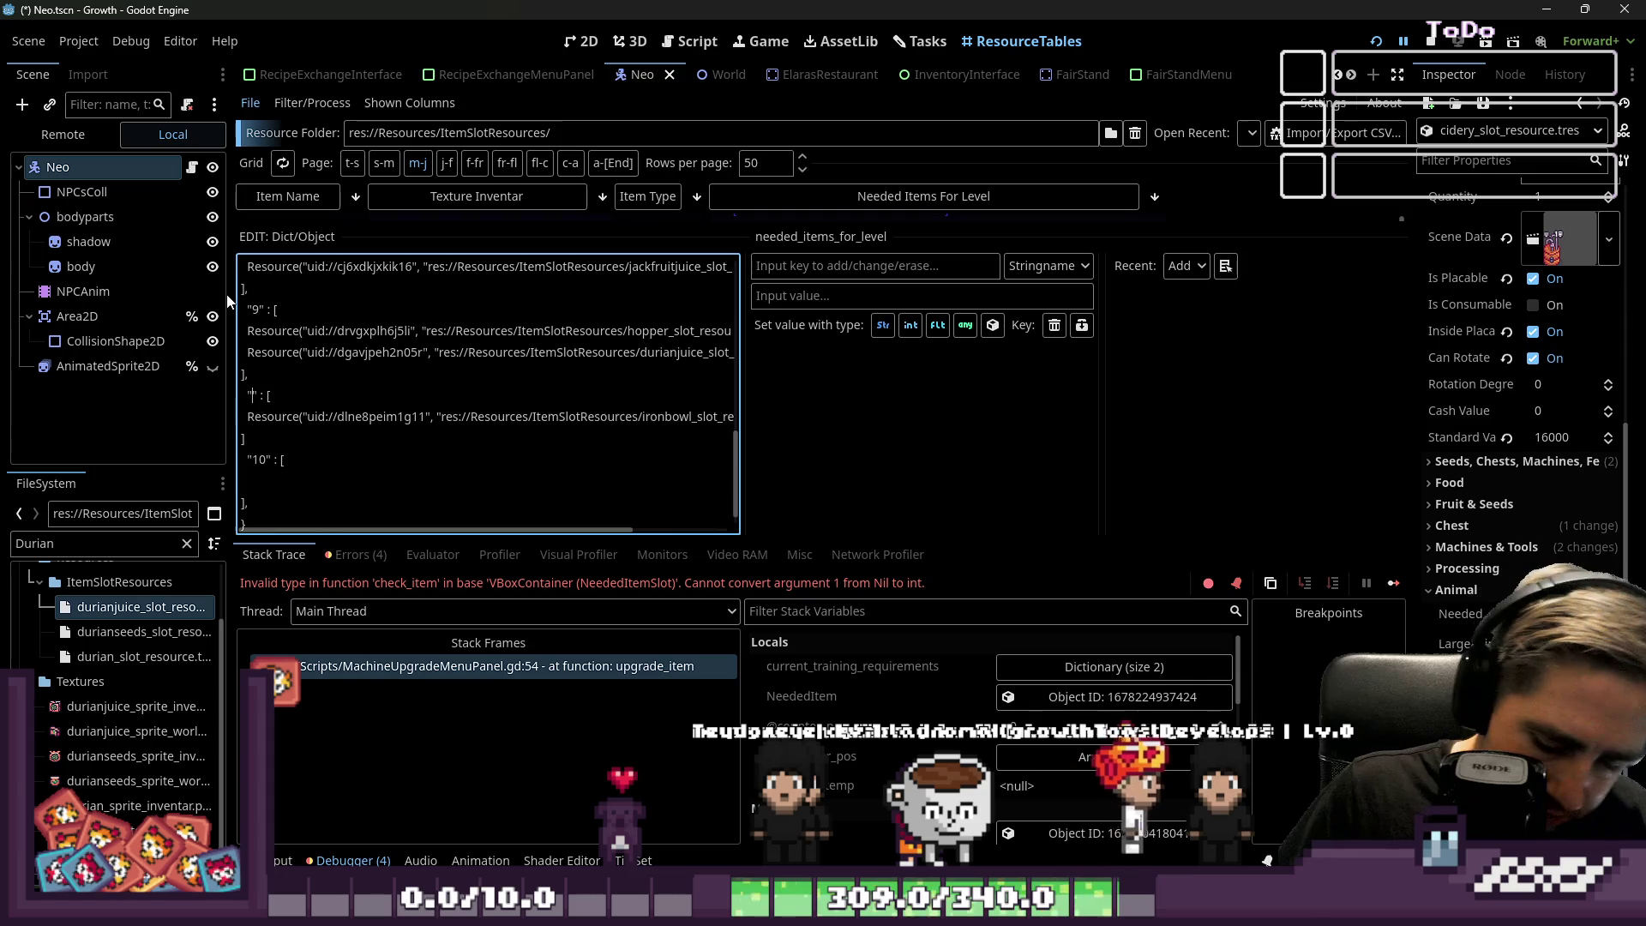
key("BackSpace")
type("9")
key("Up")
key("Up")
key("Up")
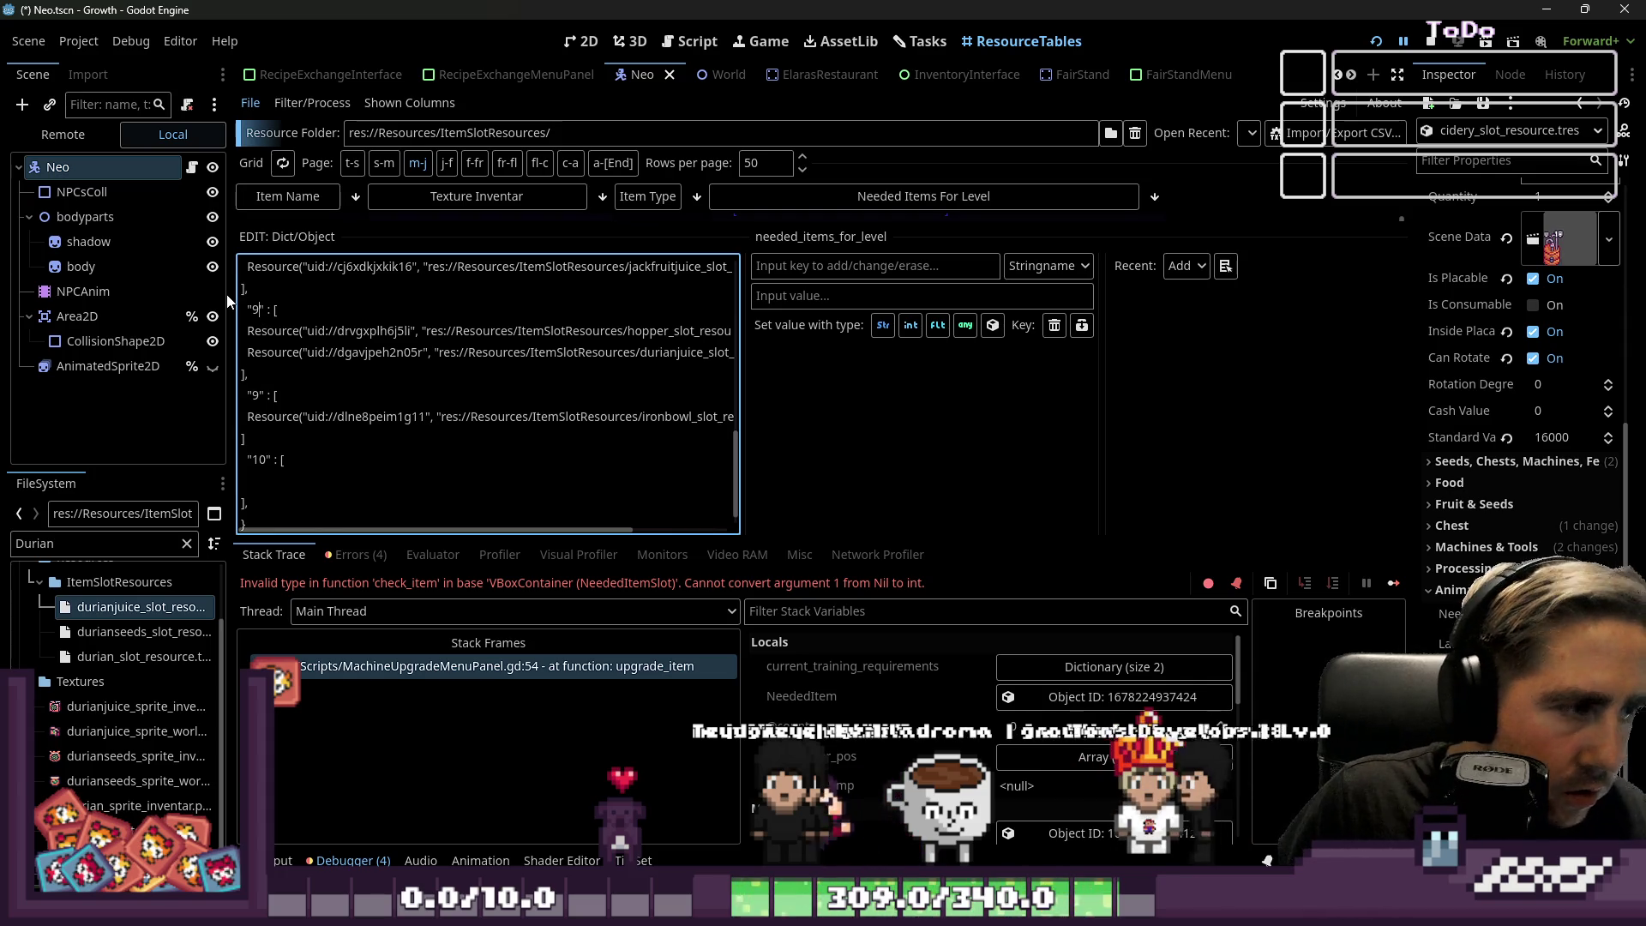
key("Down")
key("Delete")
type("8")
key("Up")
key("Up")
key("Up")
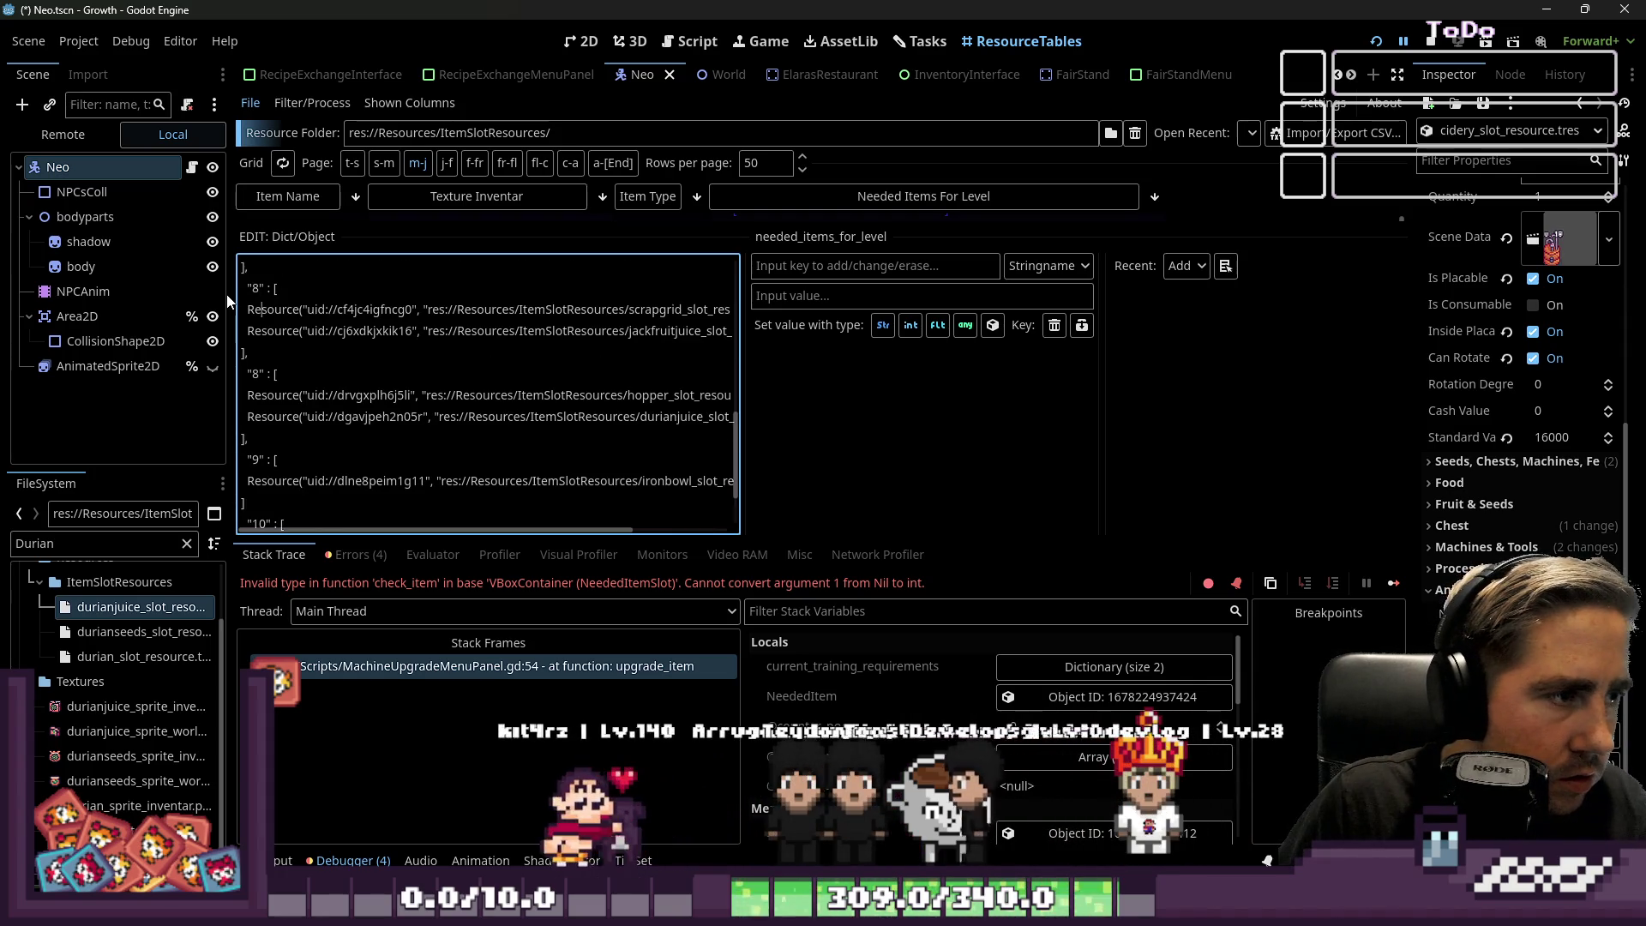
key("Down")
key("Delete")
type("7")
key("Up")
key("Up")
key("Up")
Renumber the remaining keys from 6 down to 2, then run the game with F5.
key("Down")
key("Down")
key("Down")
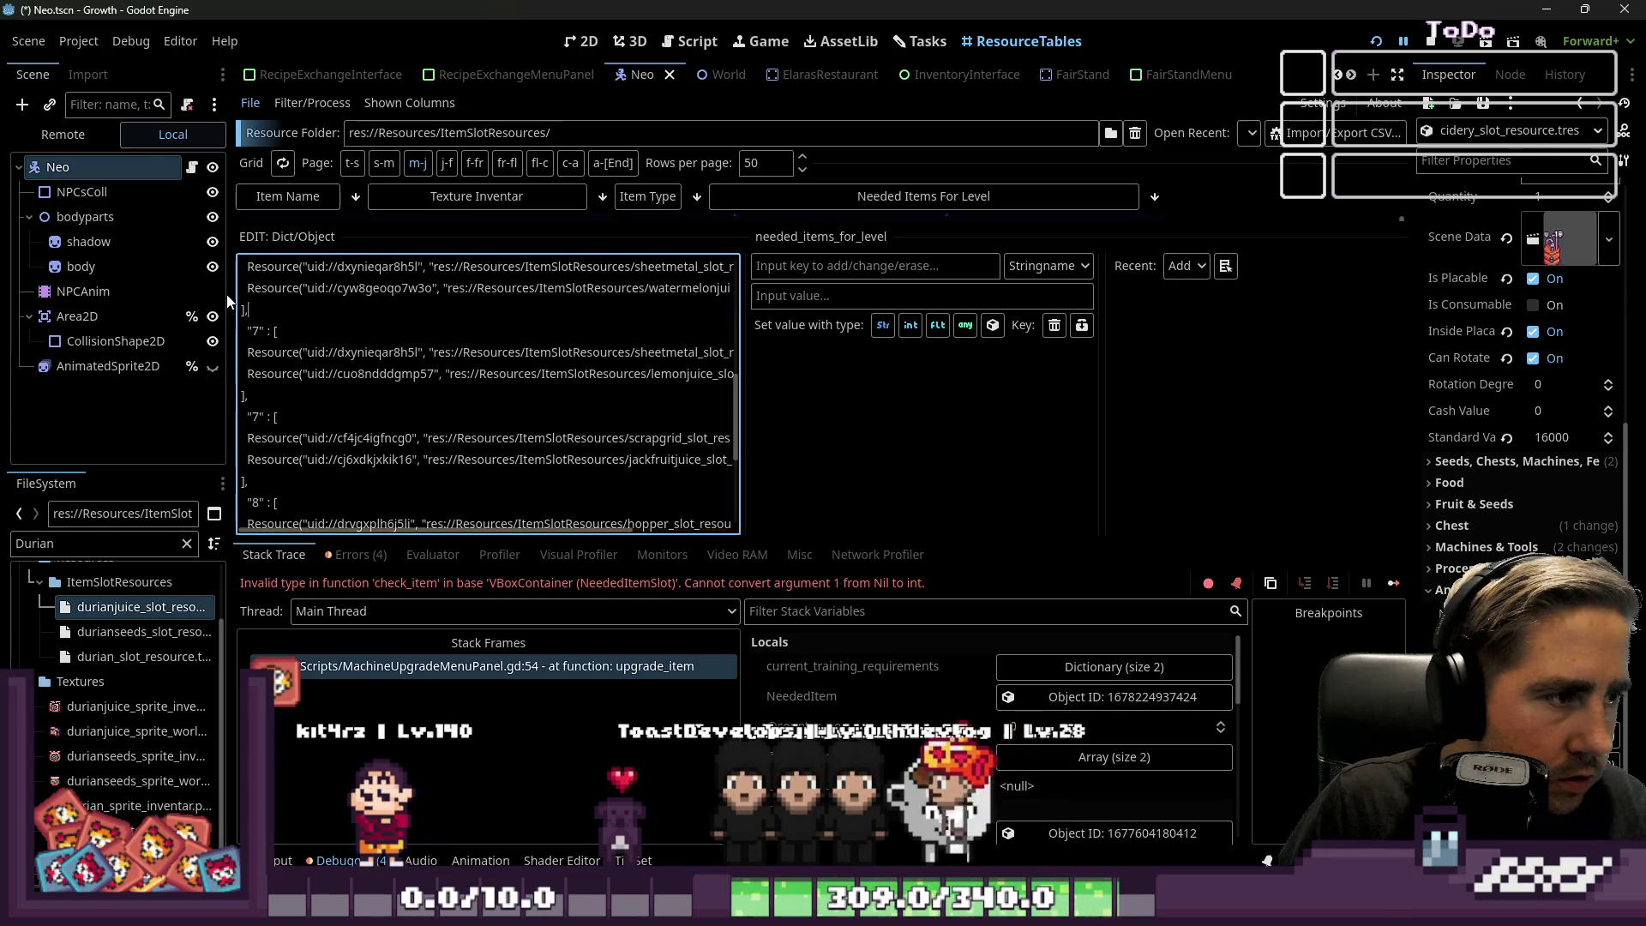
key("Delete")
type("6")
key("Up")
key("Up")
key("Up")
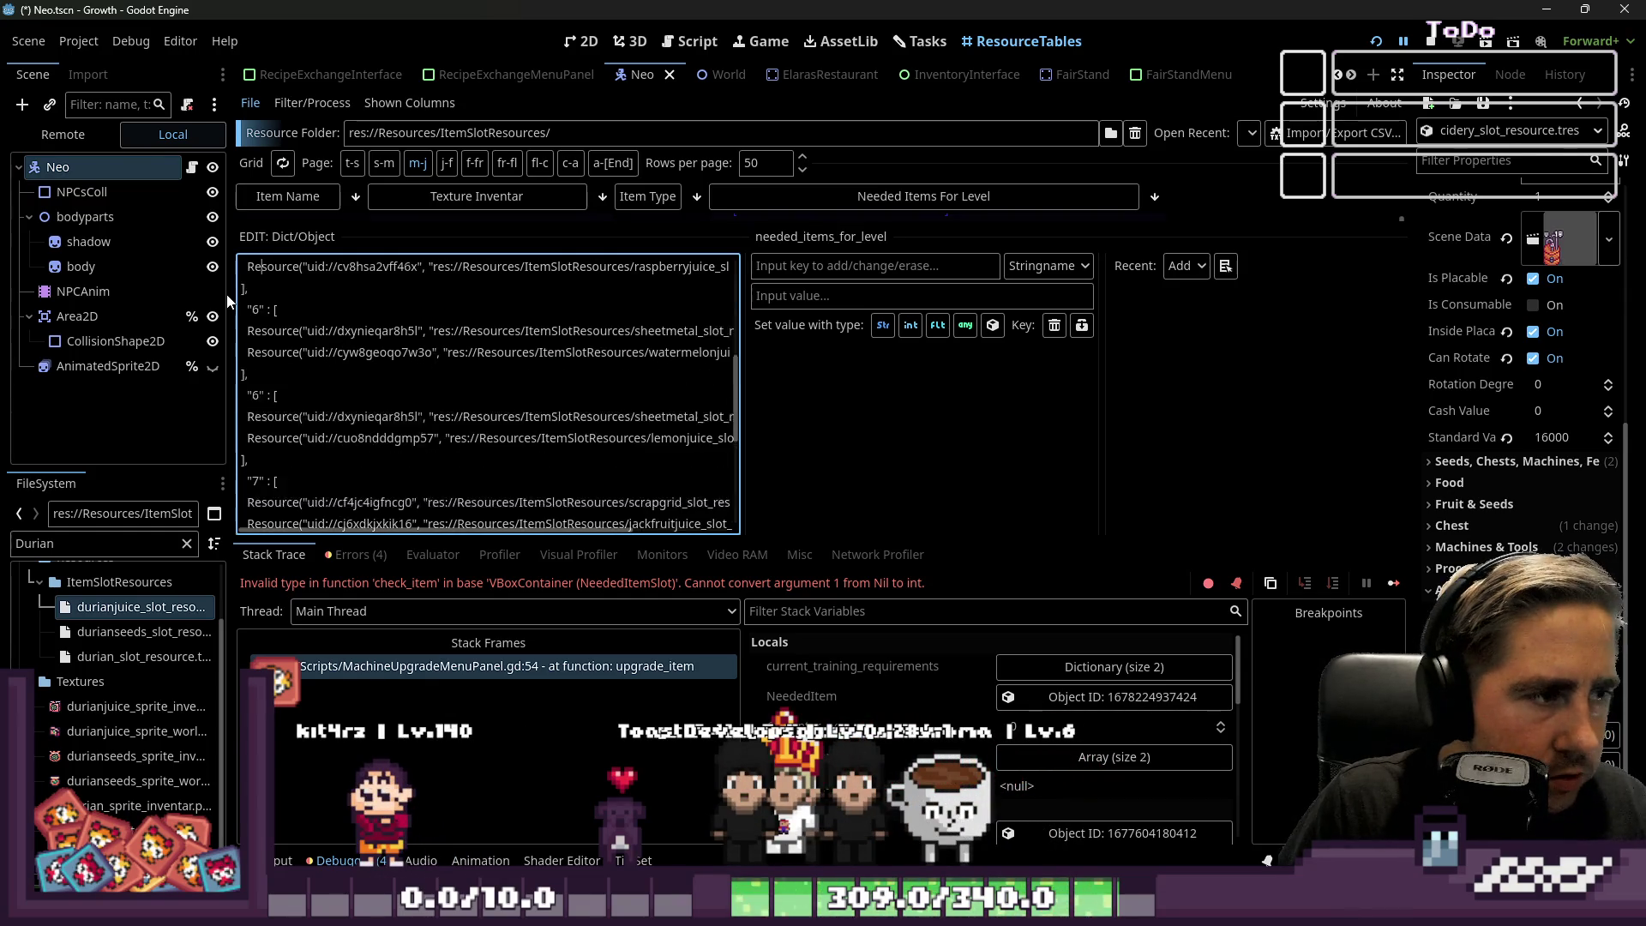
key("Up")
key("Up")
key("Up")
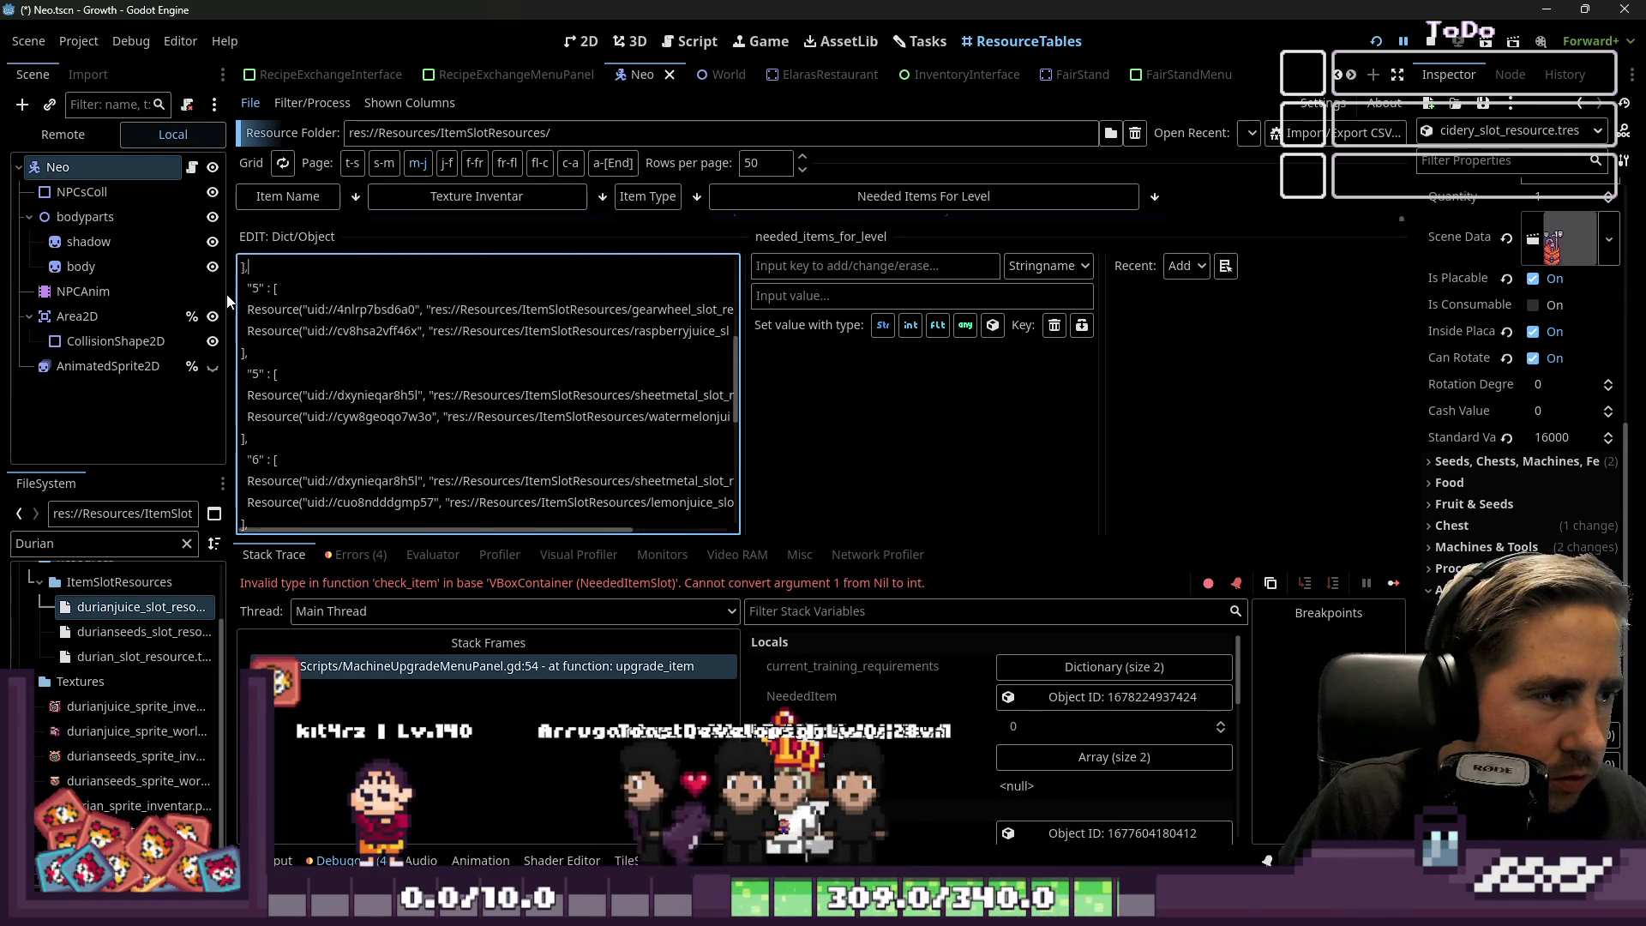
key("Delete")
type("4")
key("Up")
key("Up")
key("Up")
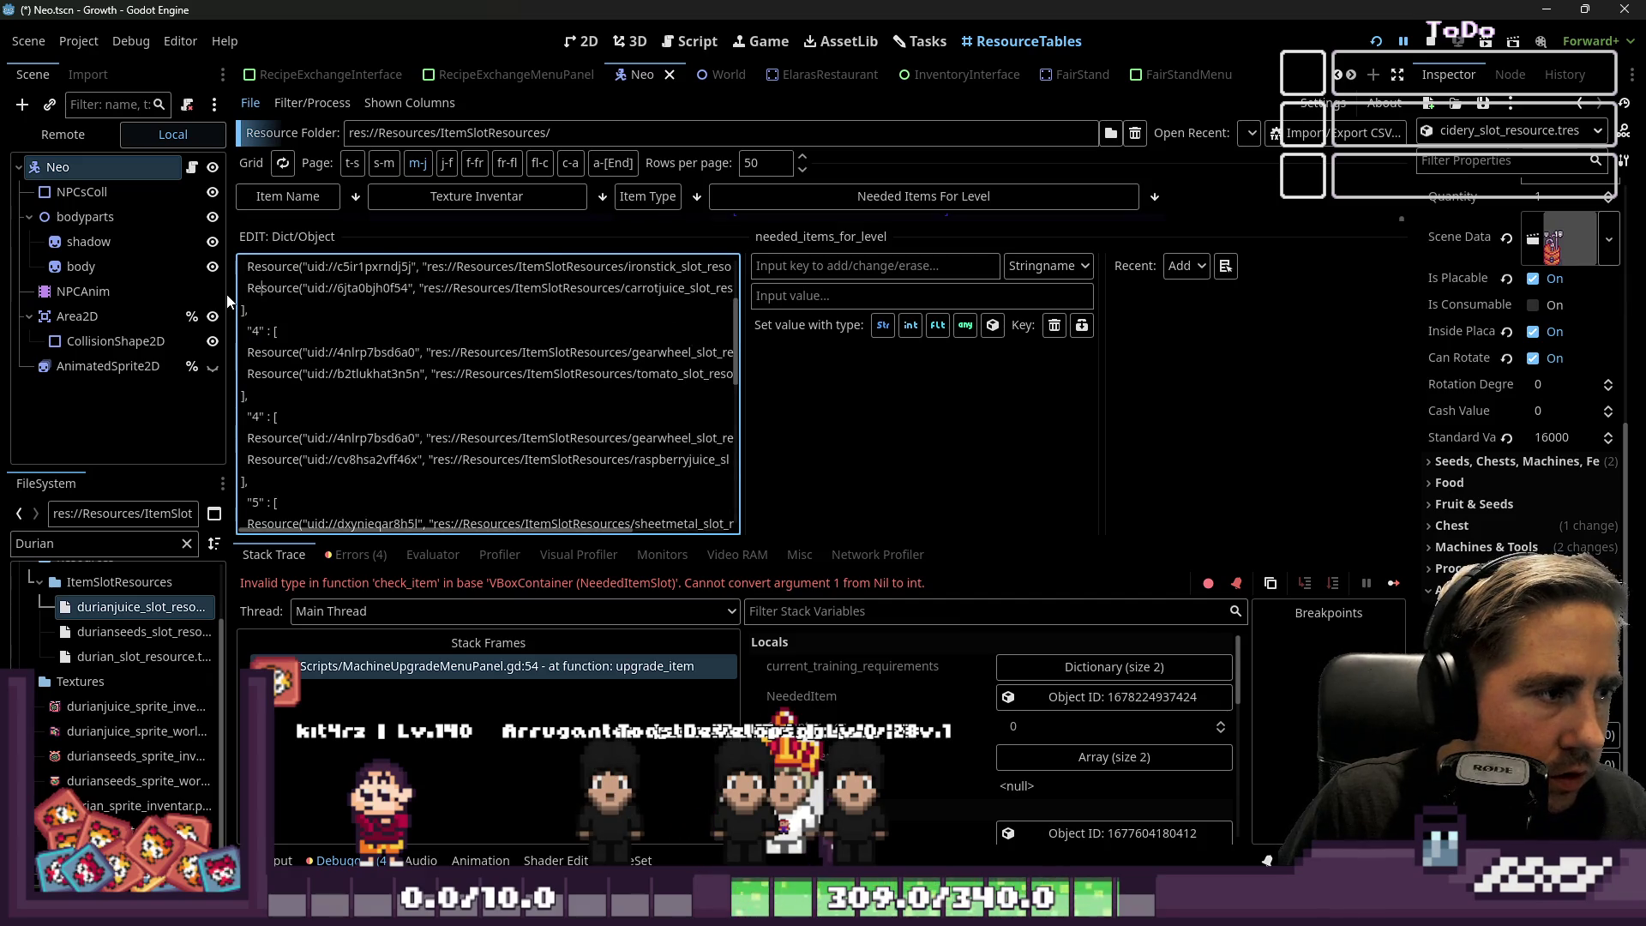
key("Delete")
type("3")
key("Up")
key("Up")
key("Up")
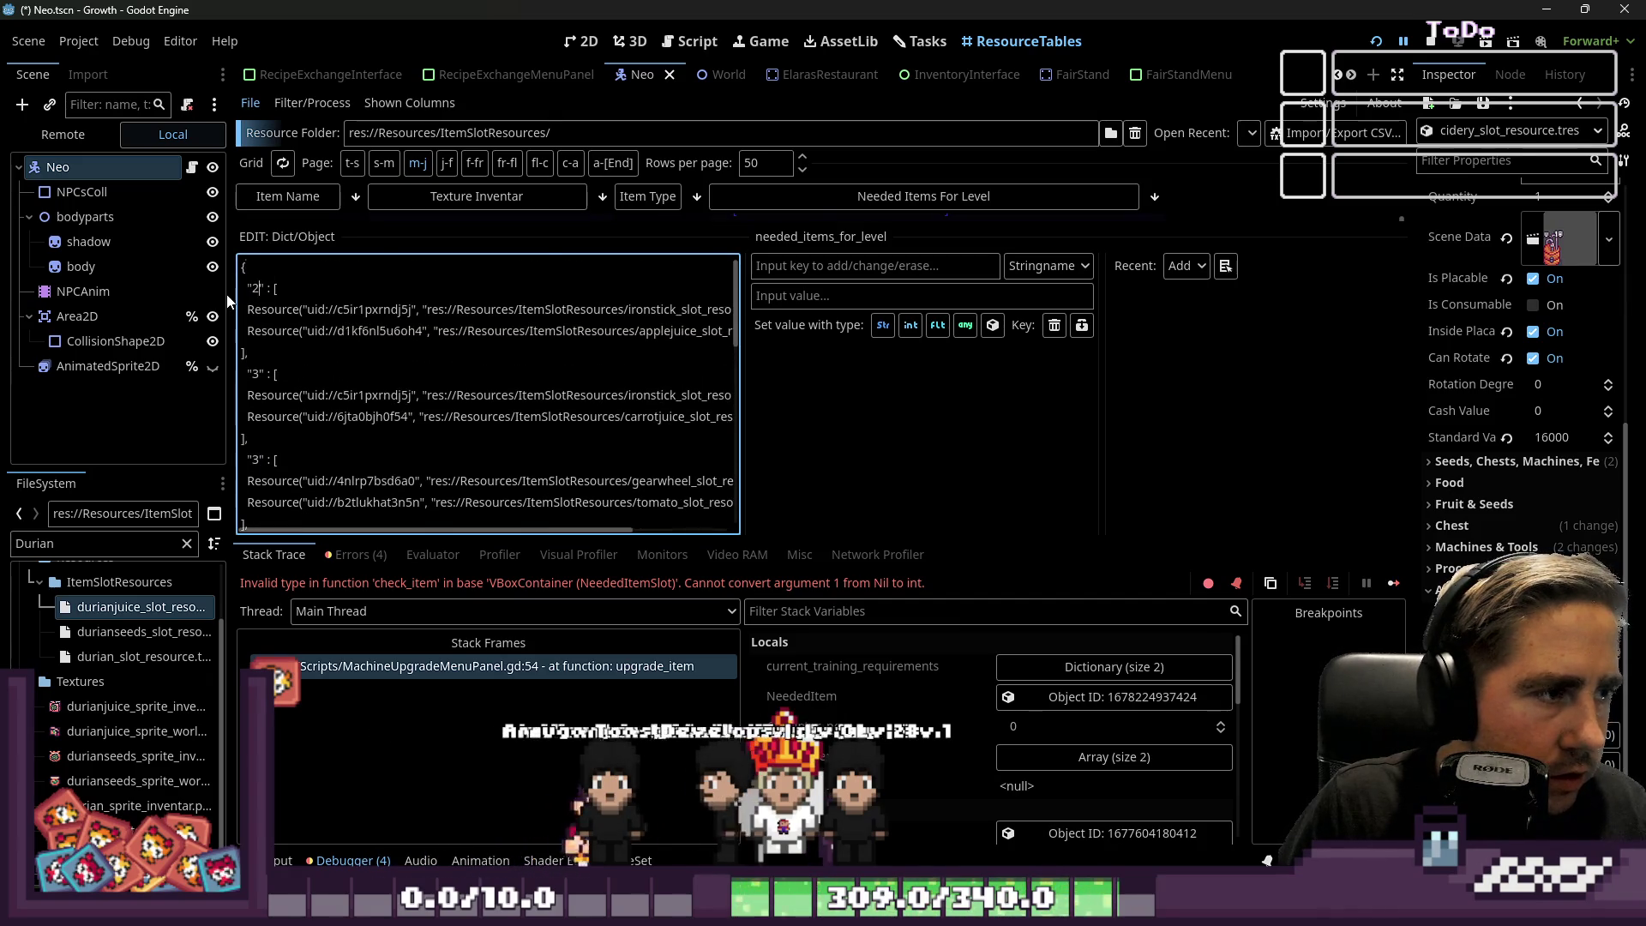
key("BackSpace")
type("2")
key("Up")
key("Up")
key("Up")
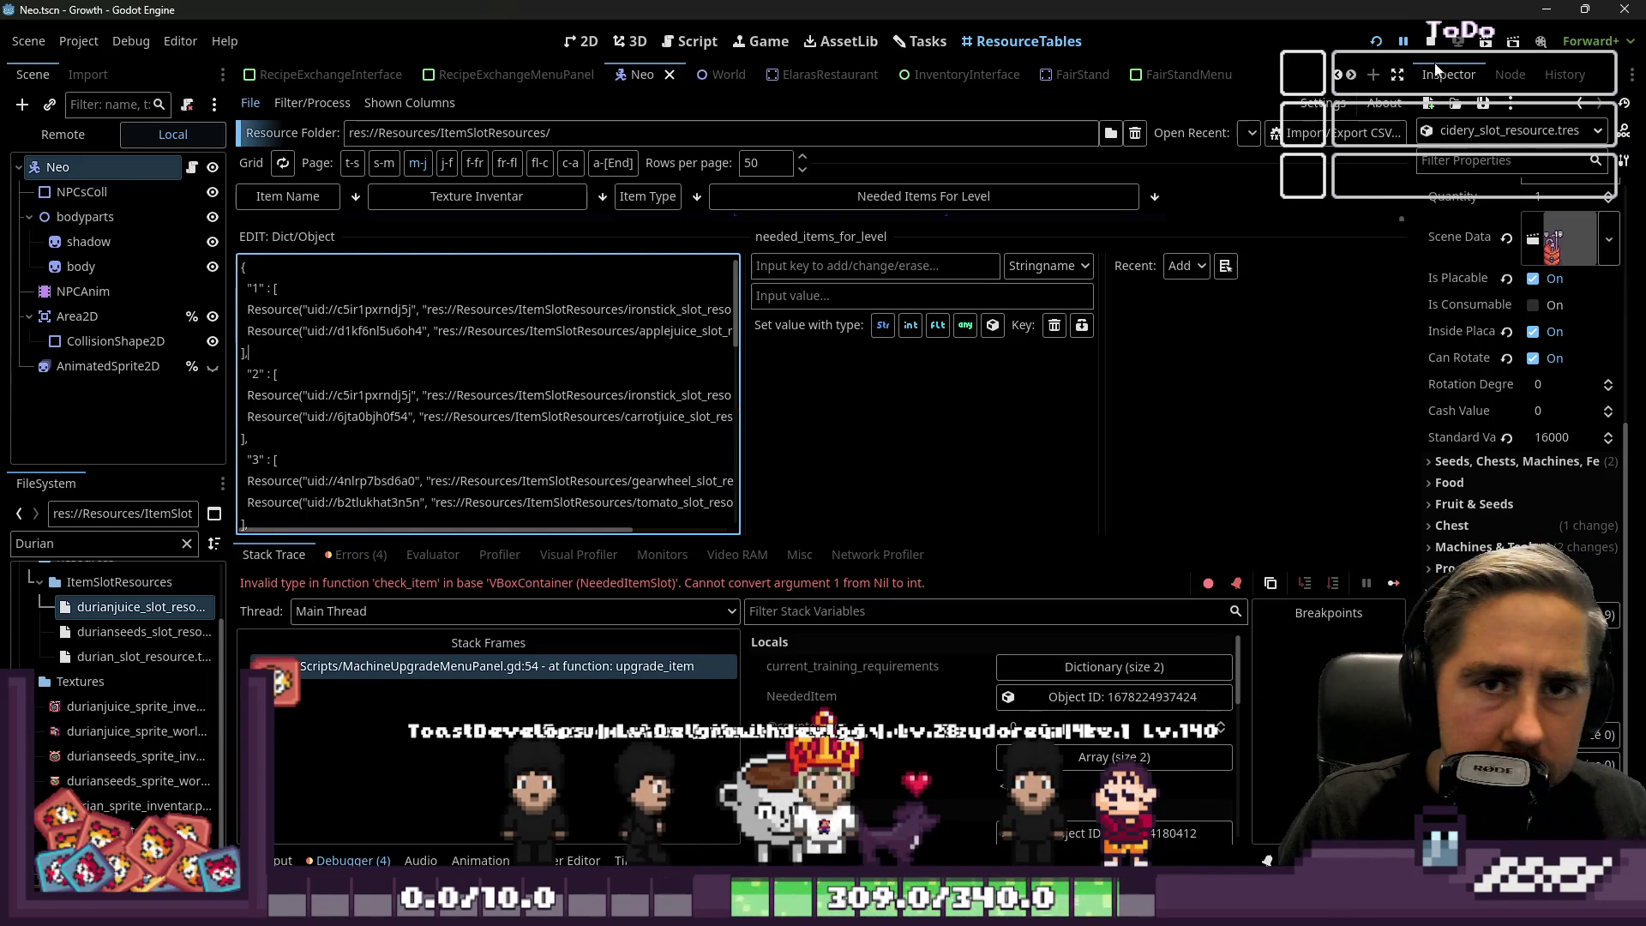
key("F5")
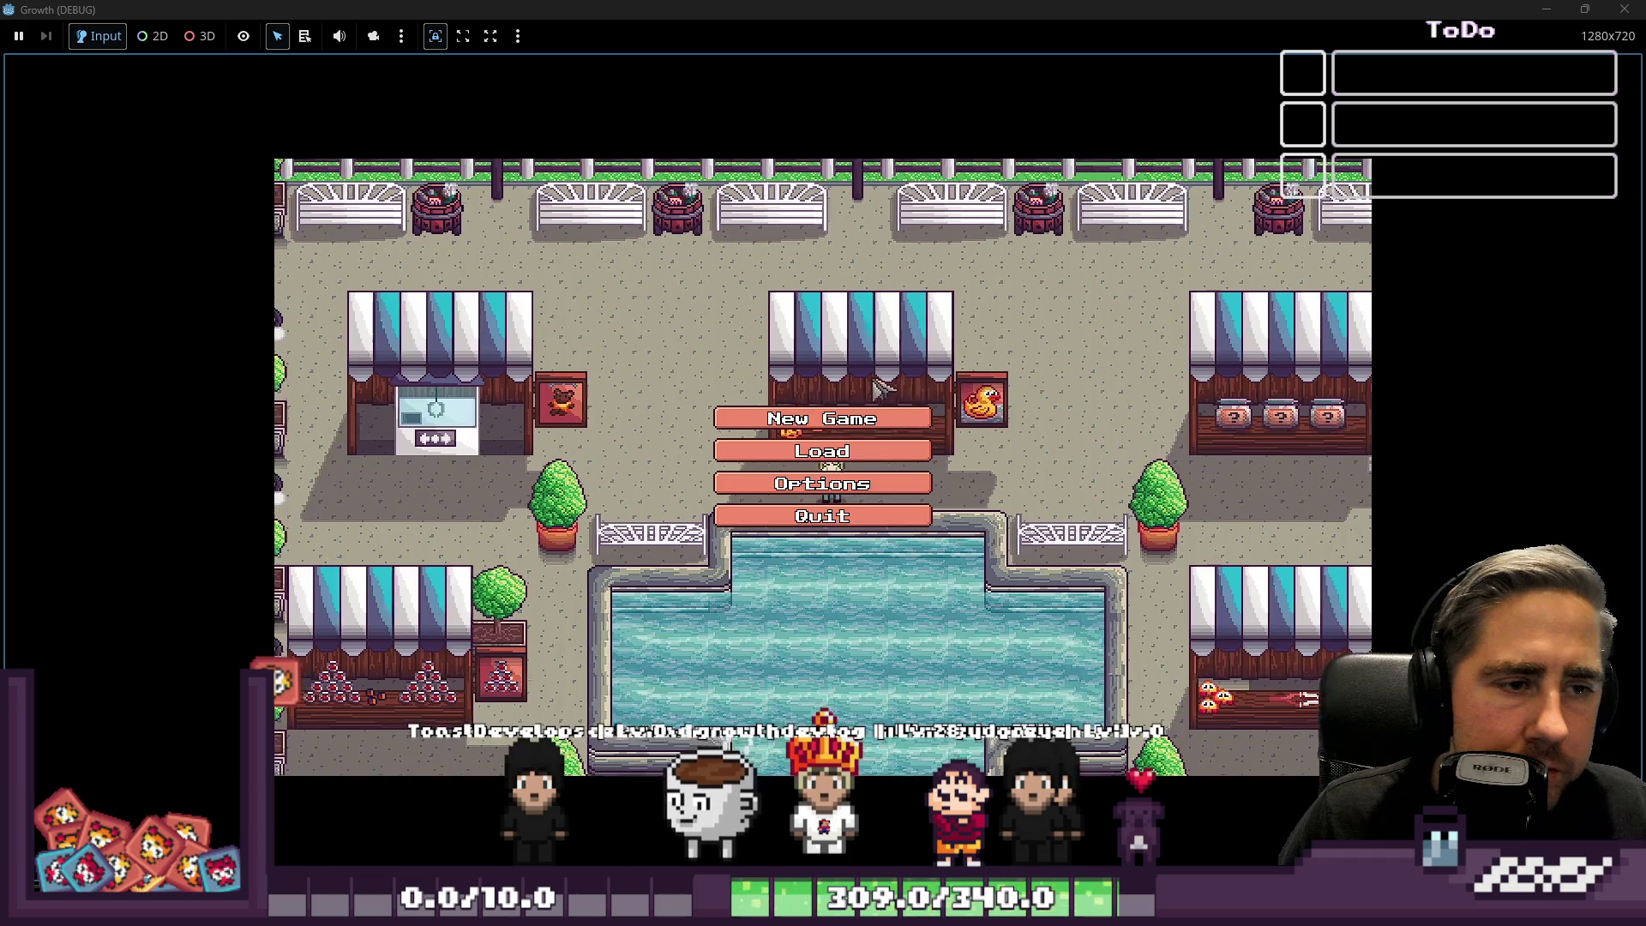
Start a new game with the character name 'asdg' and open the inventory.
left_click(815, 415)
type("asdg")
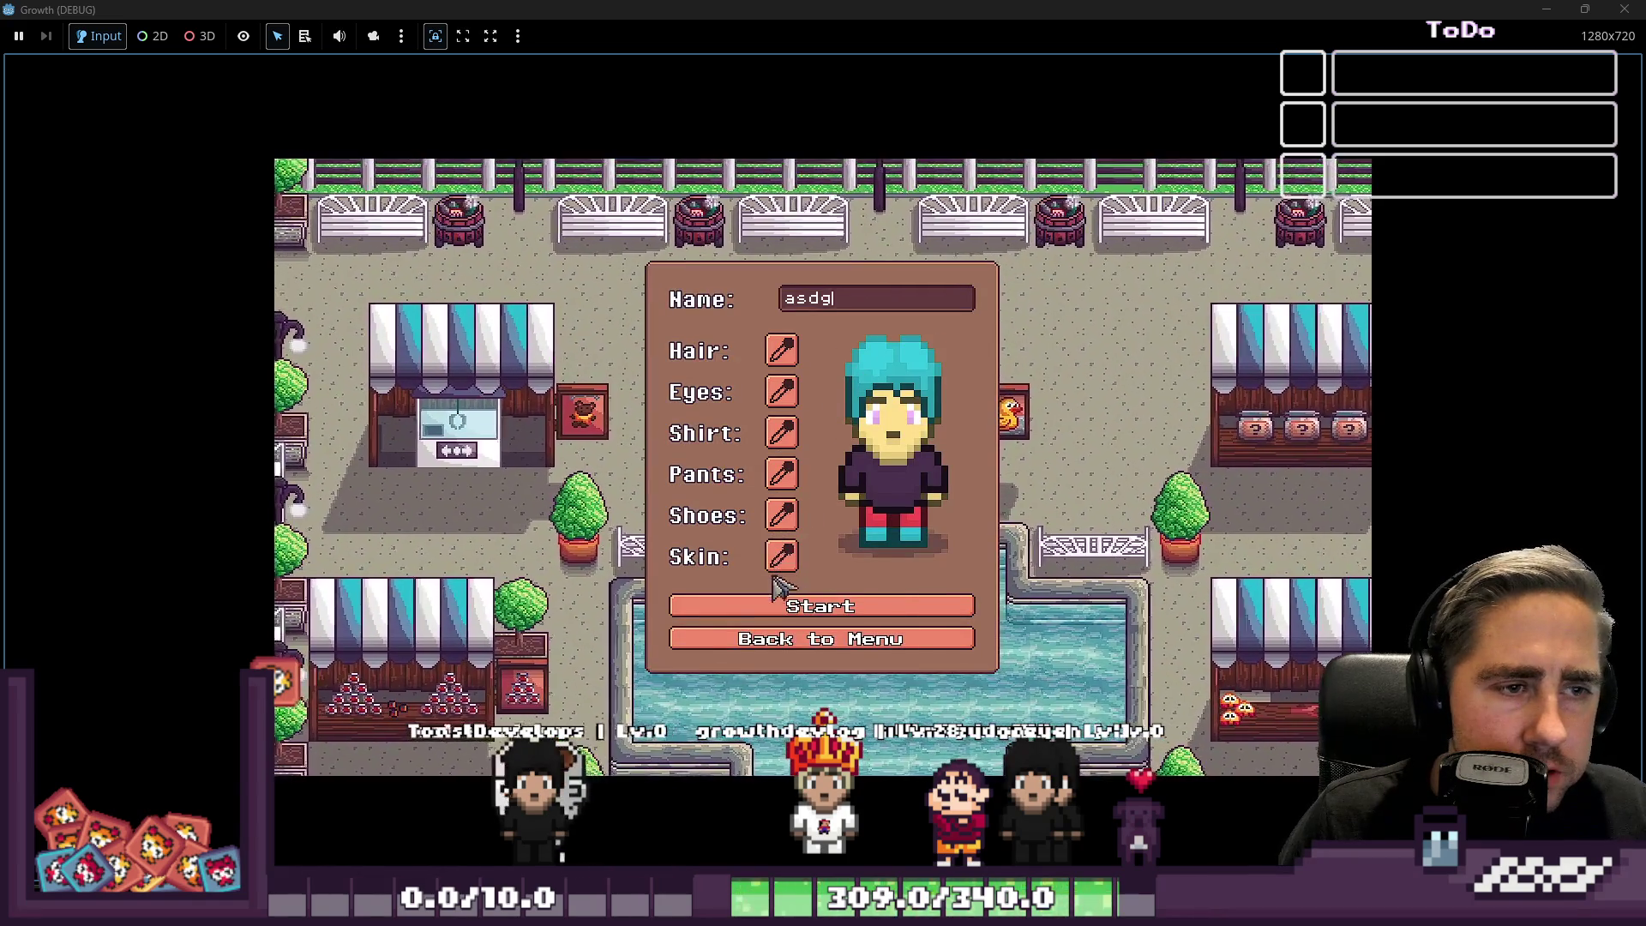
key("Return")
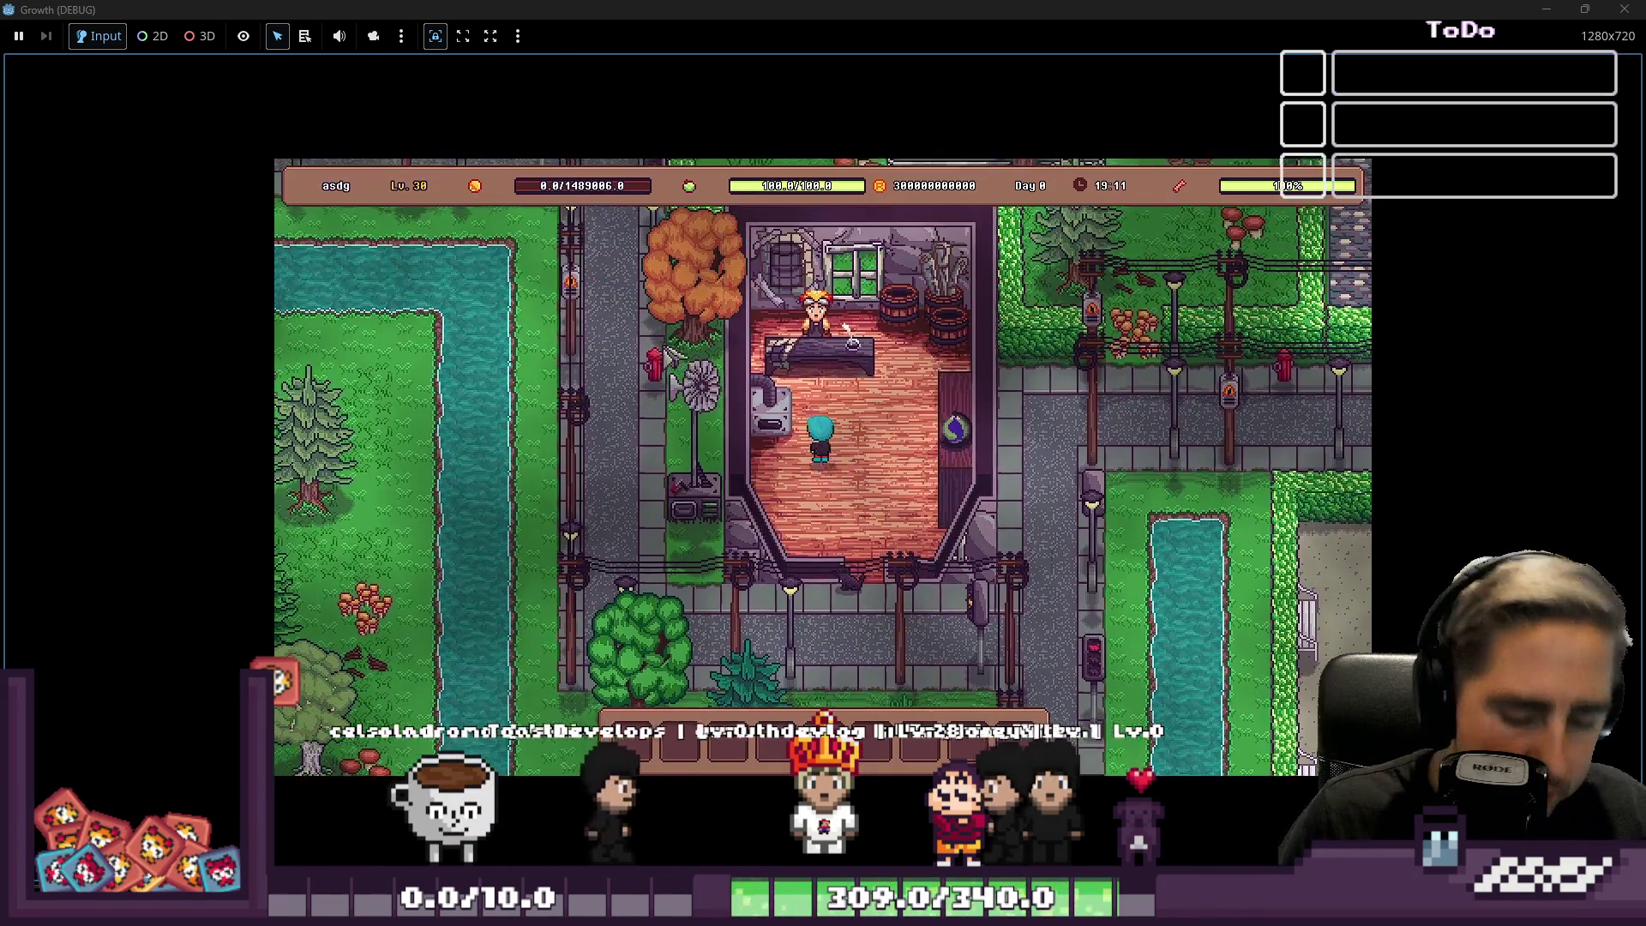
key("i")
mouse_move(744, 273)
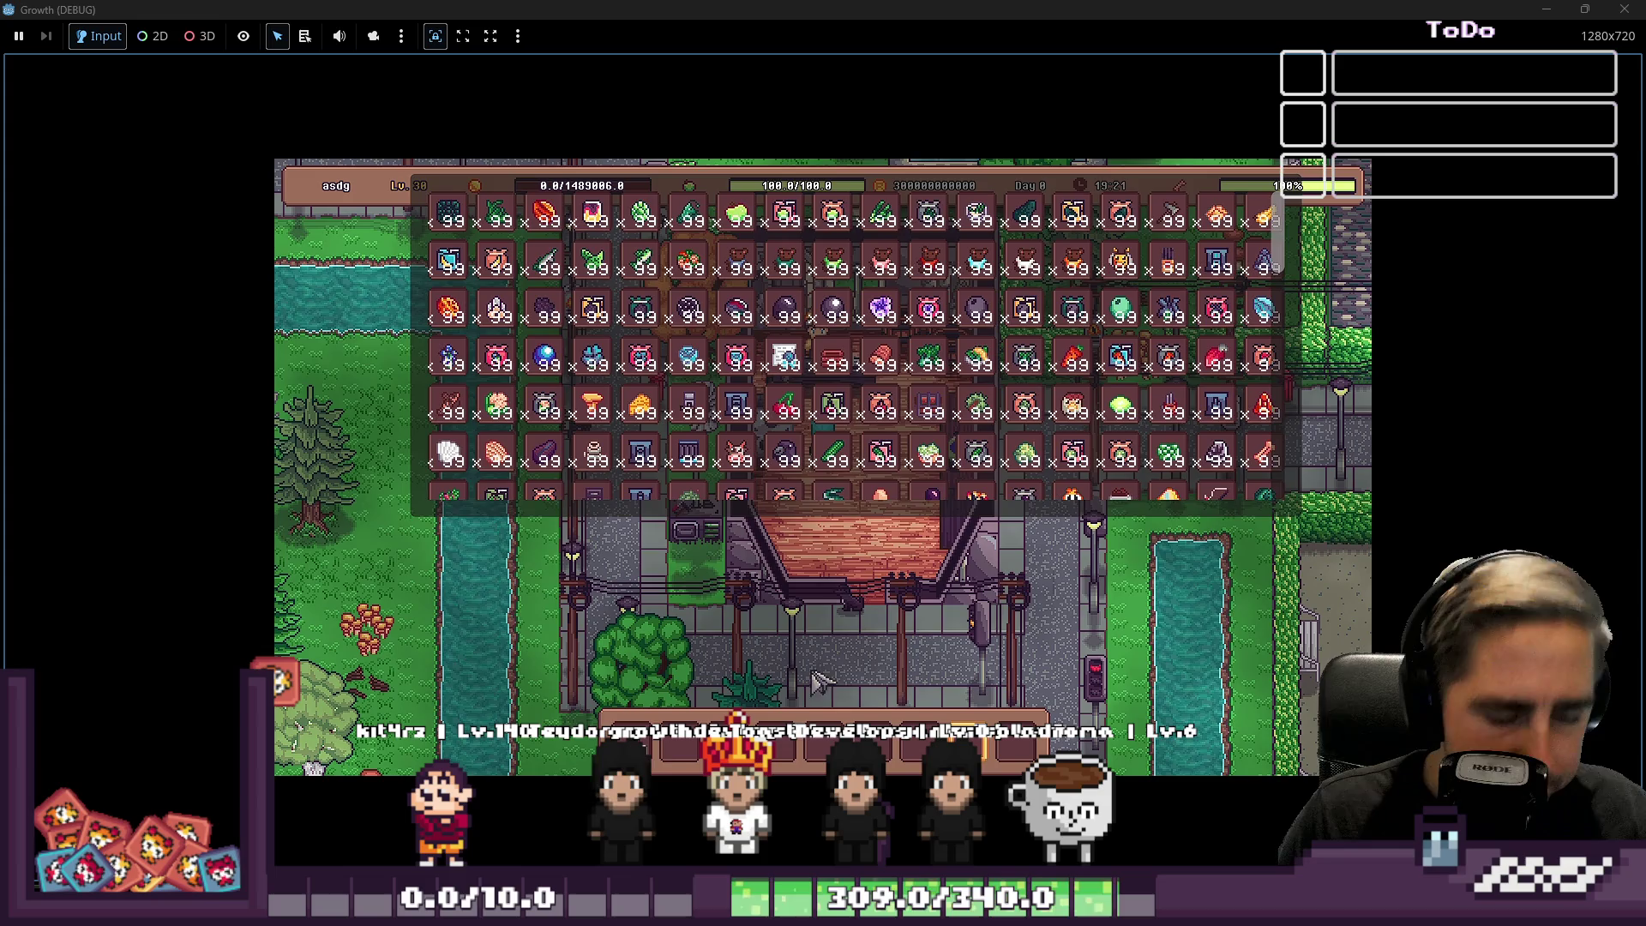
Close the inventory, walk to the counter NPC and open the machine upgrade menu.
key("i")
key("w")
key("d")
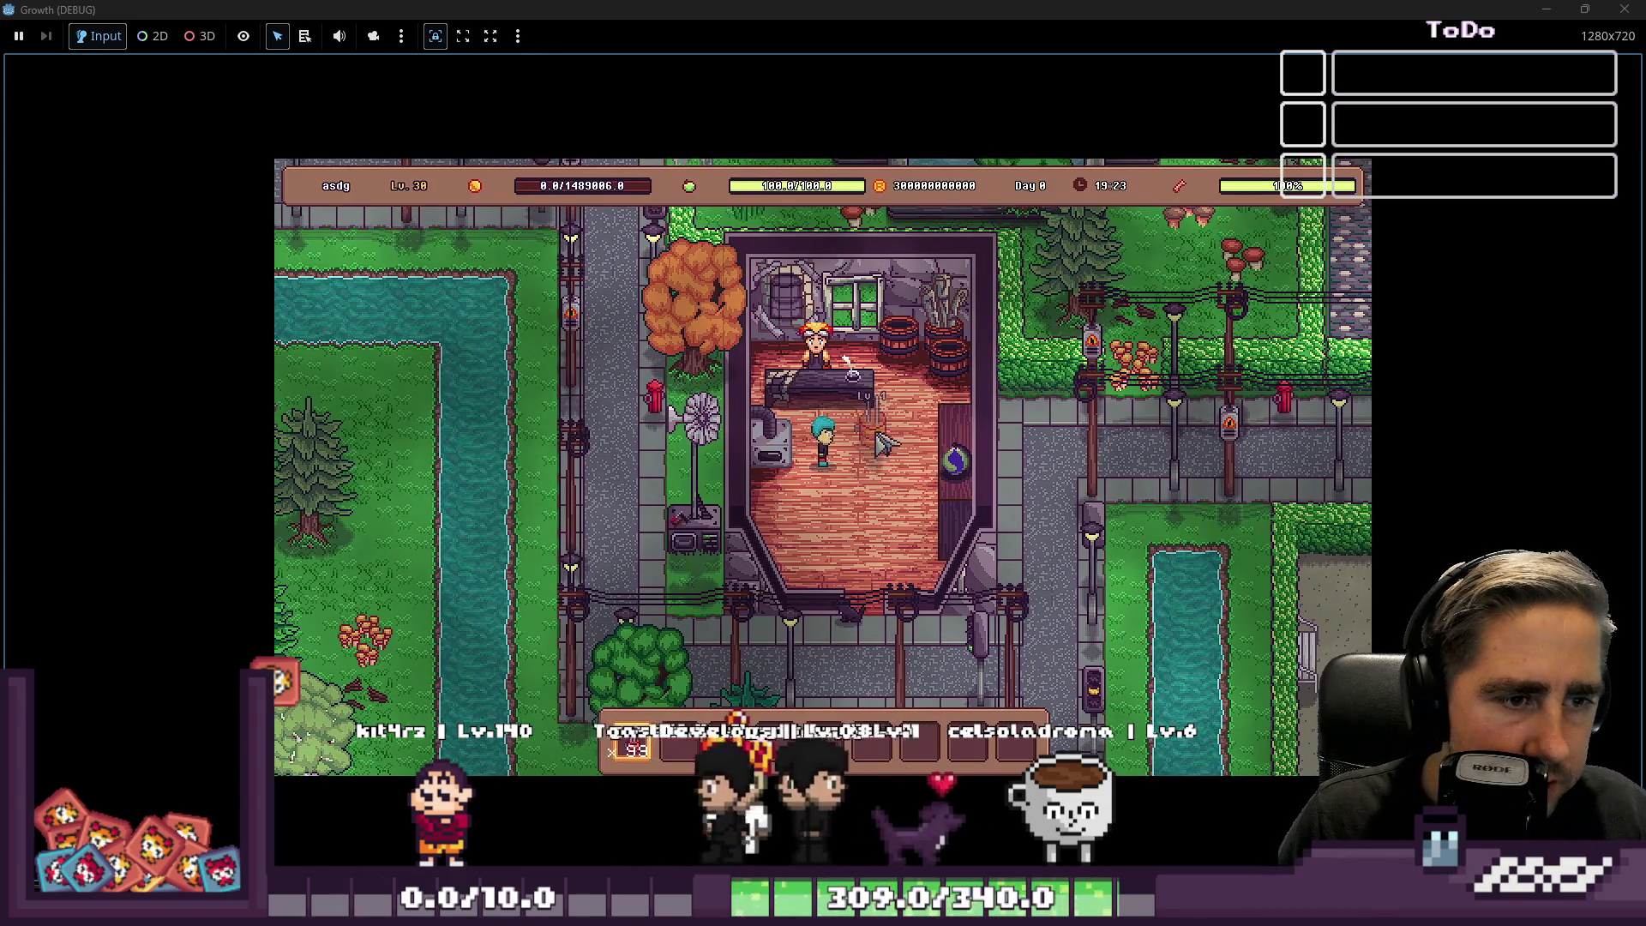
key("e")
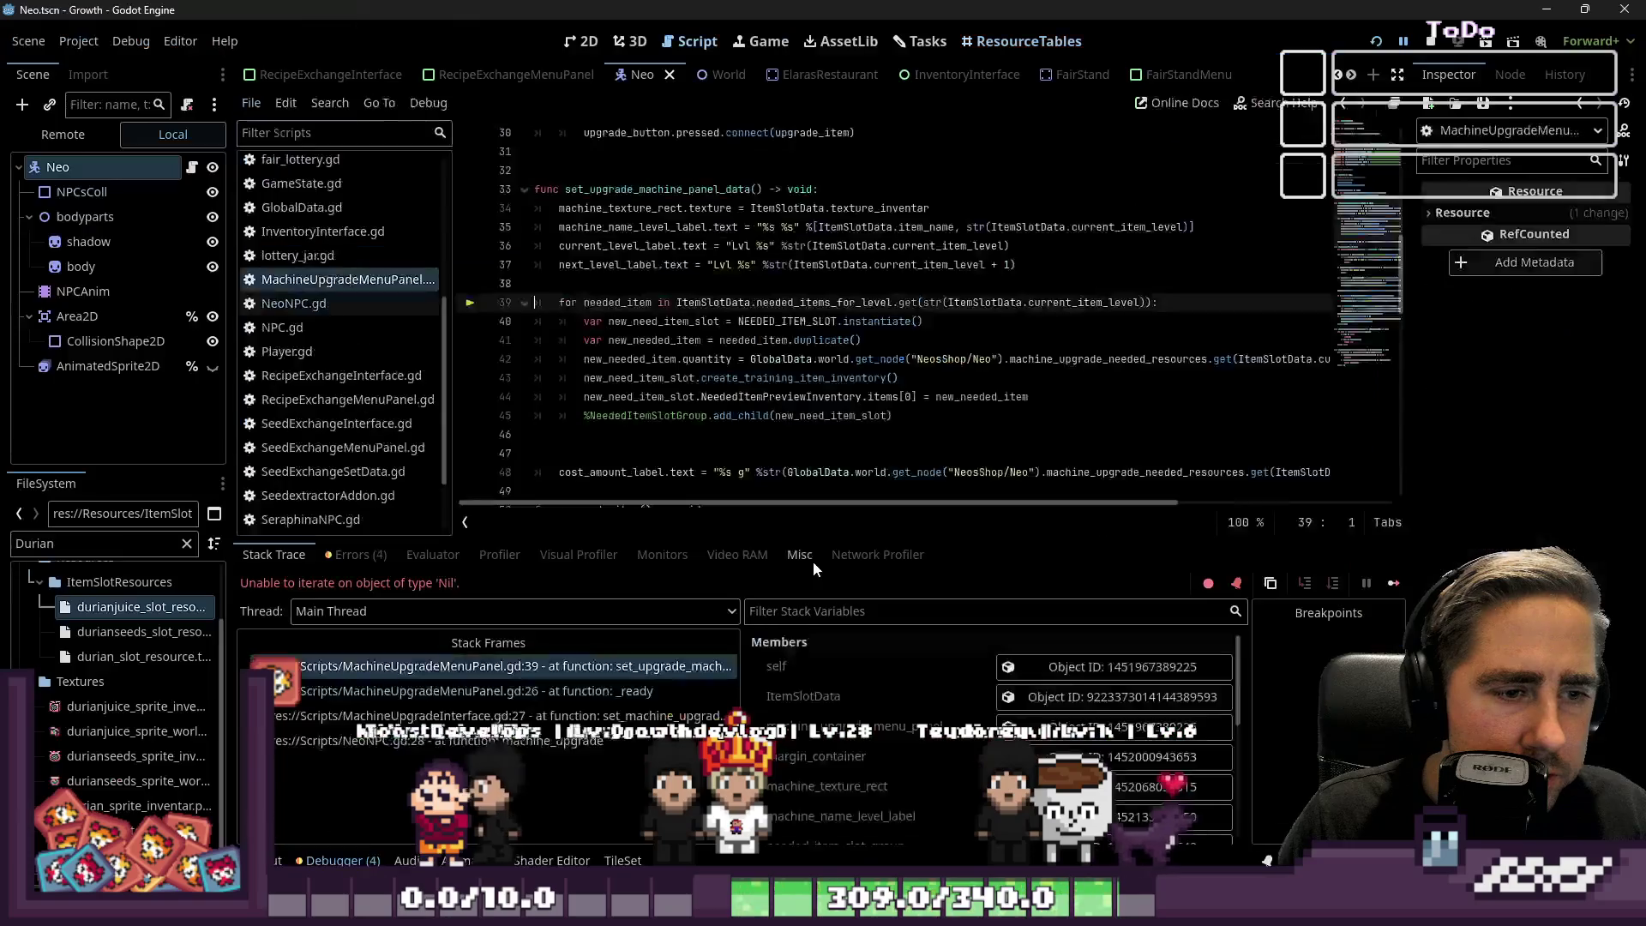
Inspect lines 39–45 of the crashed loop and select needed_items_for_level.
left_click(785, 378)
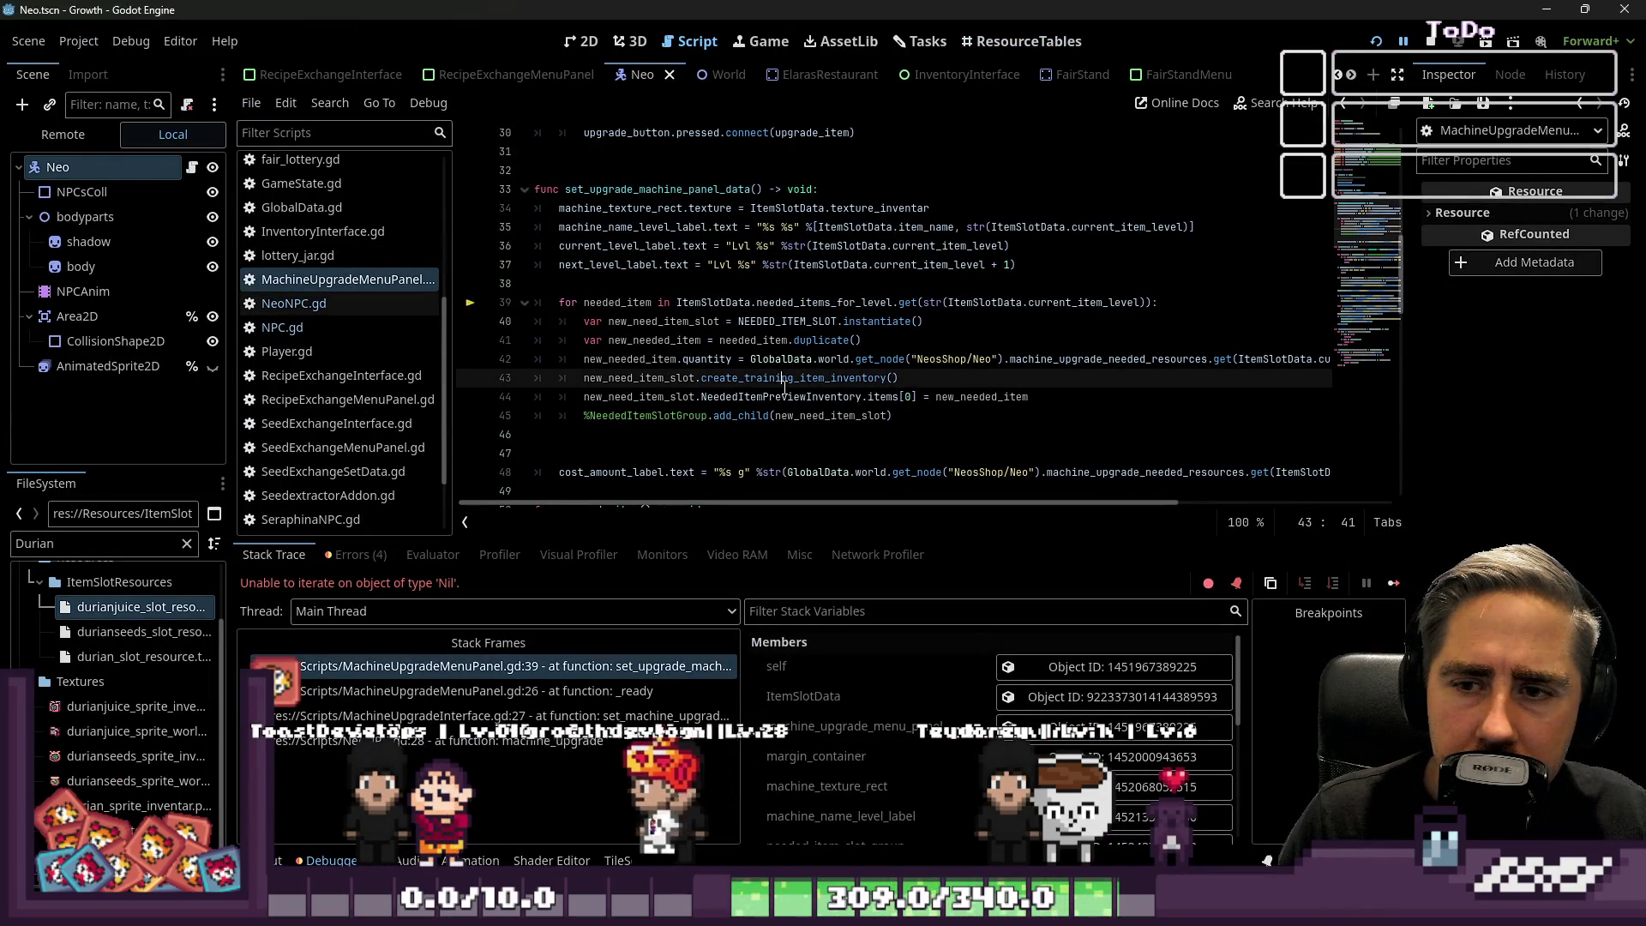
mouse_move(780, 360)
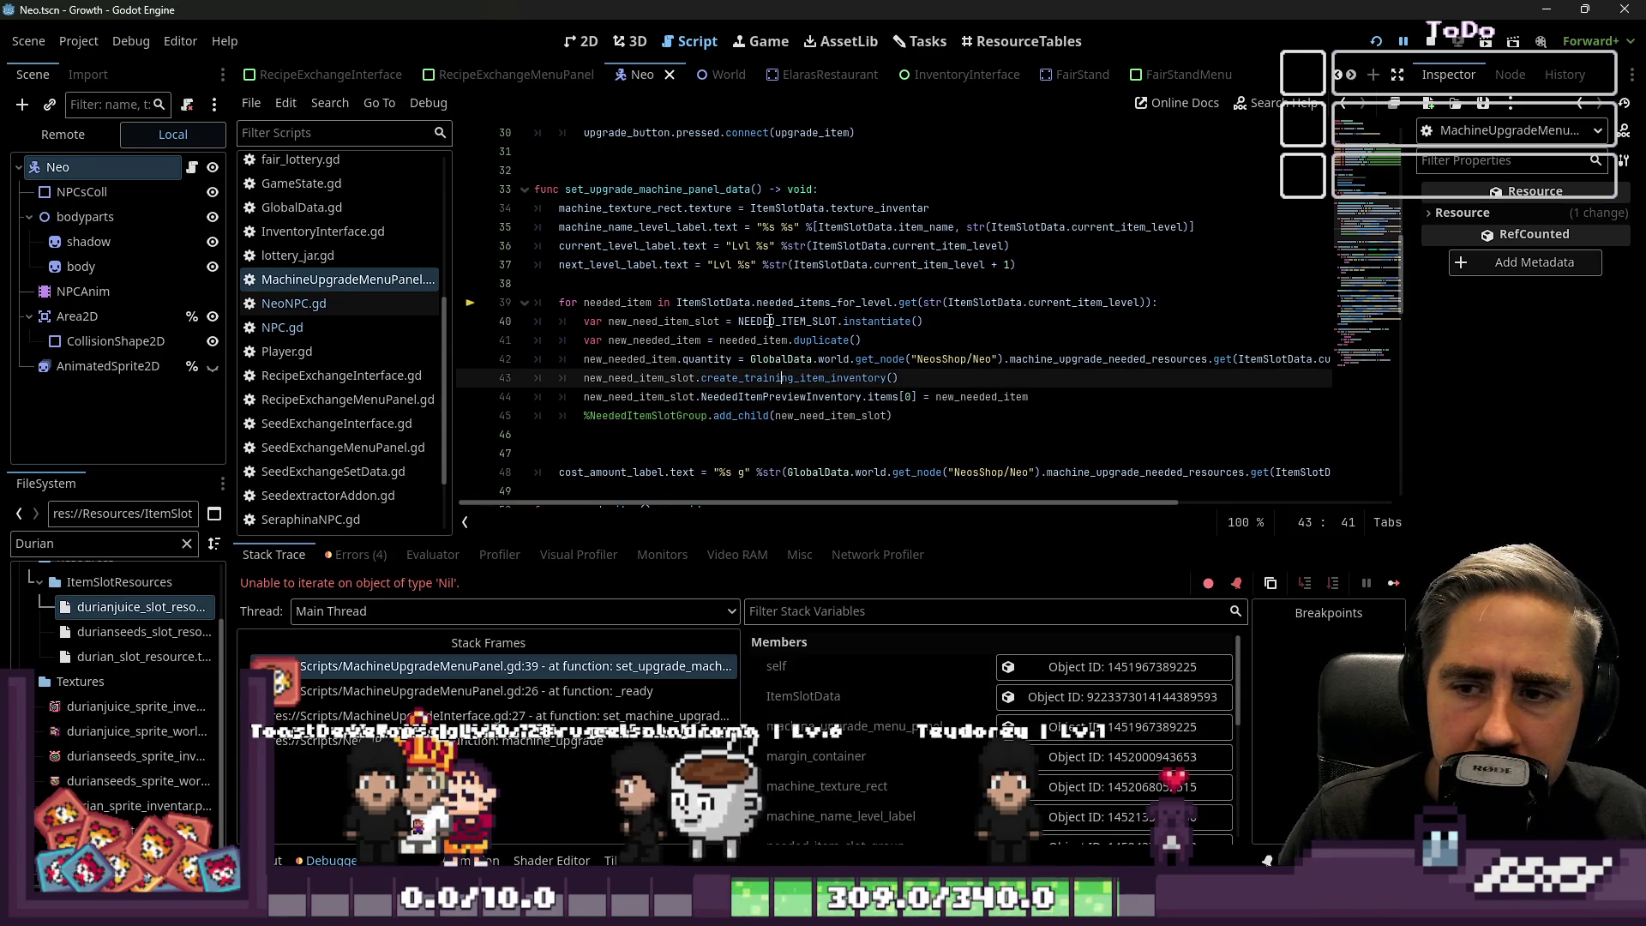
left_click(649, 419)
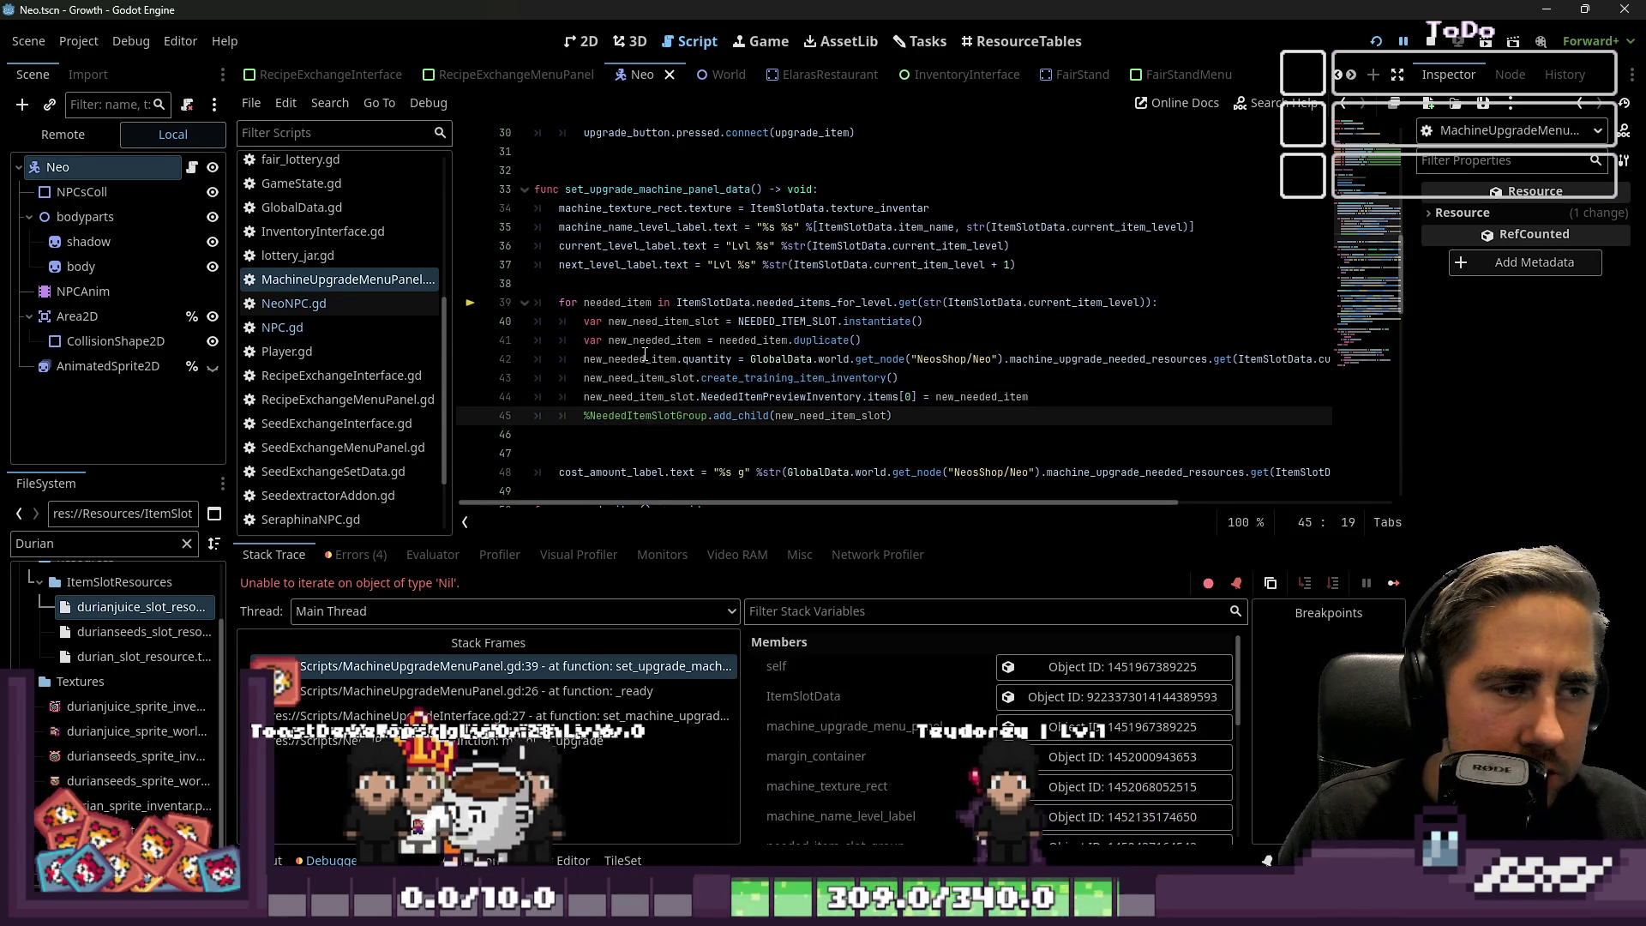
left_click(647, 302)
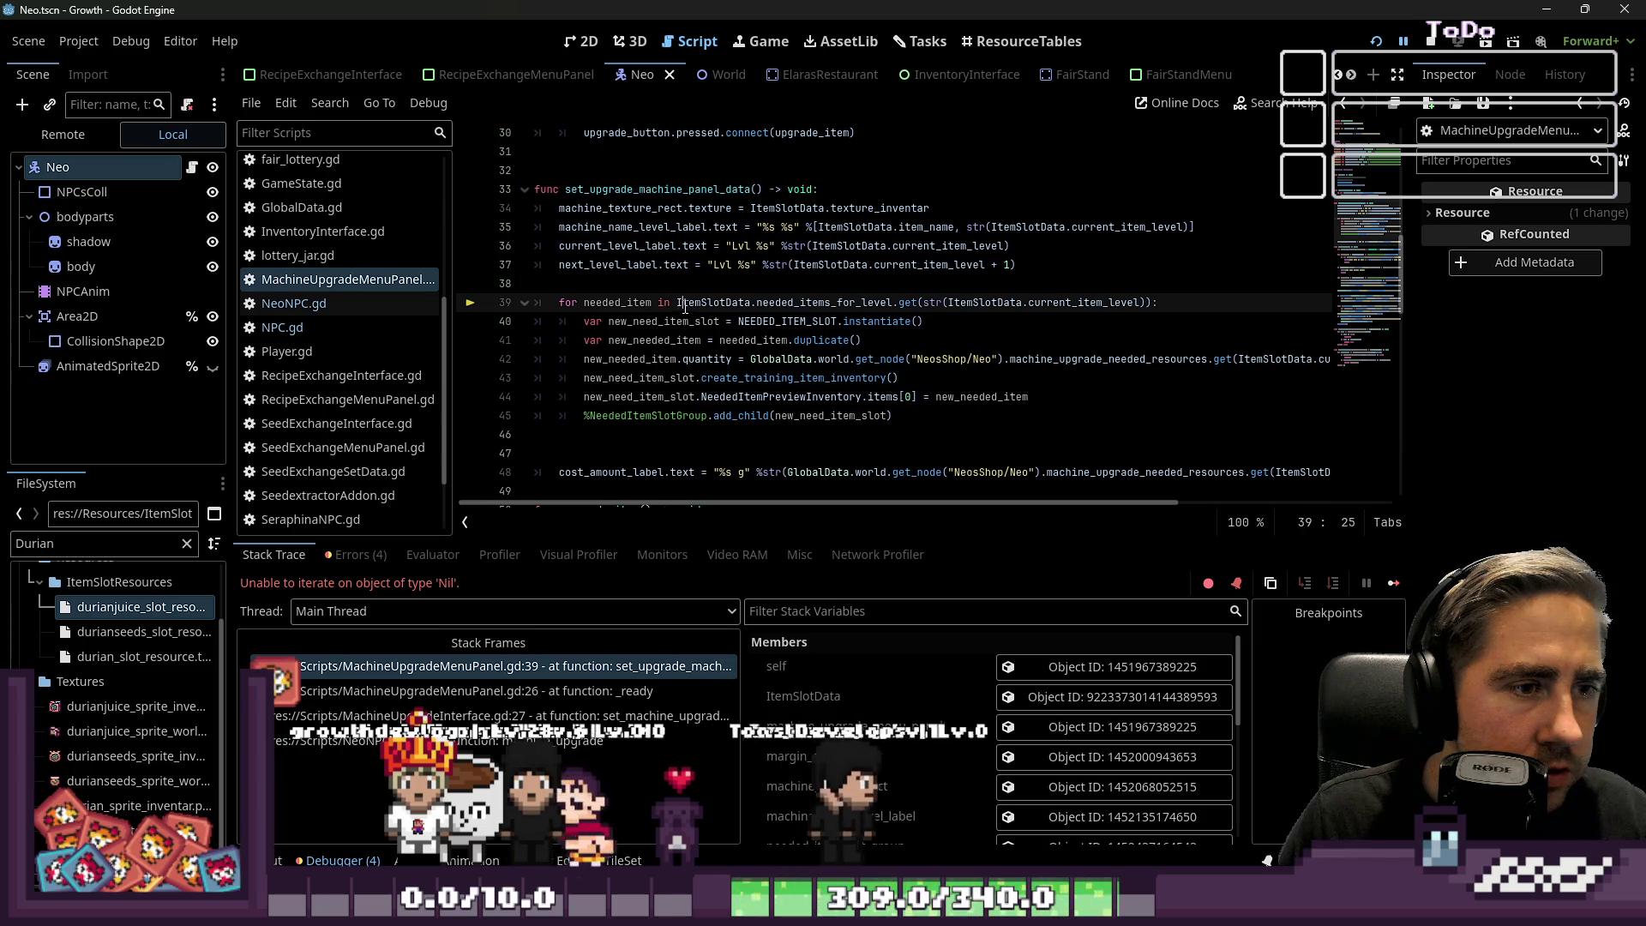
double_click(776, 303)
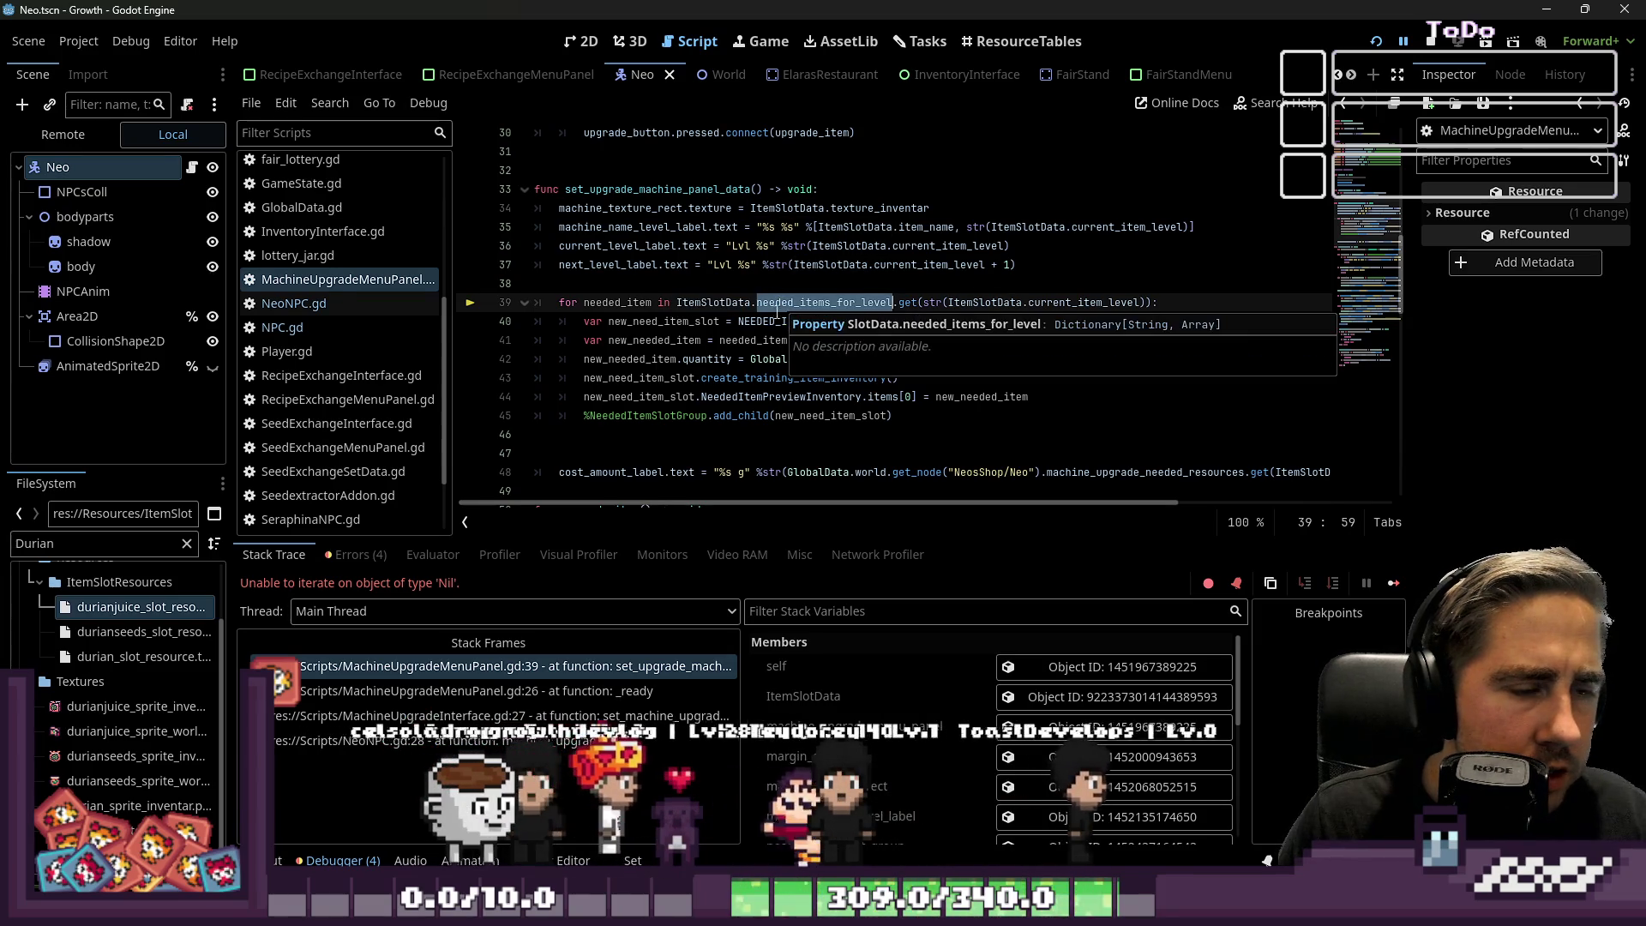
Check the _ready and line 39 stack frames, then return to ResourceTables.
left_click(919, 41)
left_click(692, 41)
key("ctrl+F1")
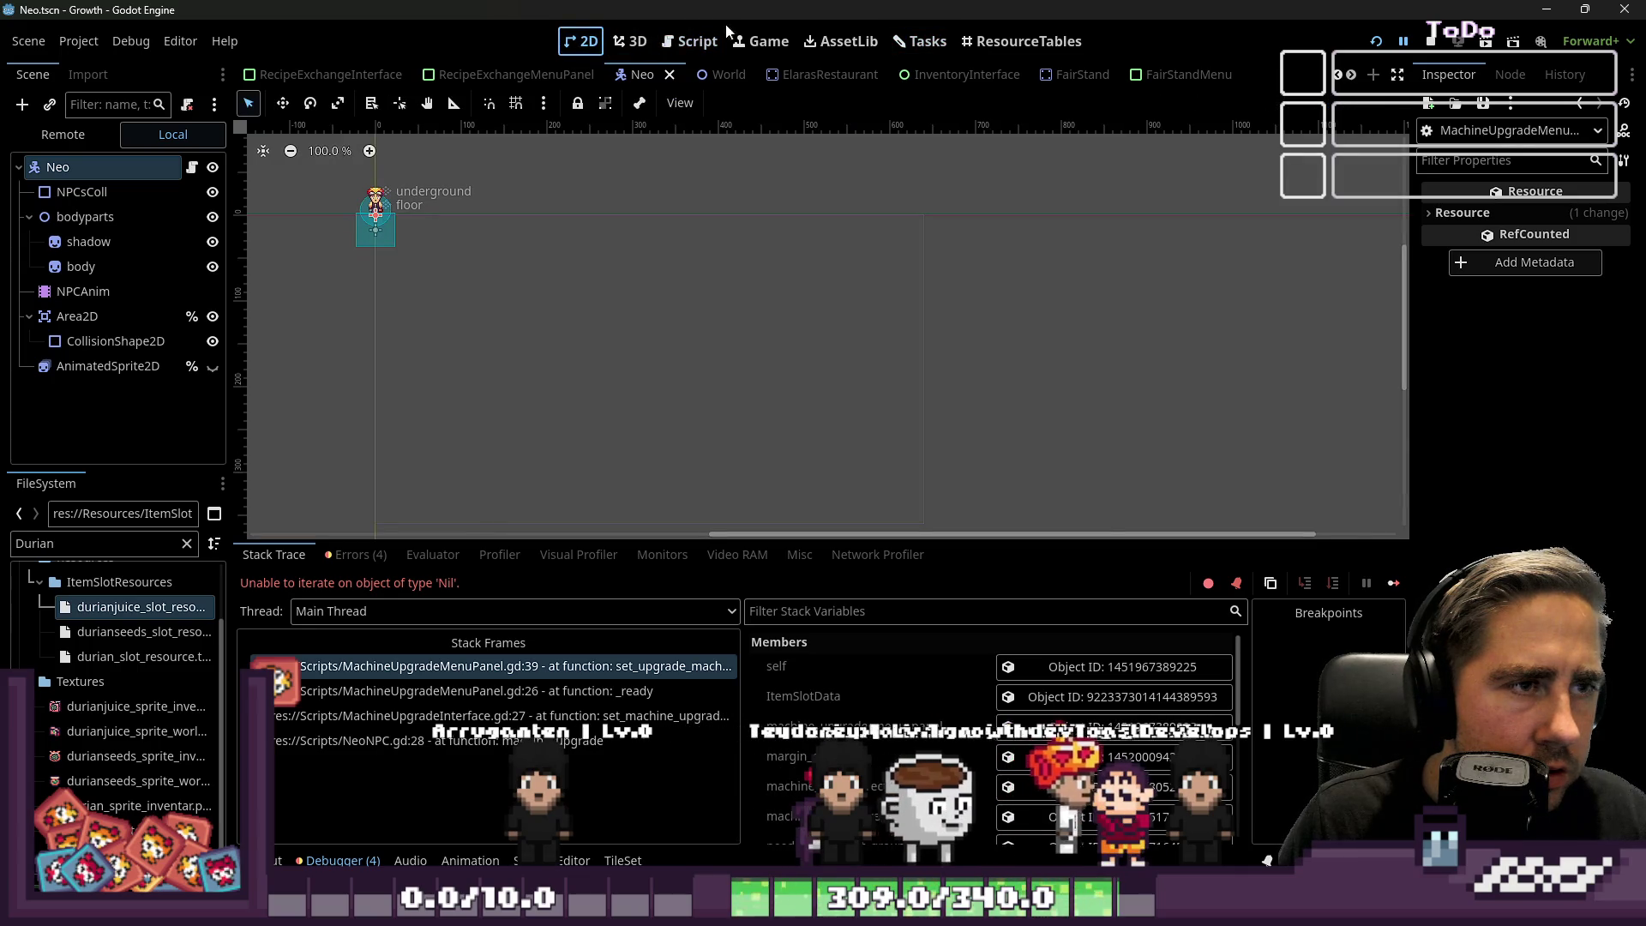
left_click(723, 36)
left_click(369, 691)
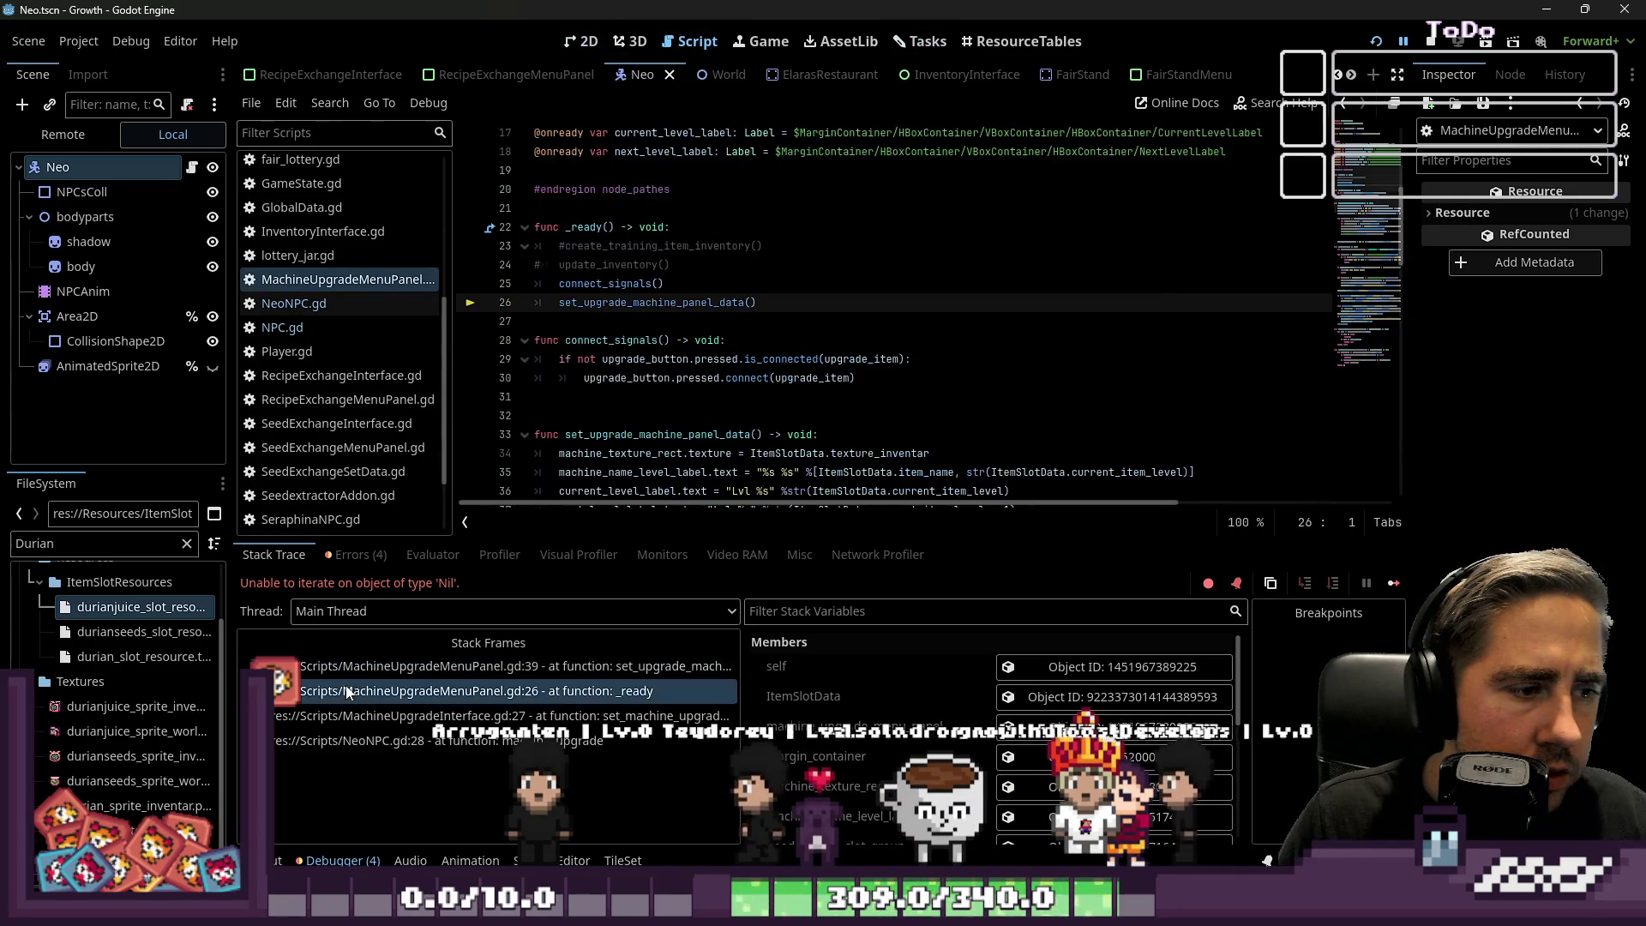
left_click(390, 667)
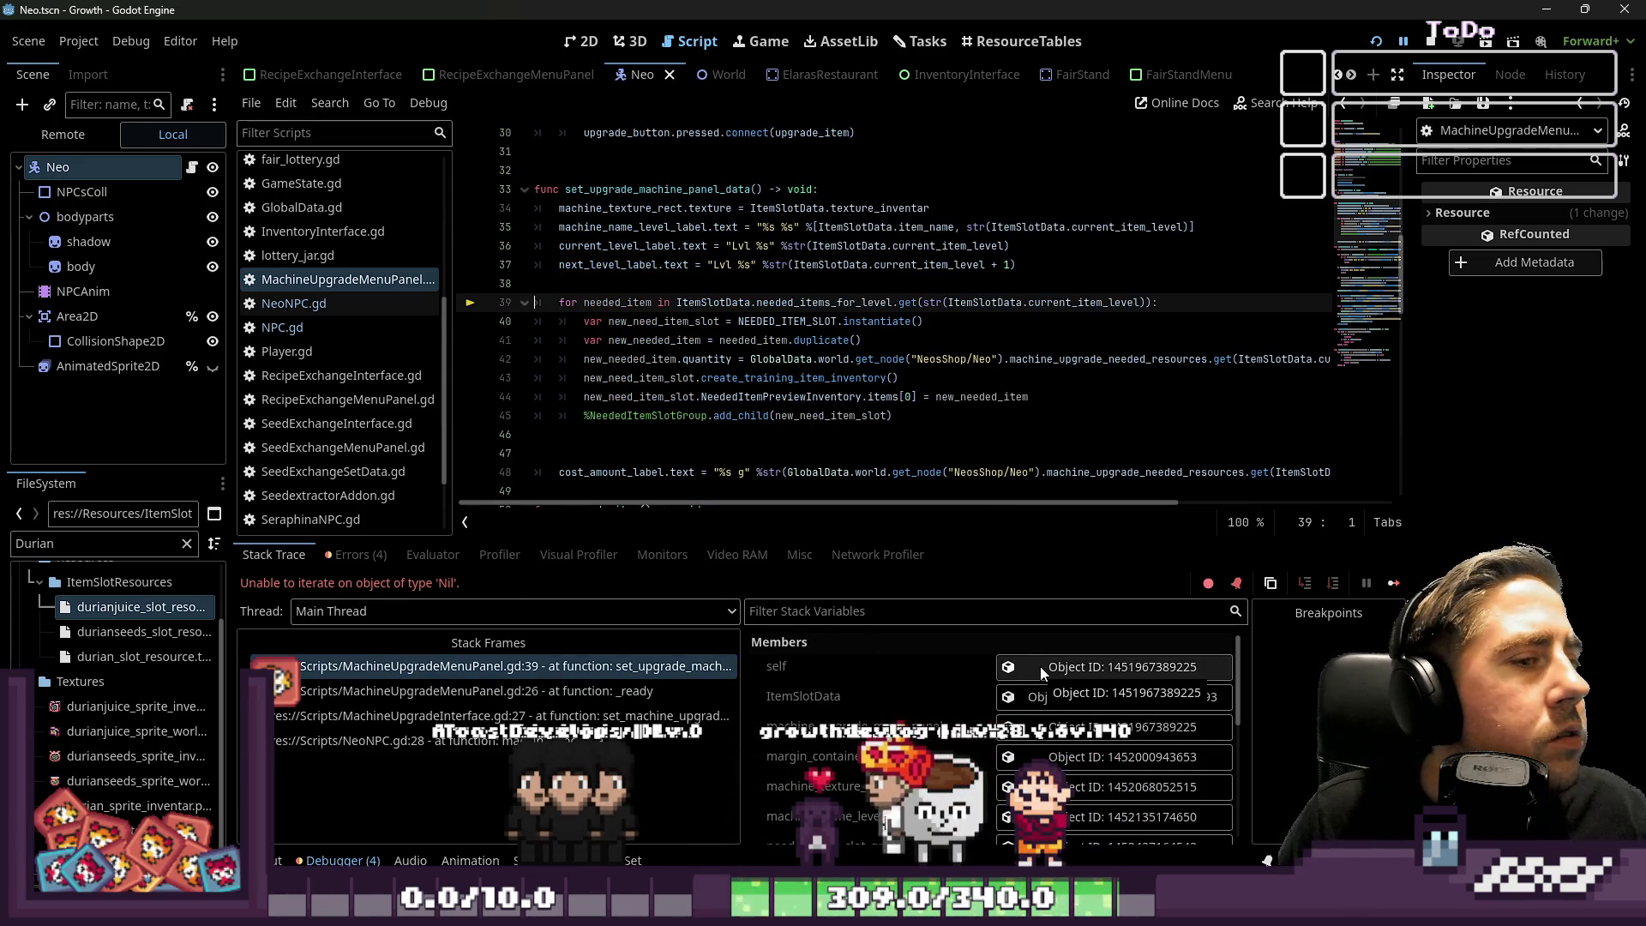
left_click(1024, 41)
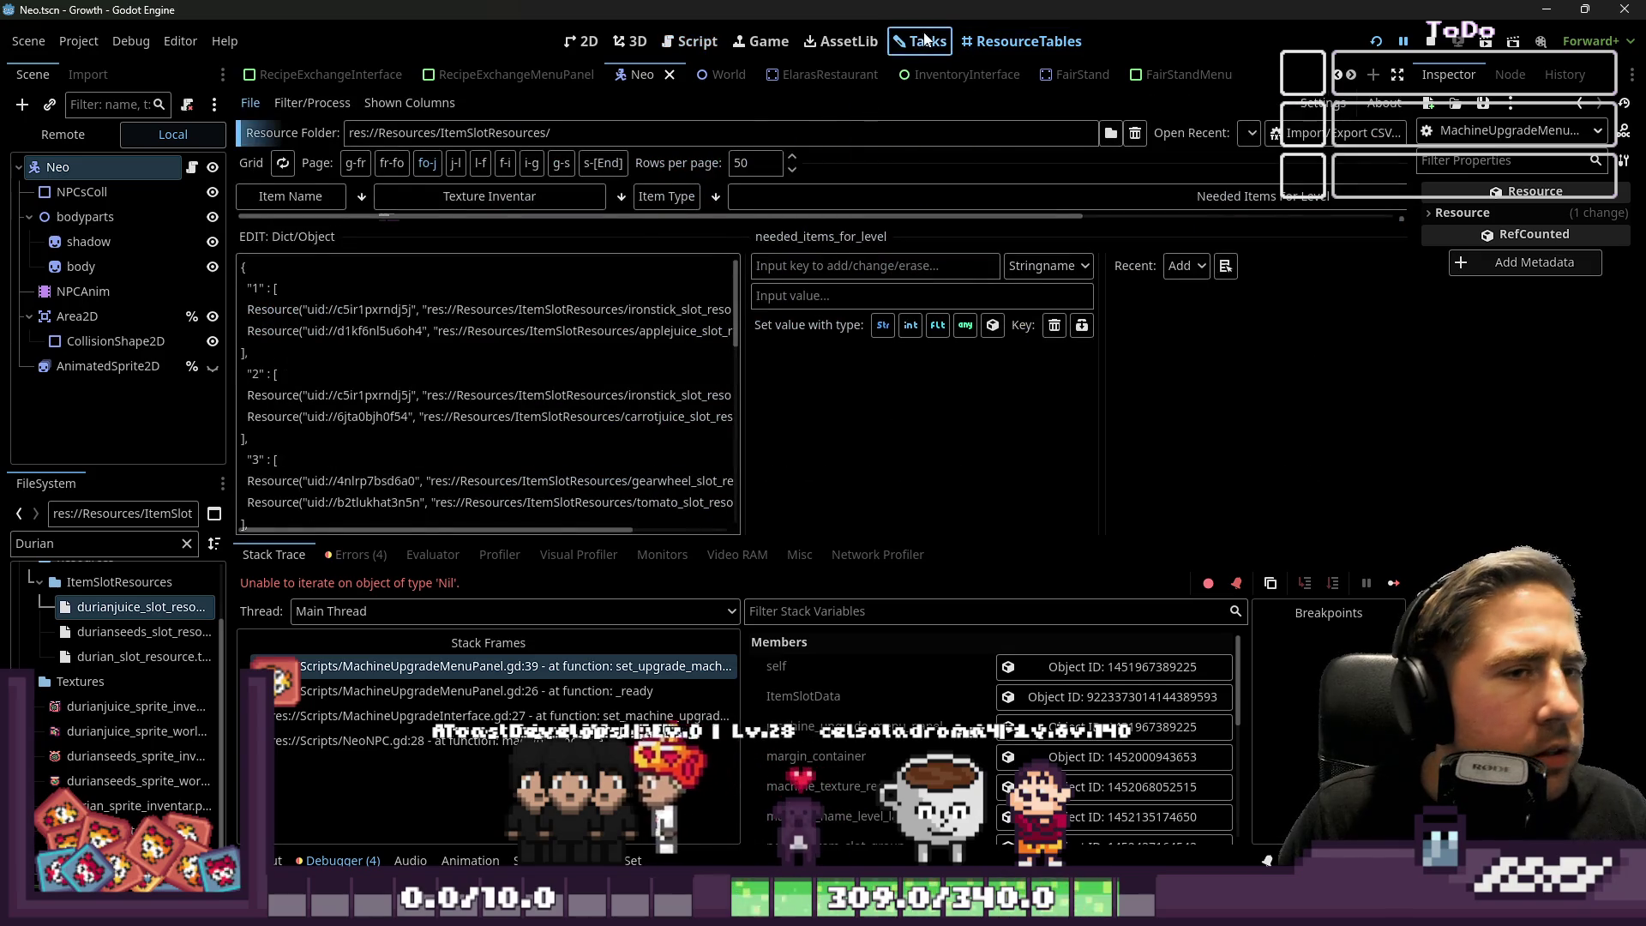
Scroll Cidery's dictionary to the empty level "10" entry and enlarge the item table.
left_click(926, 40)
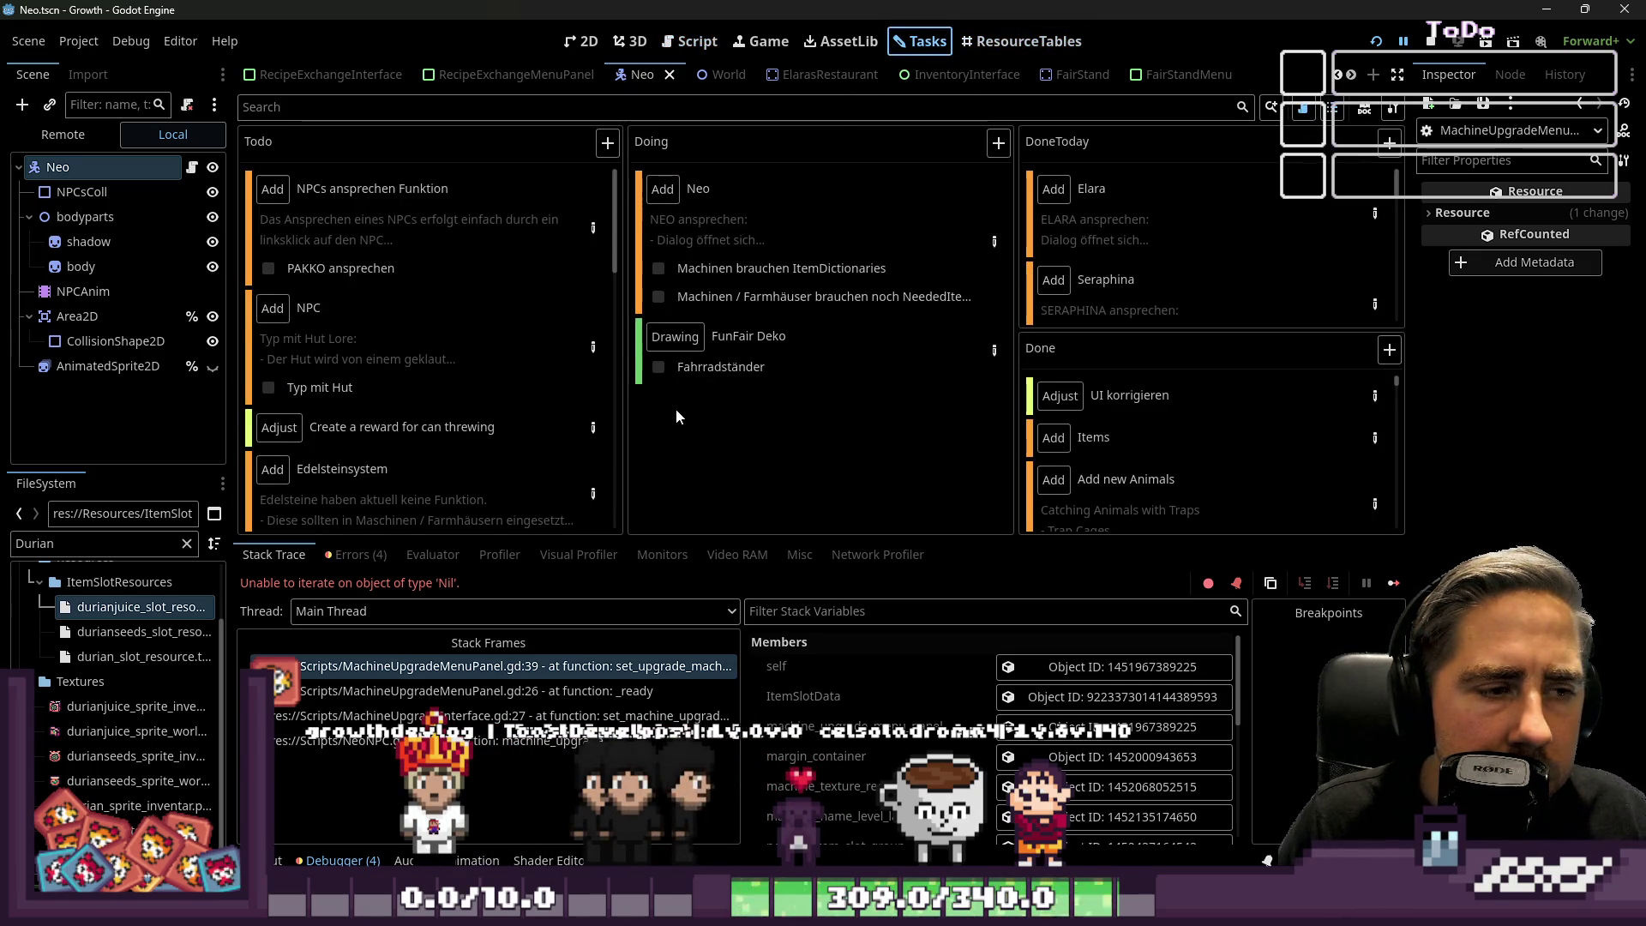
left_click(982, 41)
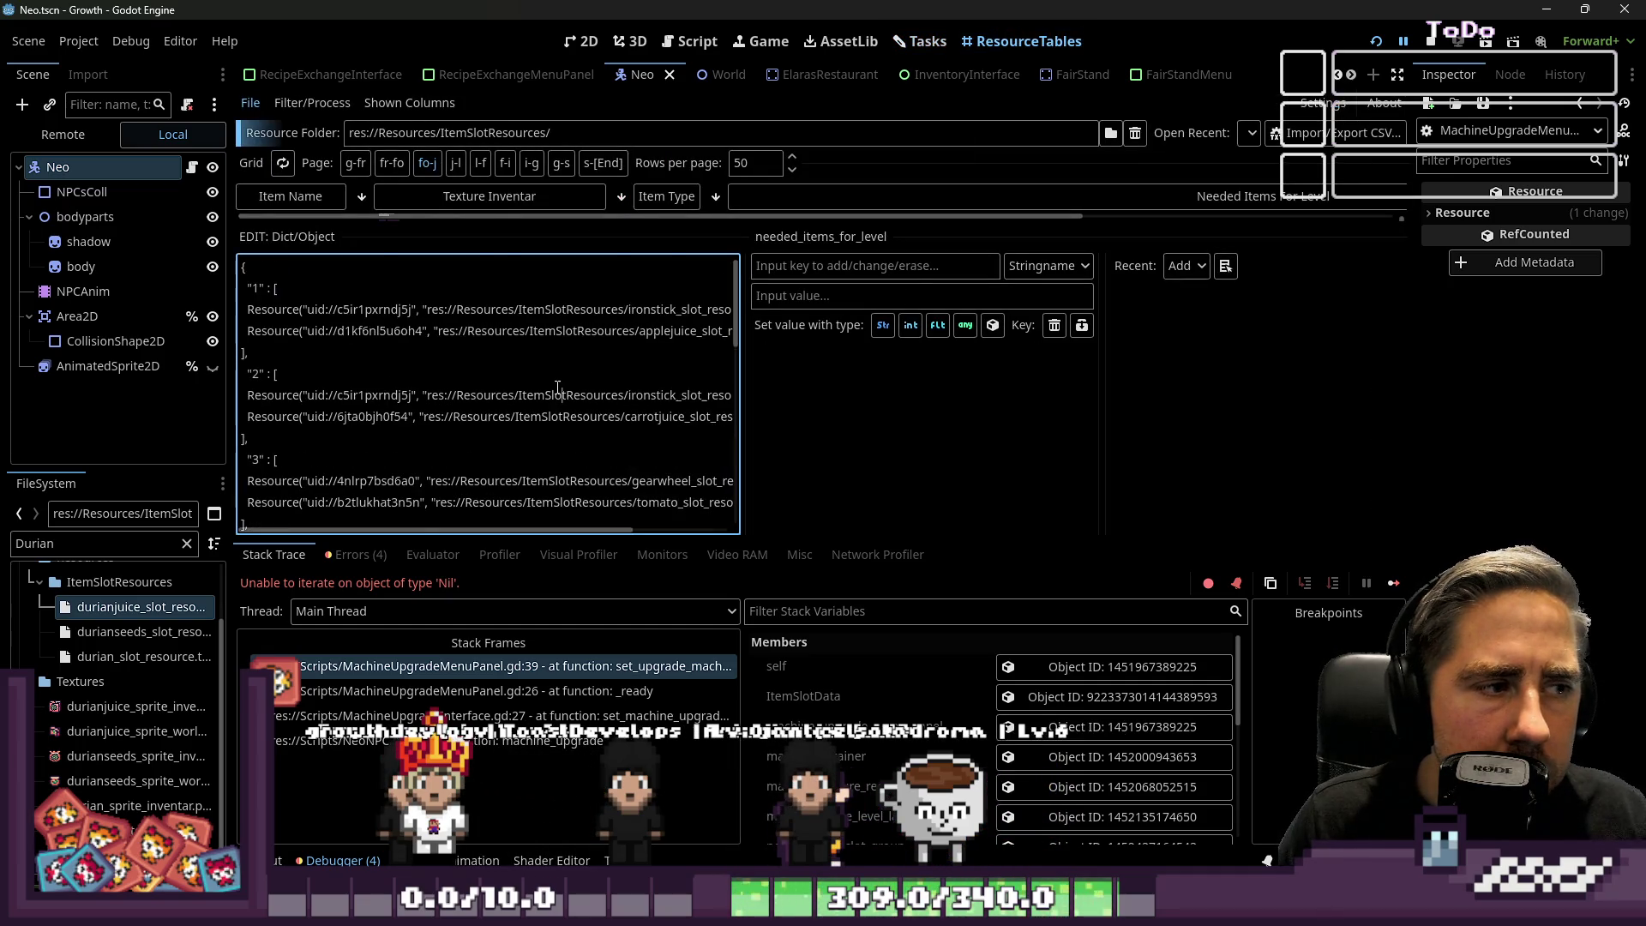
key("ctrl+a")
left_click(474, 330)
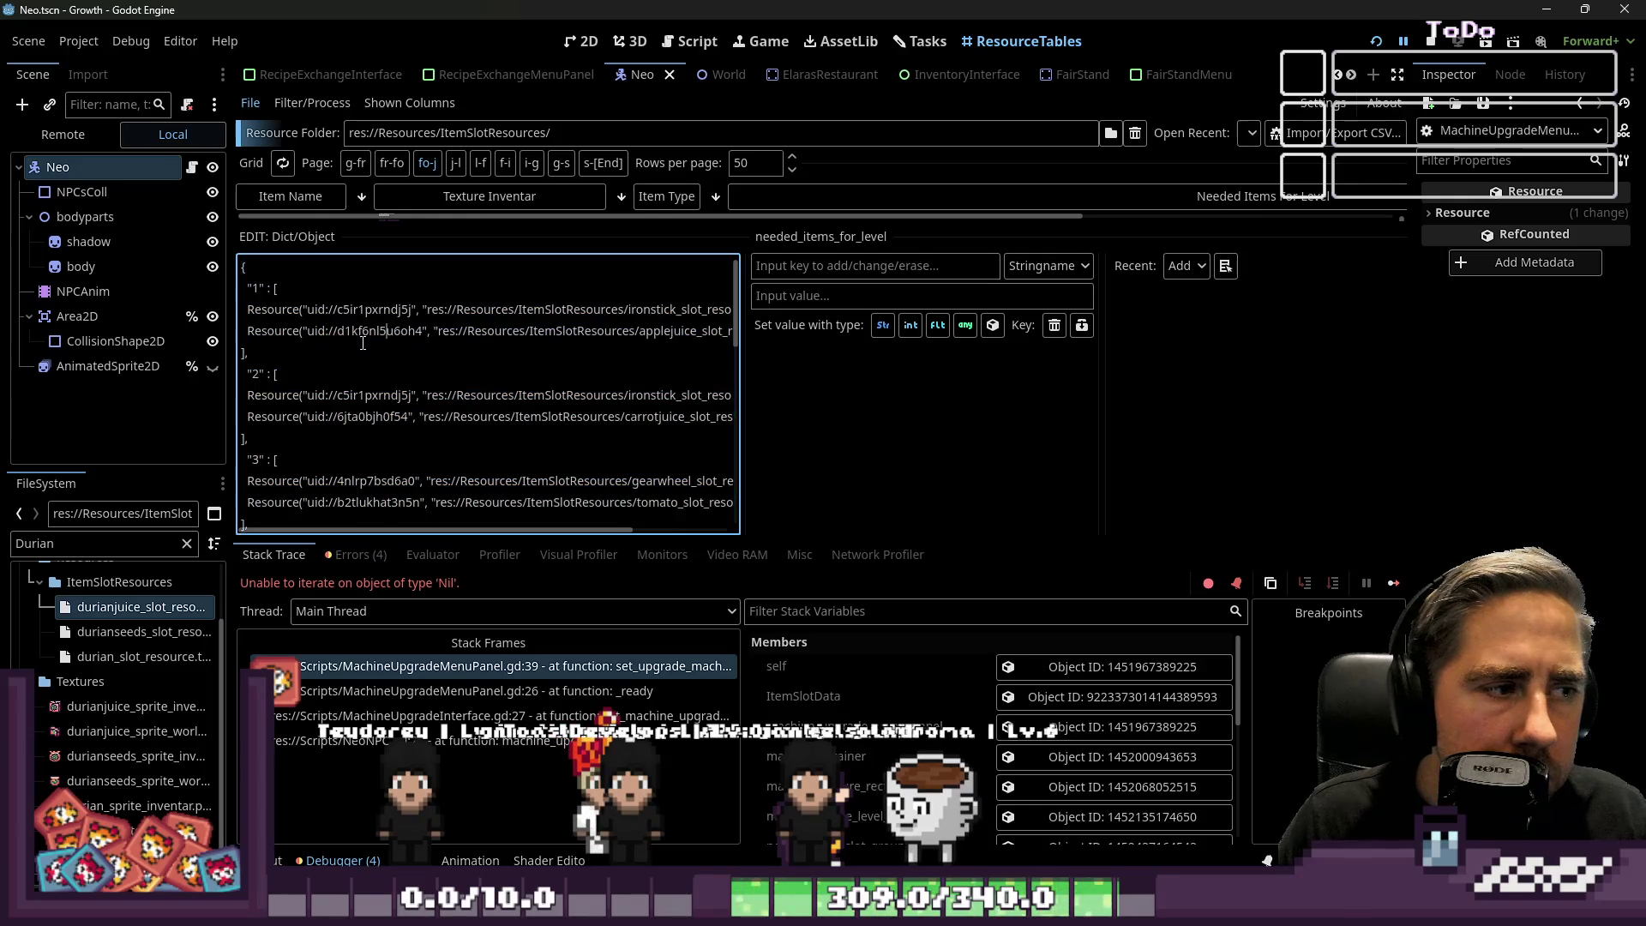
scroll(327, 346, "down", 10)
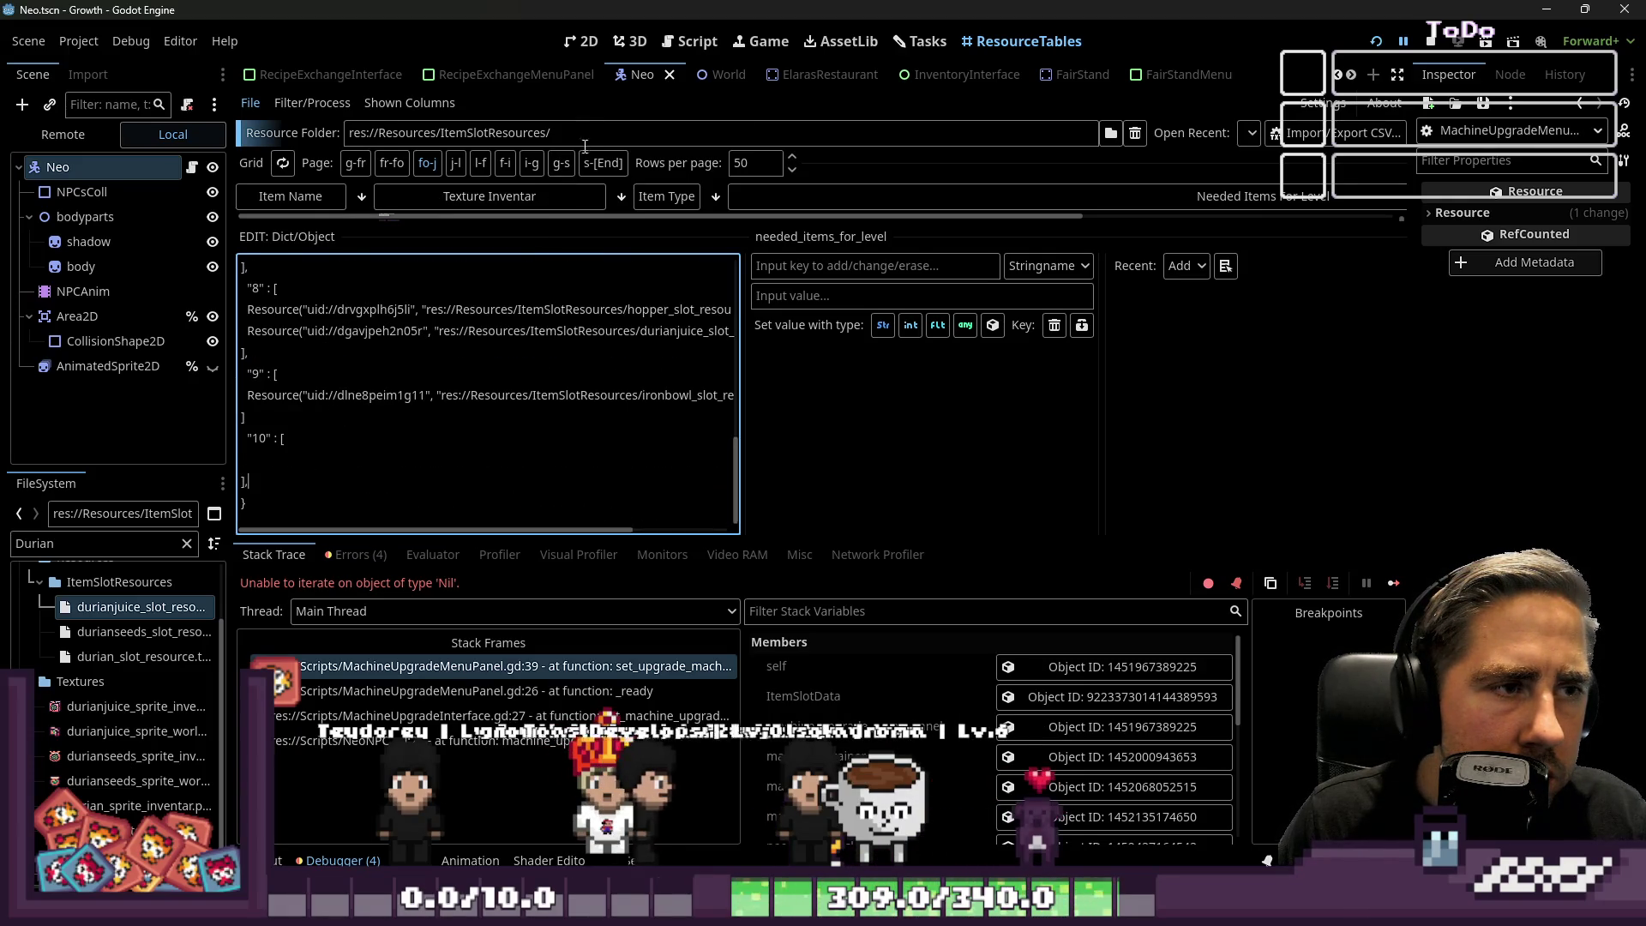
mouse_move(657, 218)
left_mouse_down()
mouse_move(641, 568)
mouse_move(656, 416)
left_mouse_up()
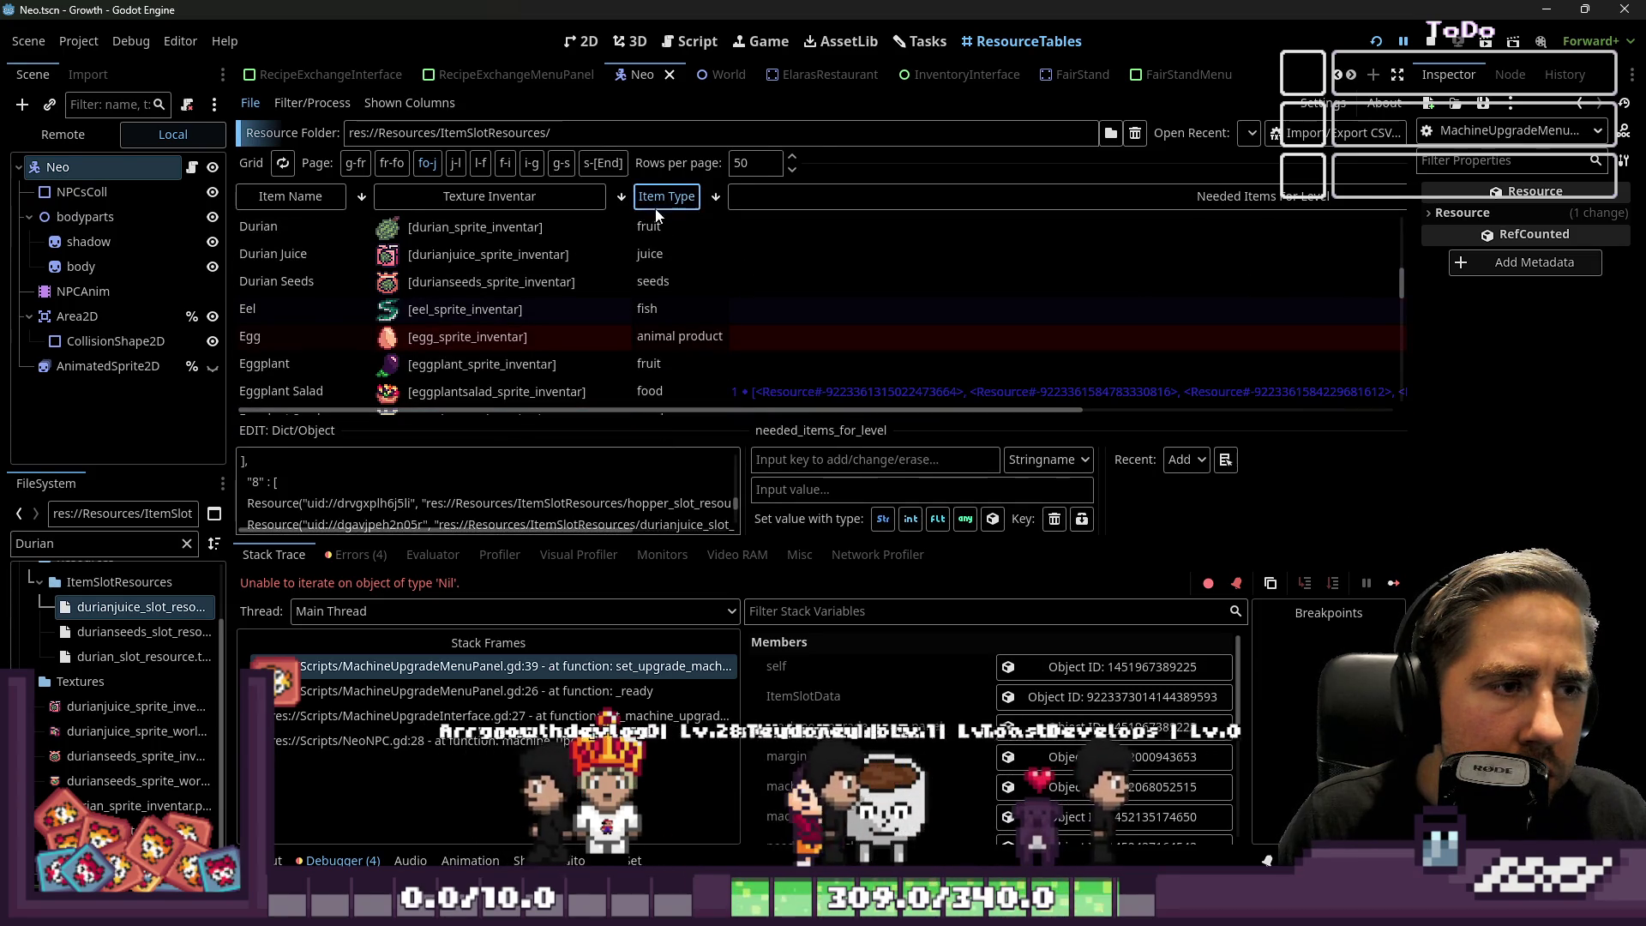
Sort by Item Type again and load Cidery's Needed Items For Level into the editor.
left_click(657, 216)
scroll(716, 305, "down", 10)
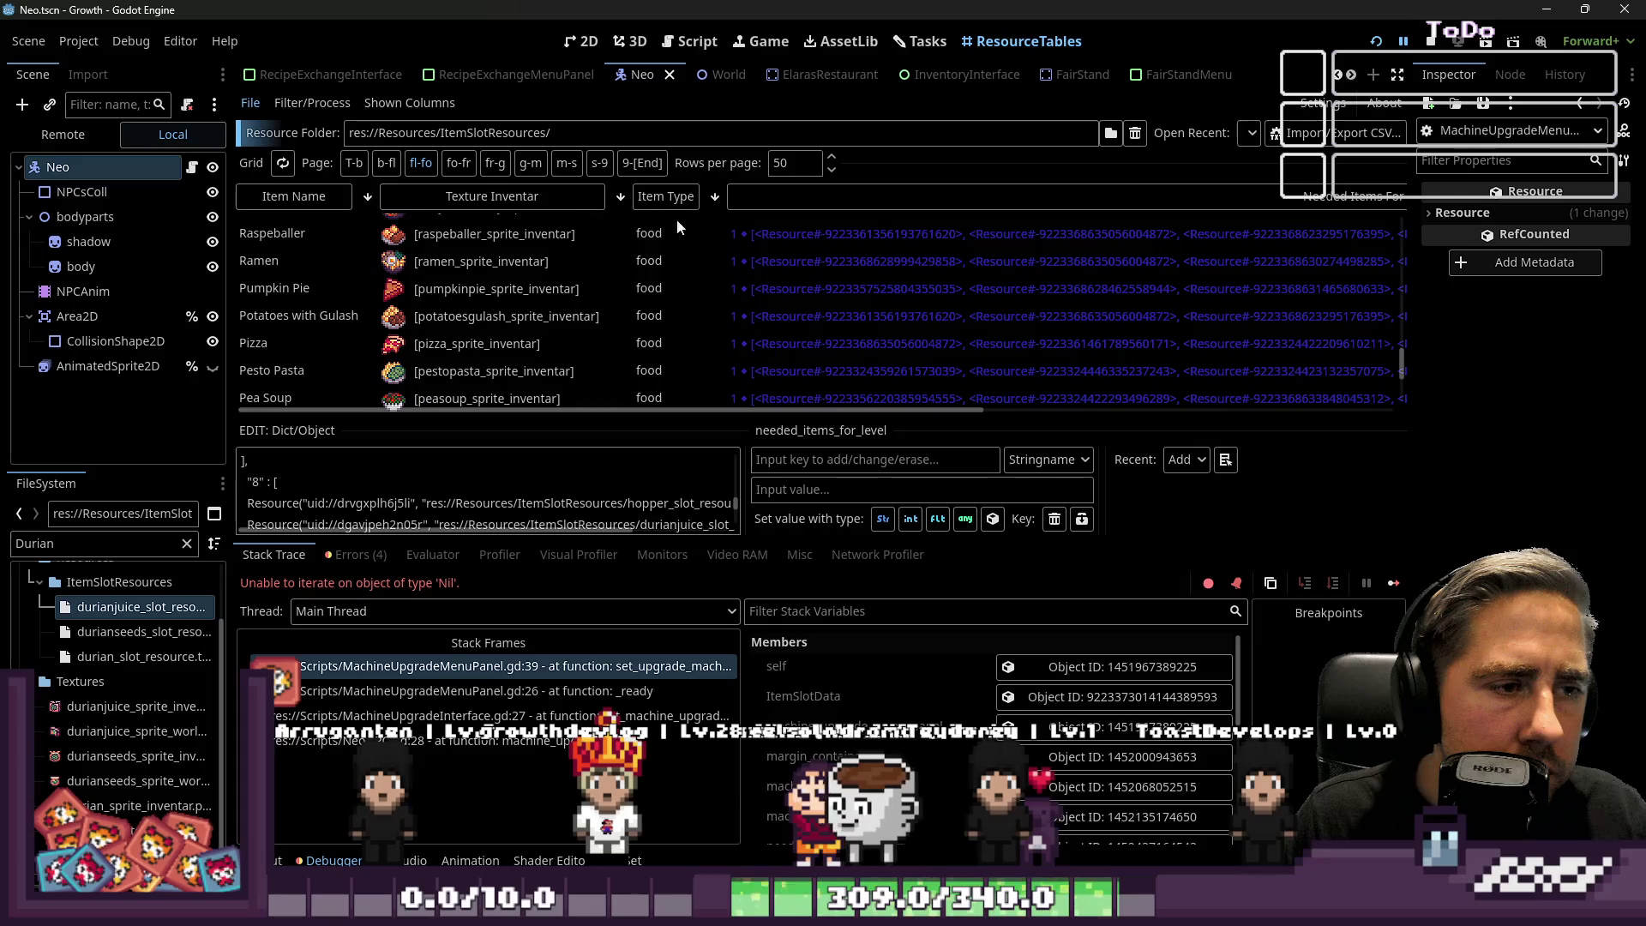
left_click(677, 214)
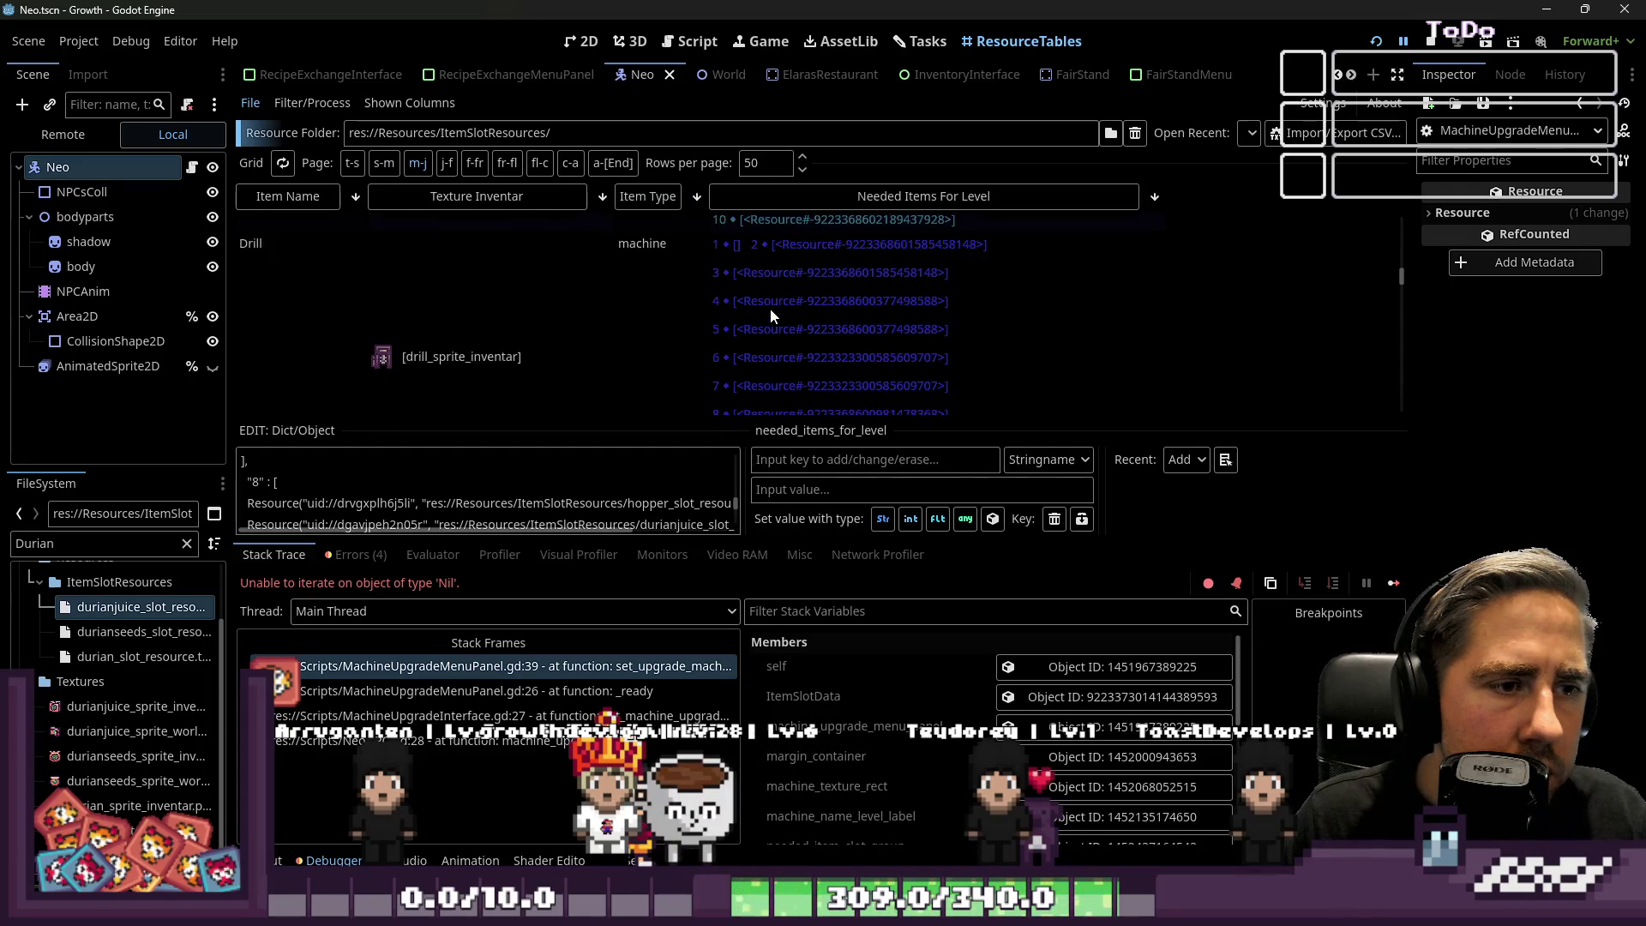
scroll(770, 307, "down", 2)
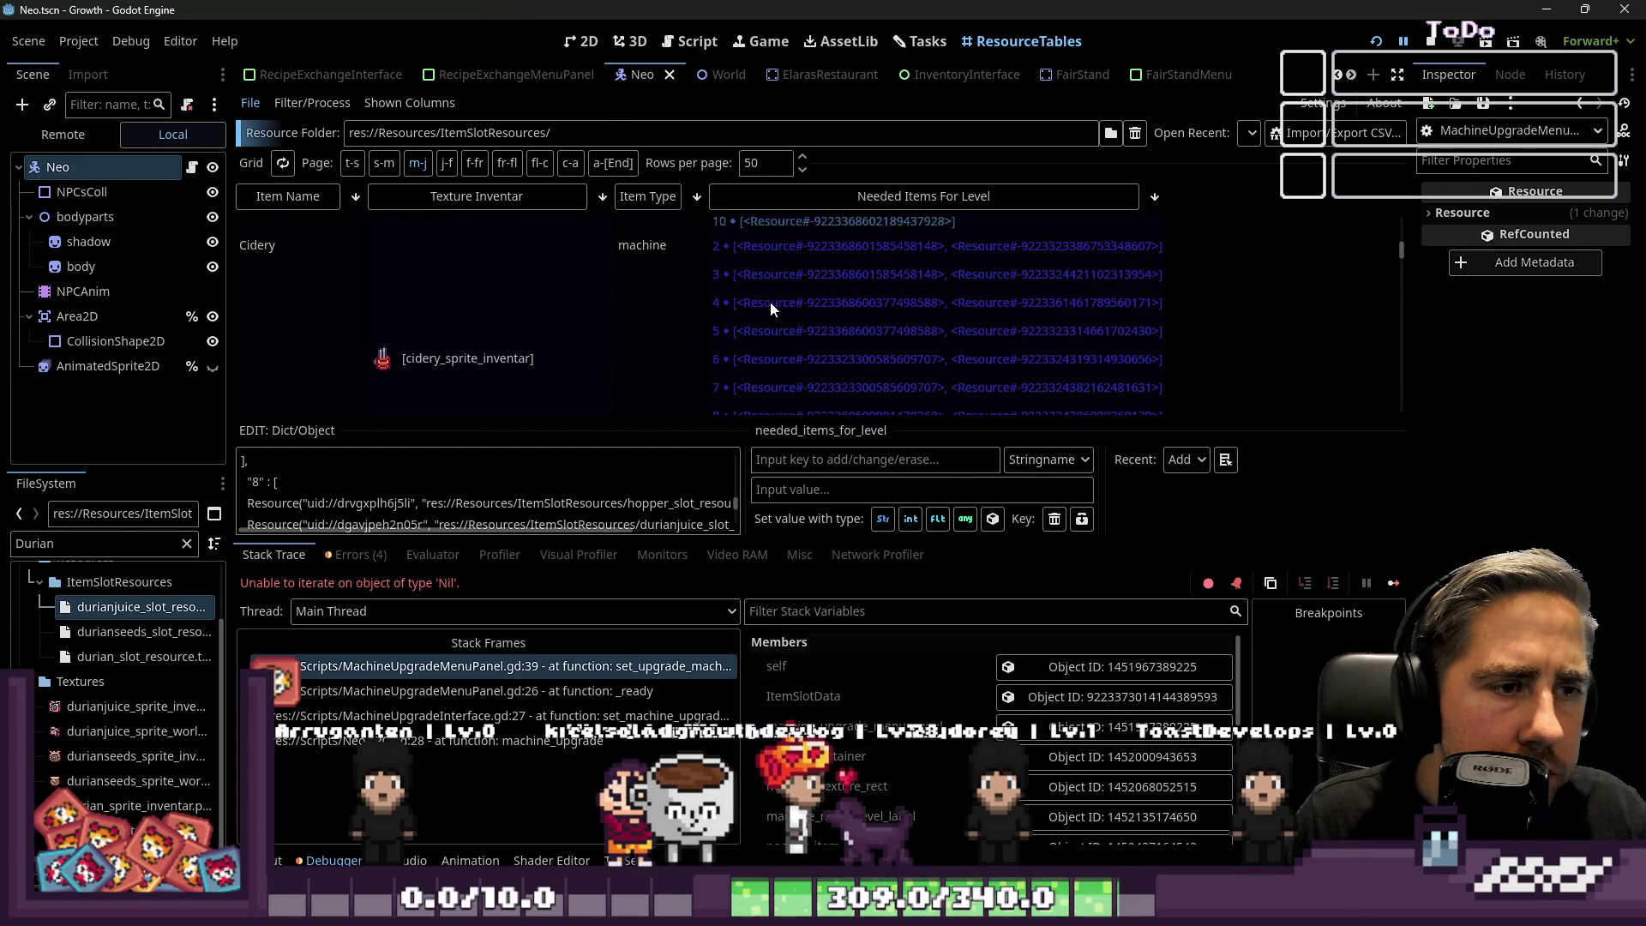
scroll(785, 333, "up", 2)
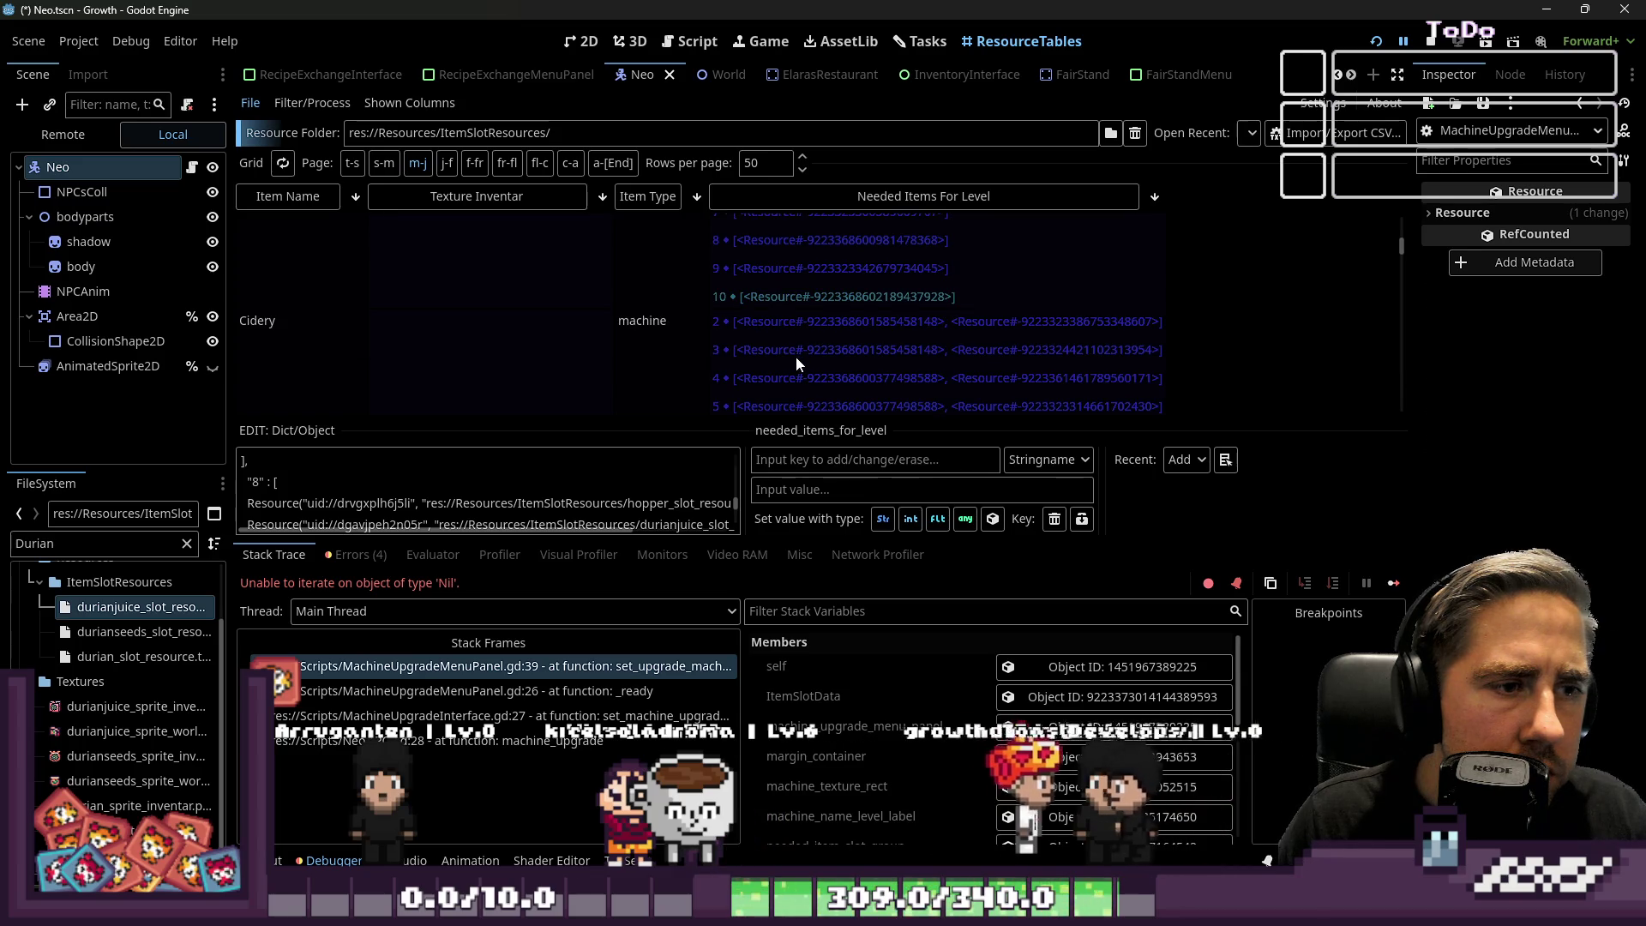
left_click(796, 356)
scroll(788, 350, "down", 4)
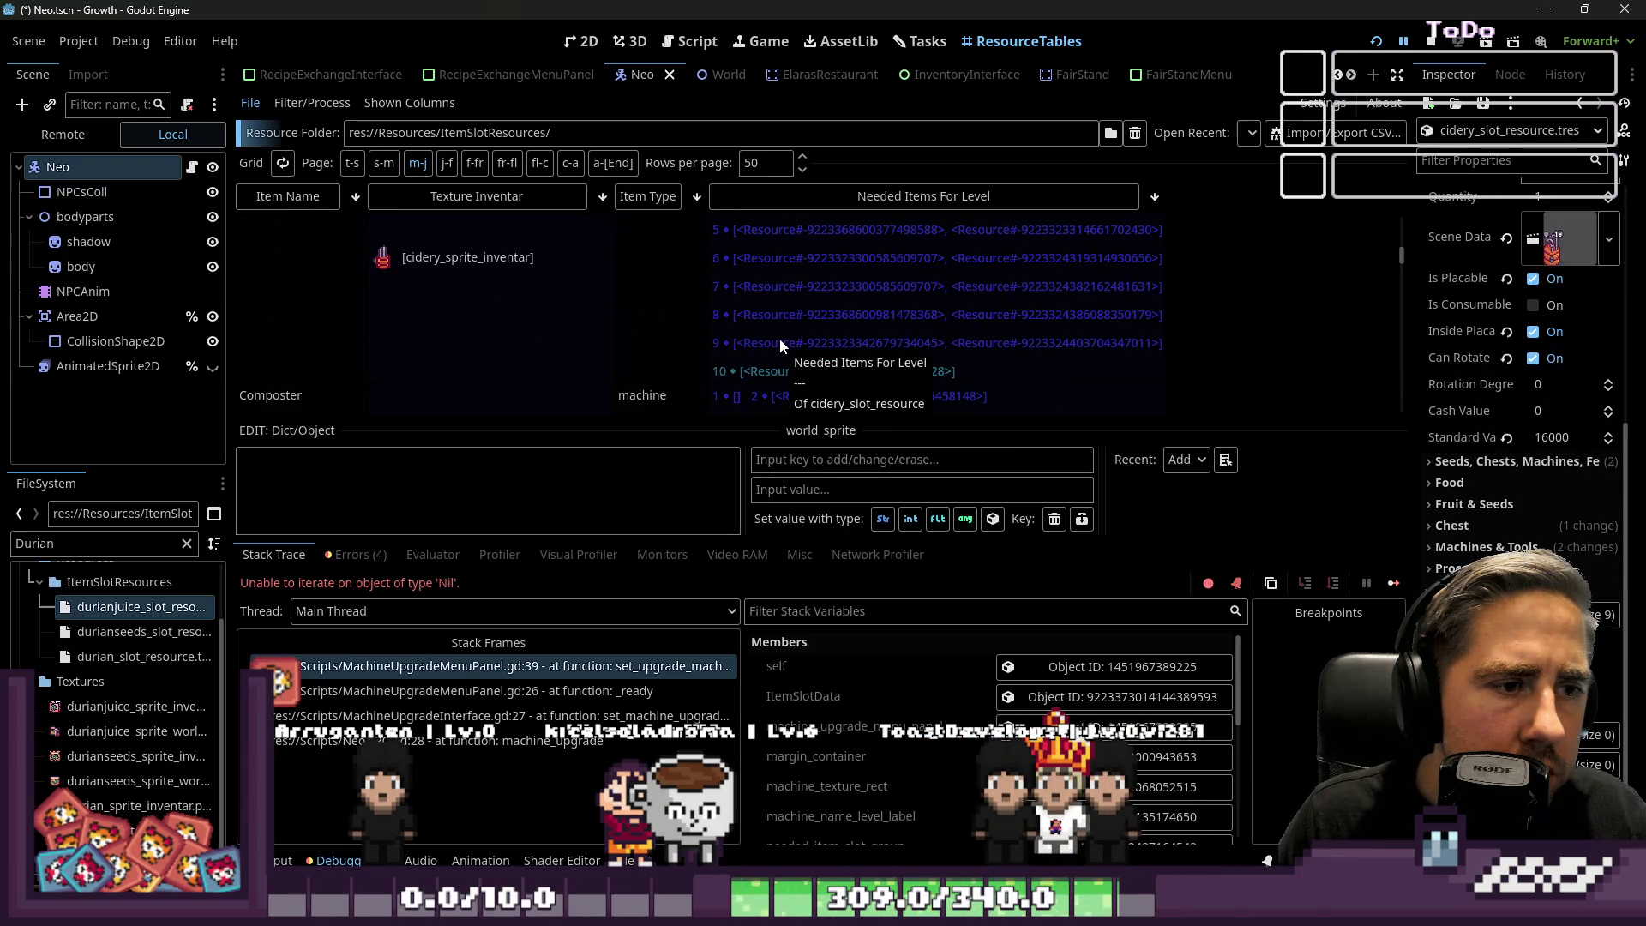
scroll(779, 338, "down", 1)
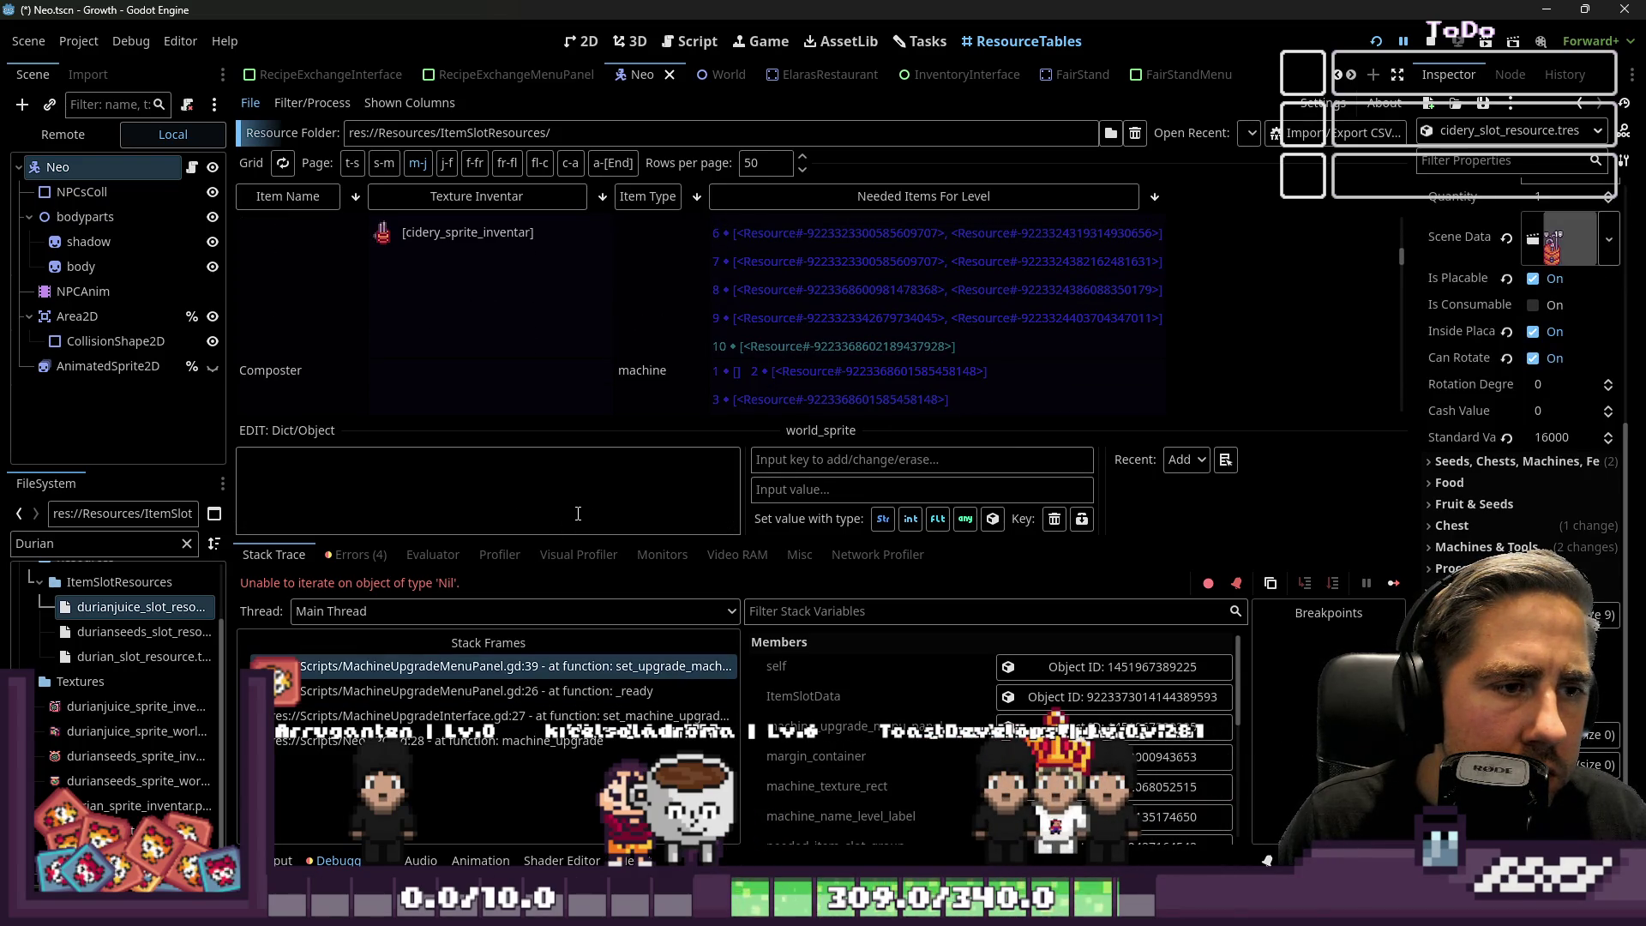
scroll(766, 400, "up", 3)
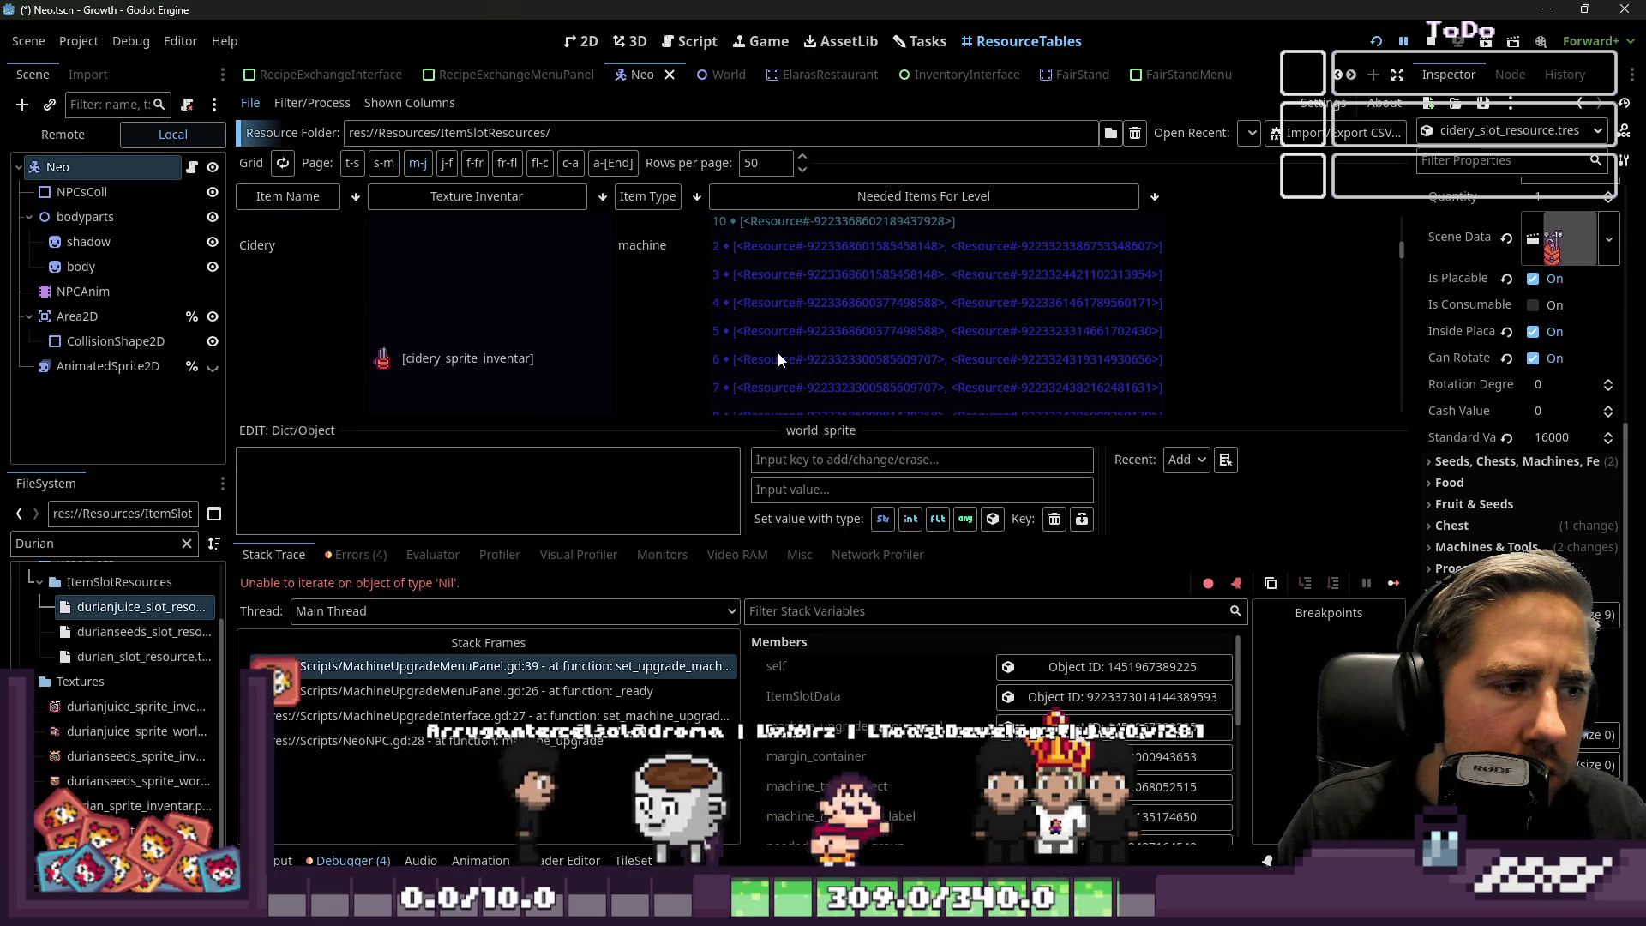
left_click(778, 353)
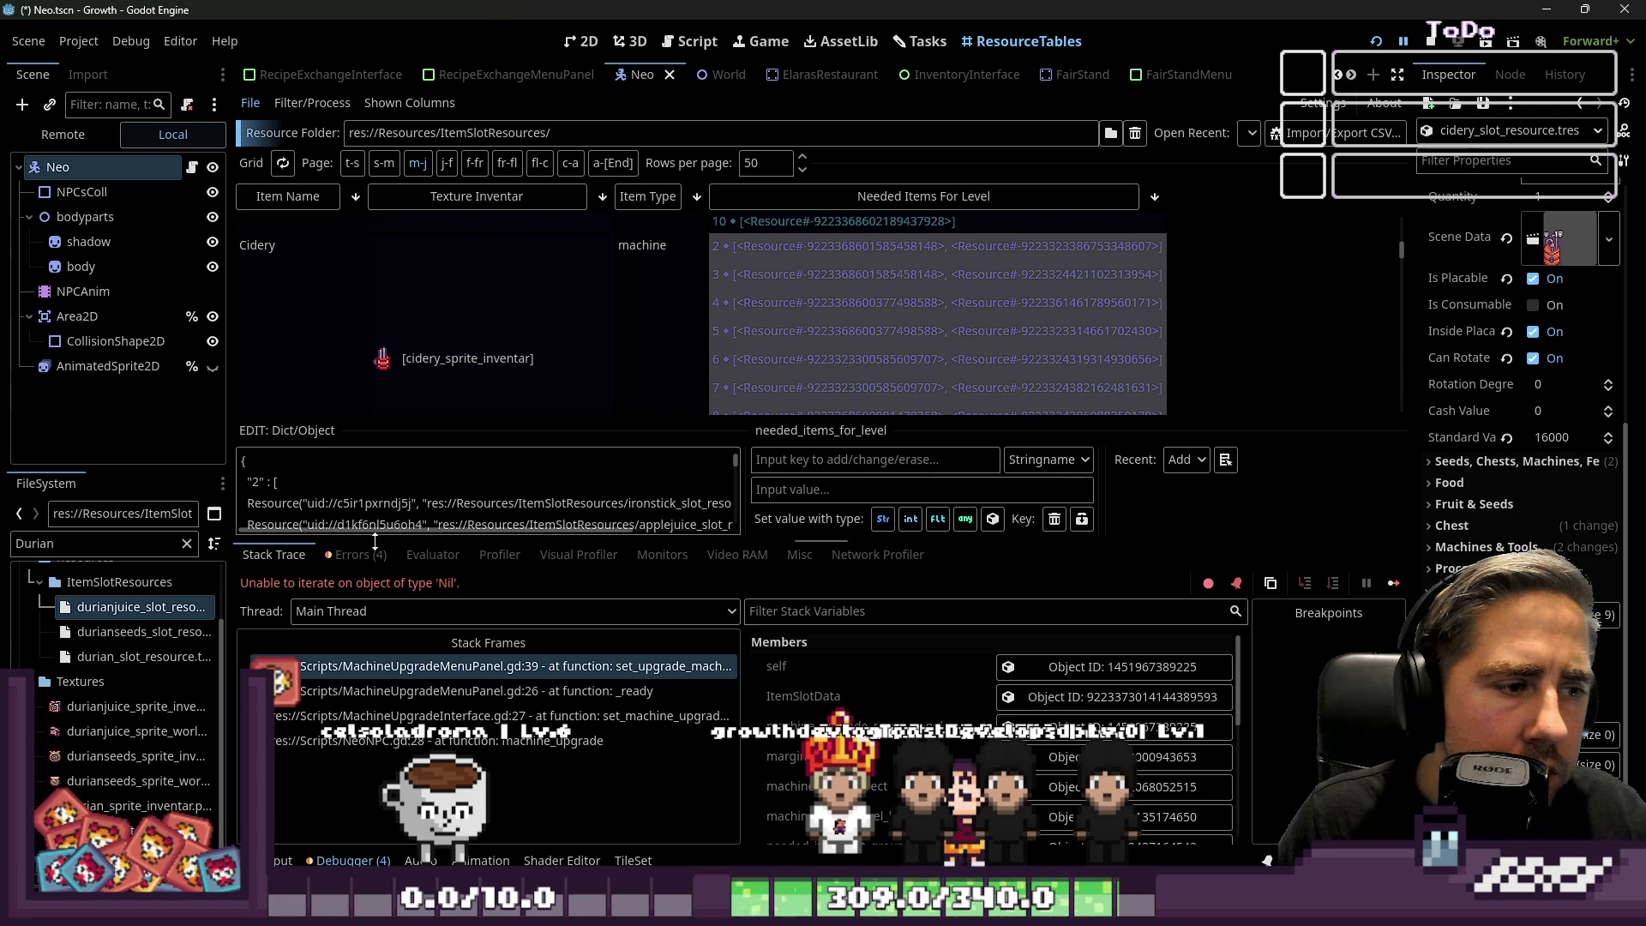
Enlarge the table and dictionary editing areas, then switch to the running game.
left_click_drag(375, 541, 350, 680)
left_click_drag(352, 528, 450, 7)
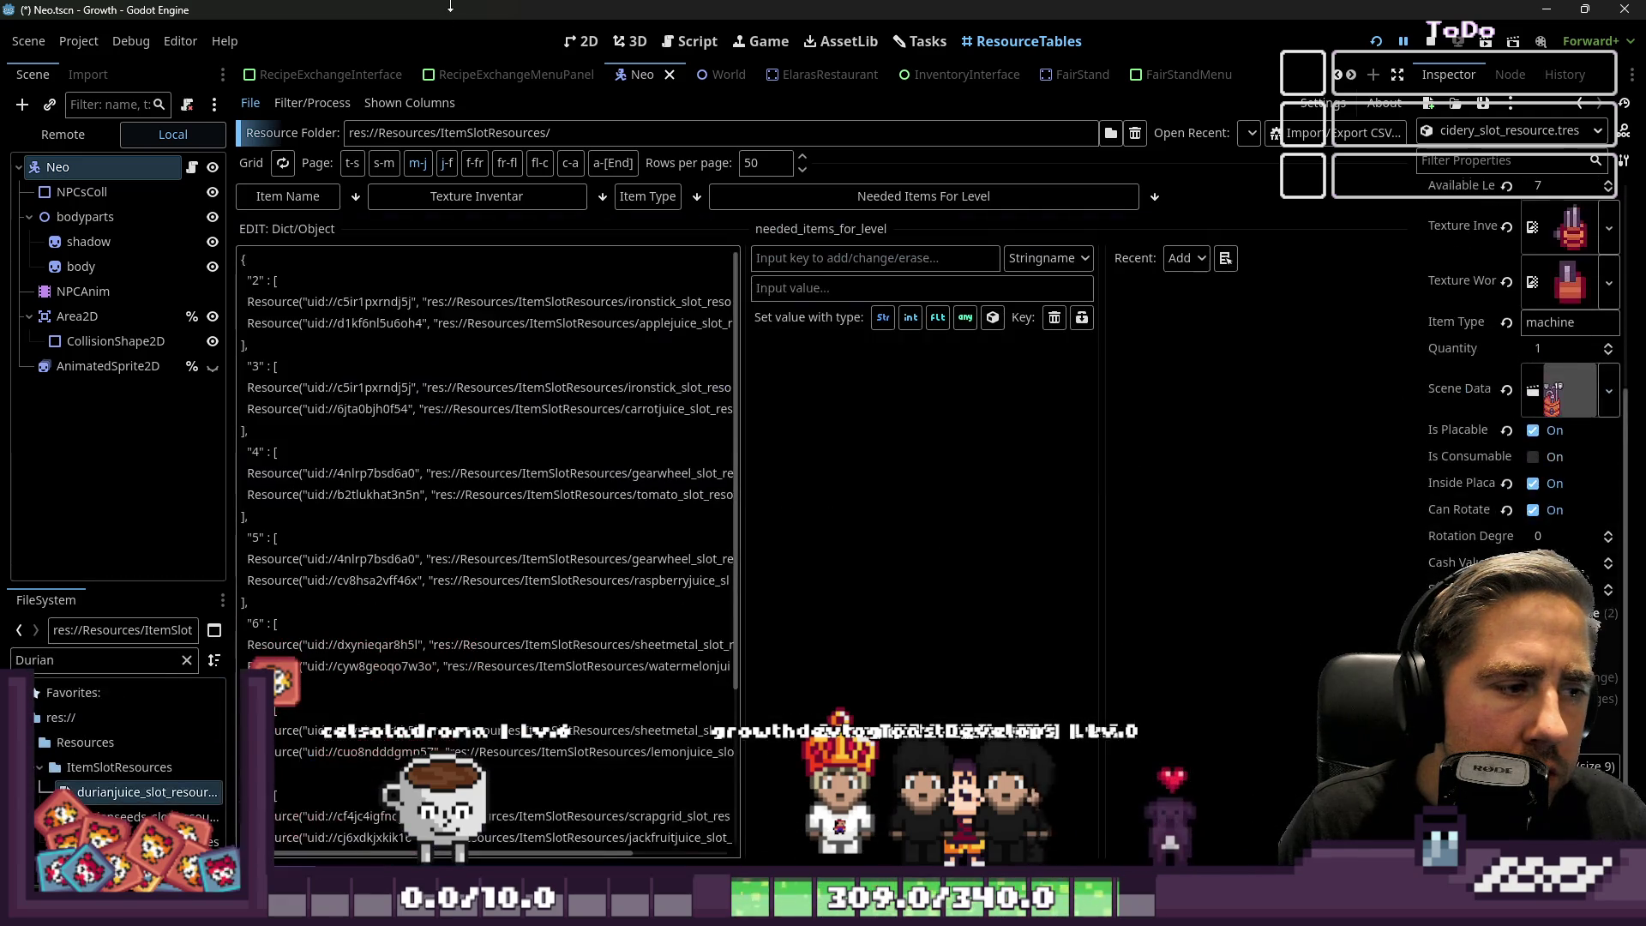
scroll(364, 483, "down", 5)
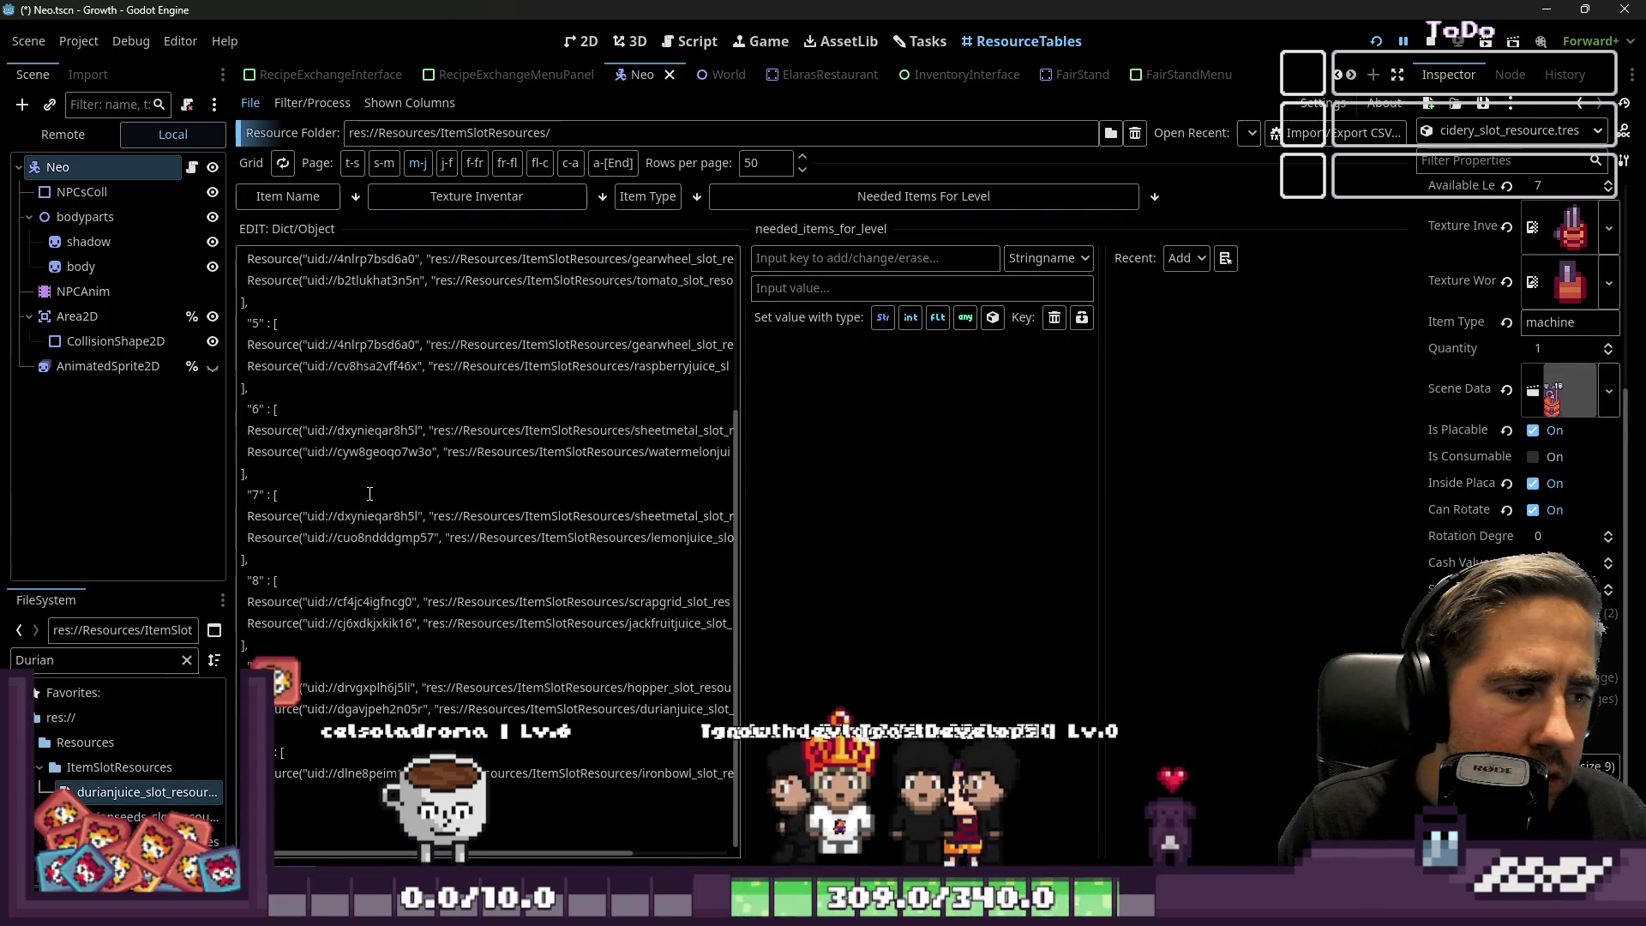
key("alt+Tab")
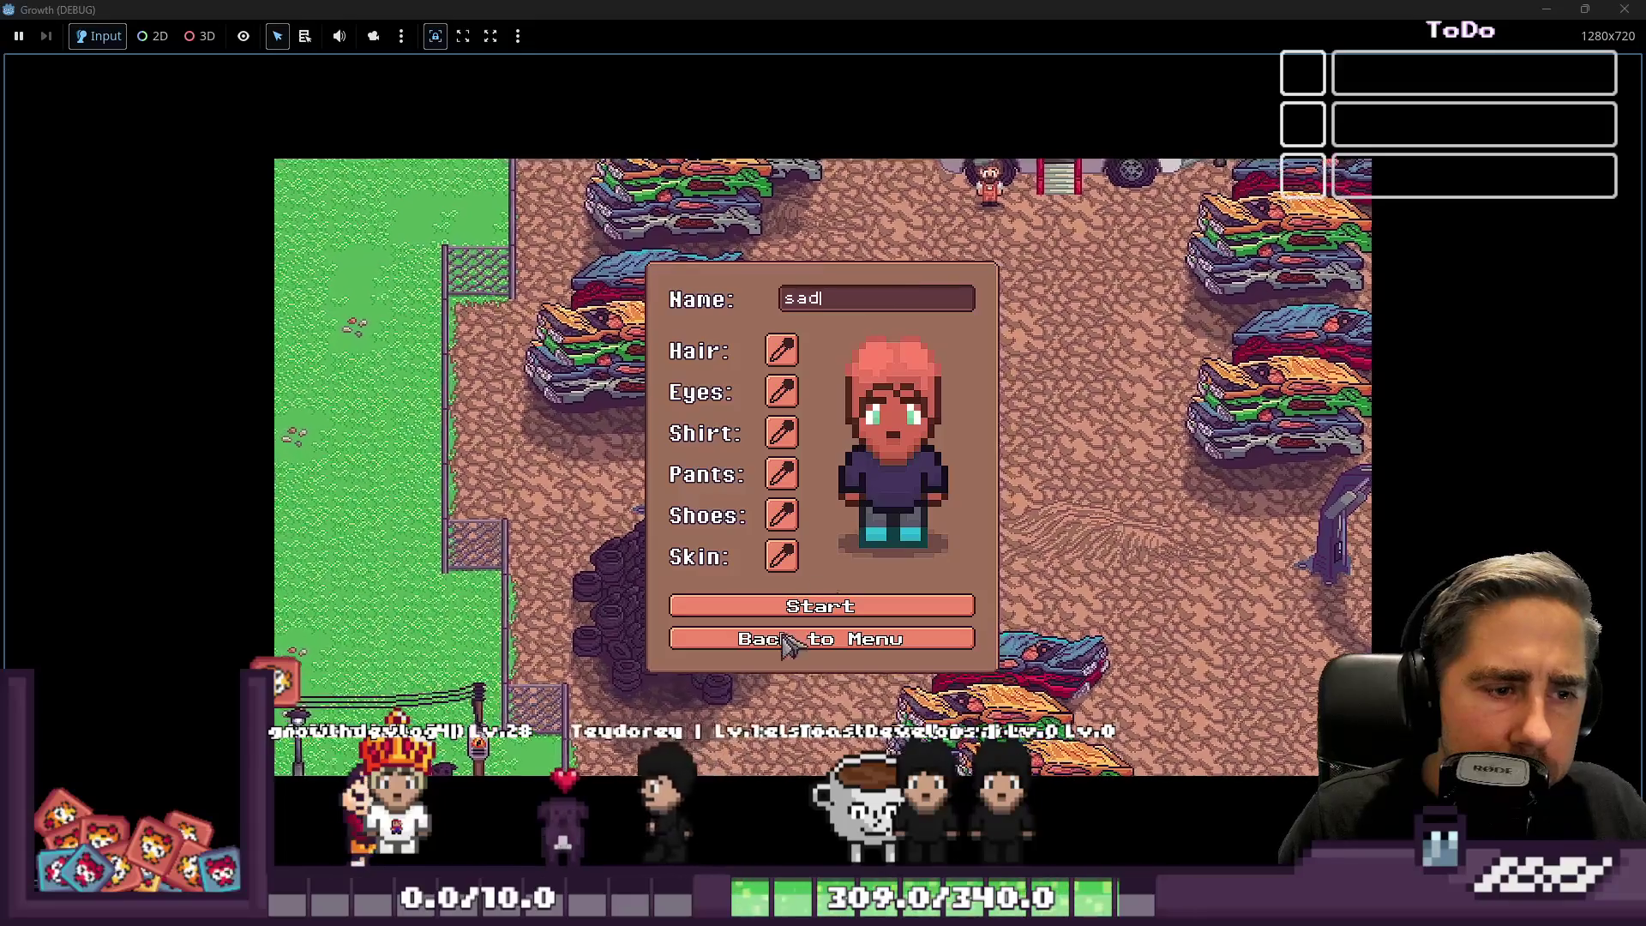
Start playing, check the inventory, and open Cidery 1's upgrade (Lvl 1 → Lvl 2, 130 g) in Neo's shop.
key("Return")
key("i")
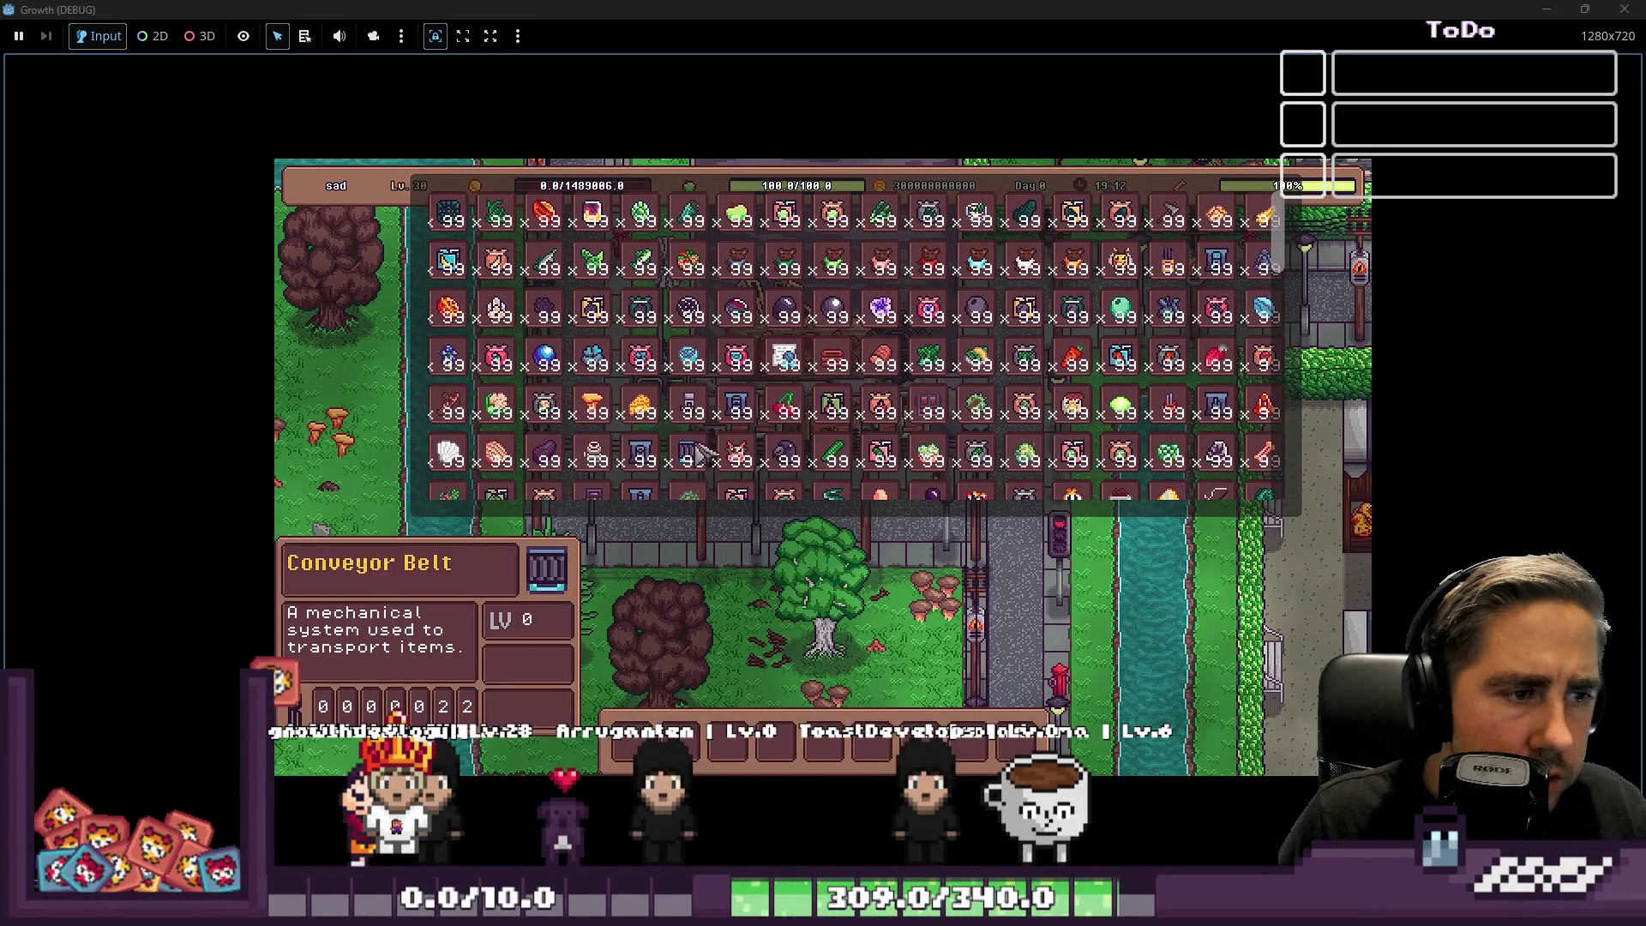
scroll(1002, 267, "down", 4)
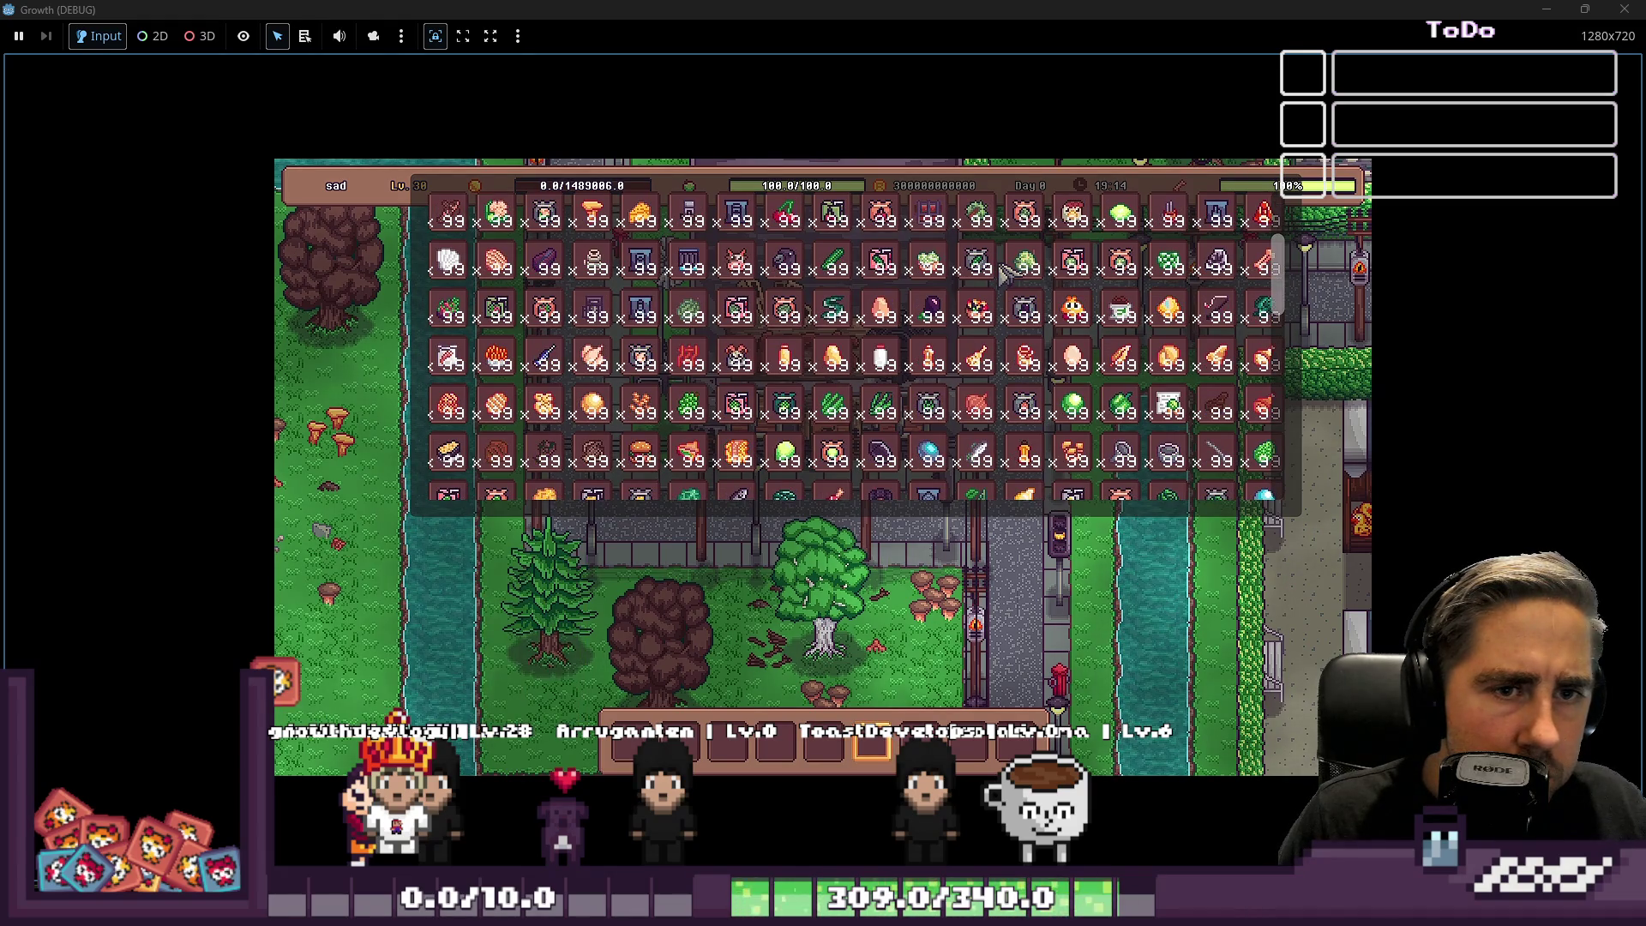
key("i")
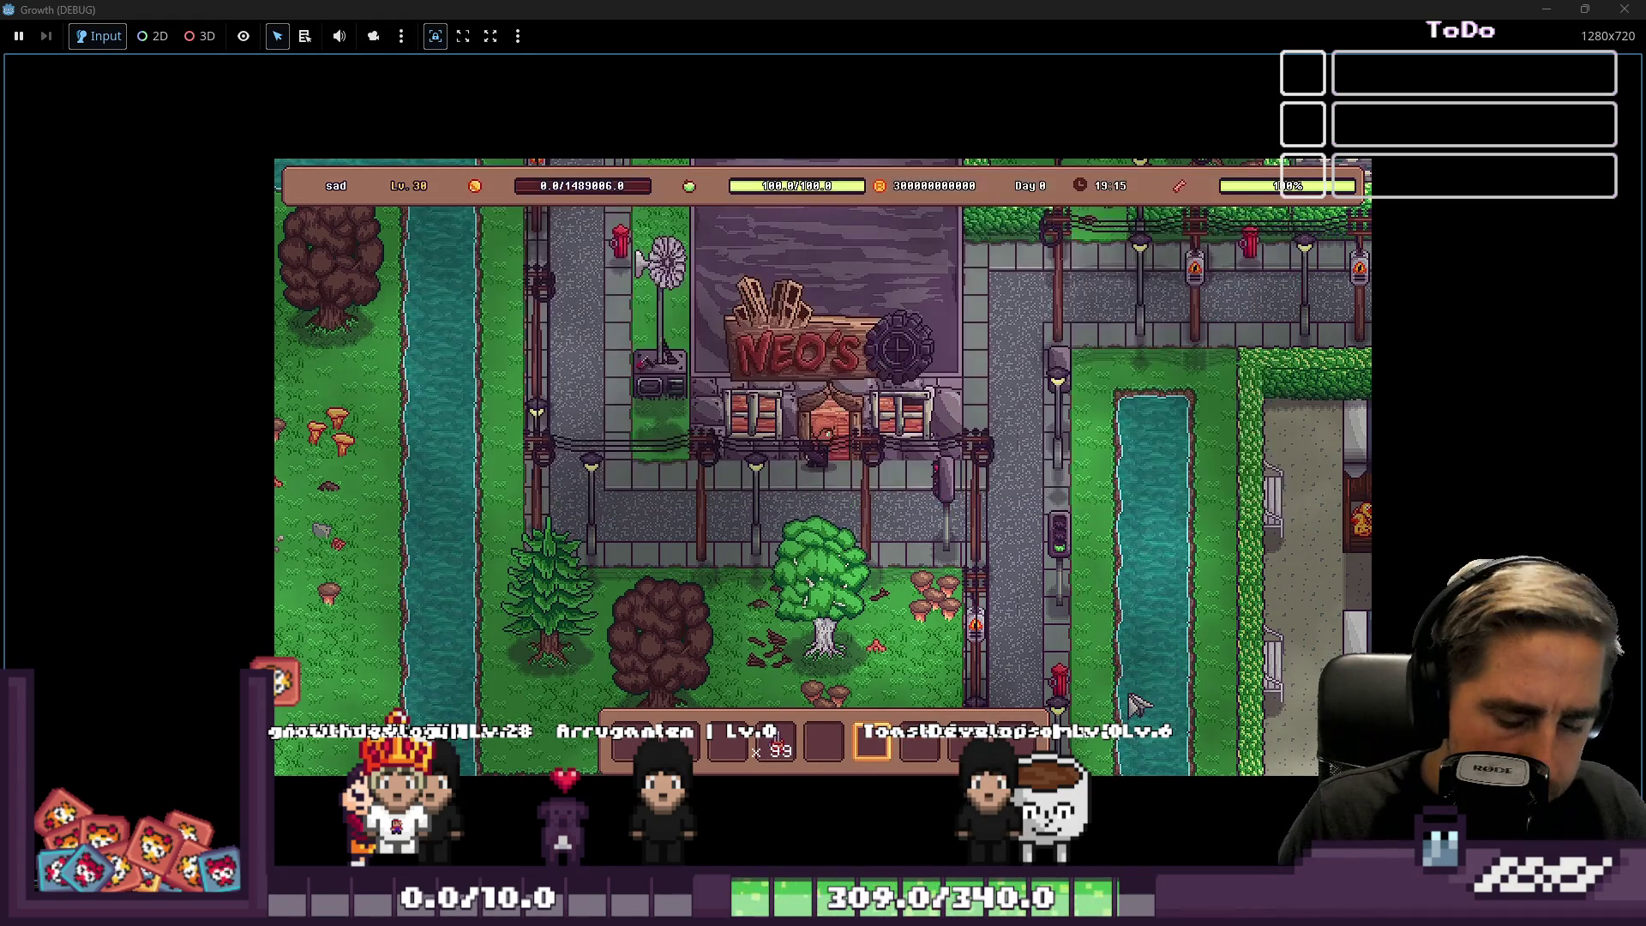
key("w")
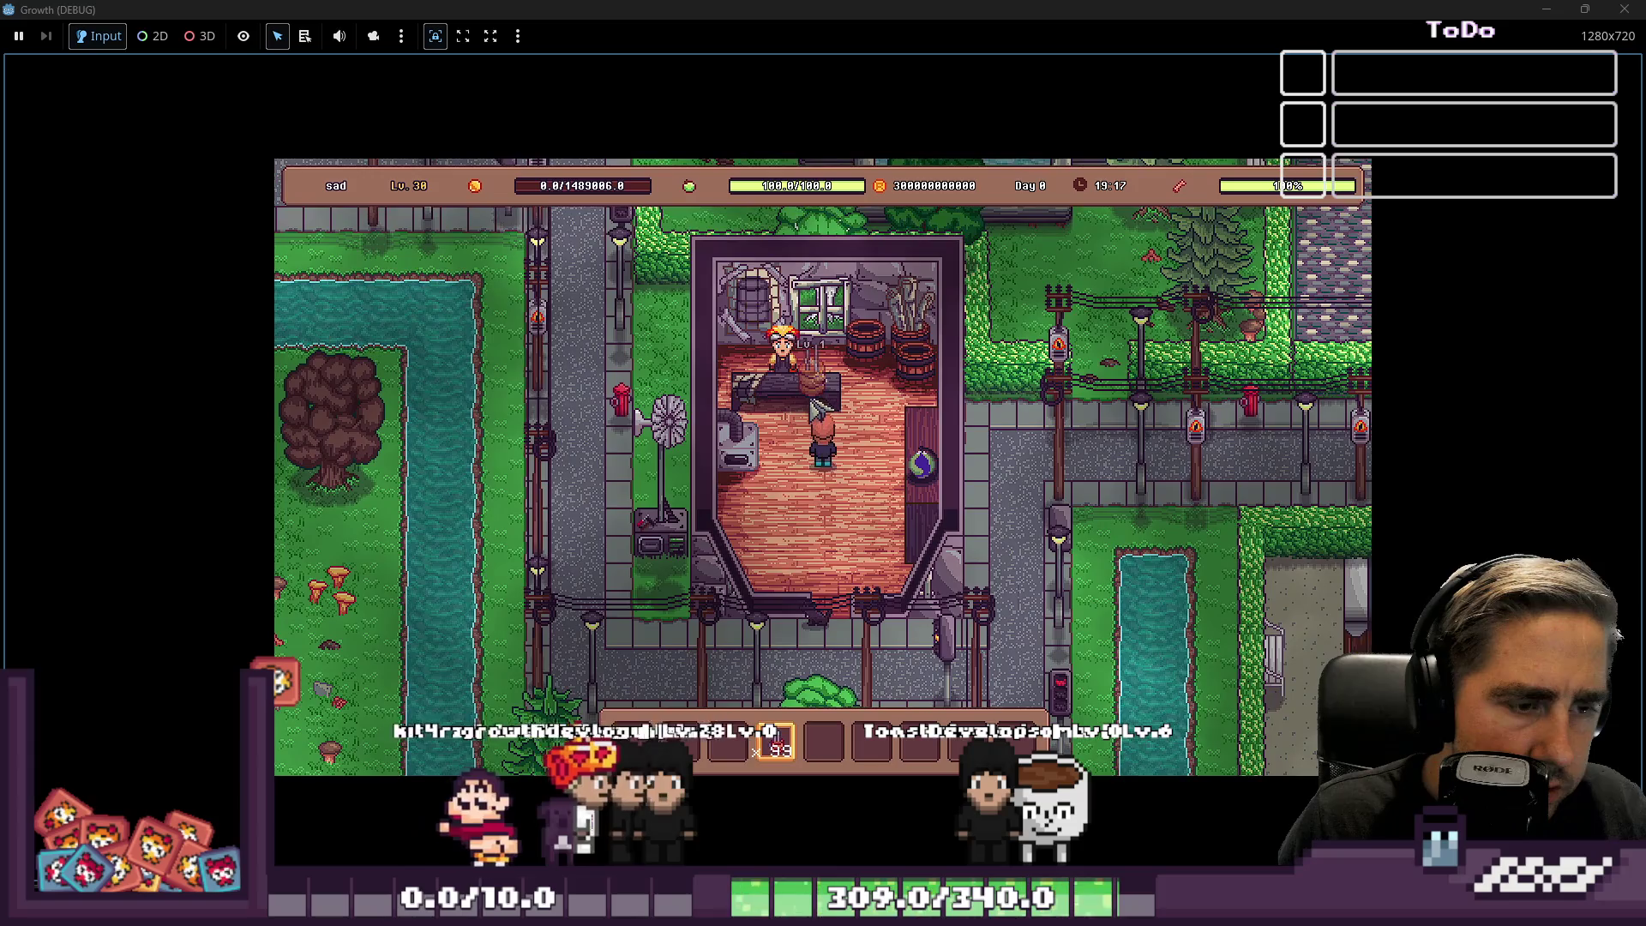
key("e")
left_click(821, 573)
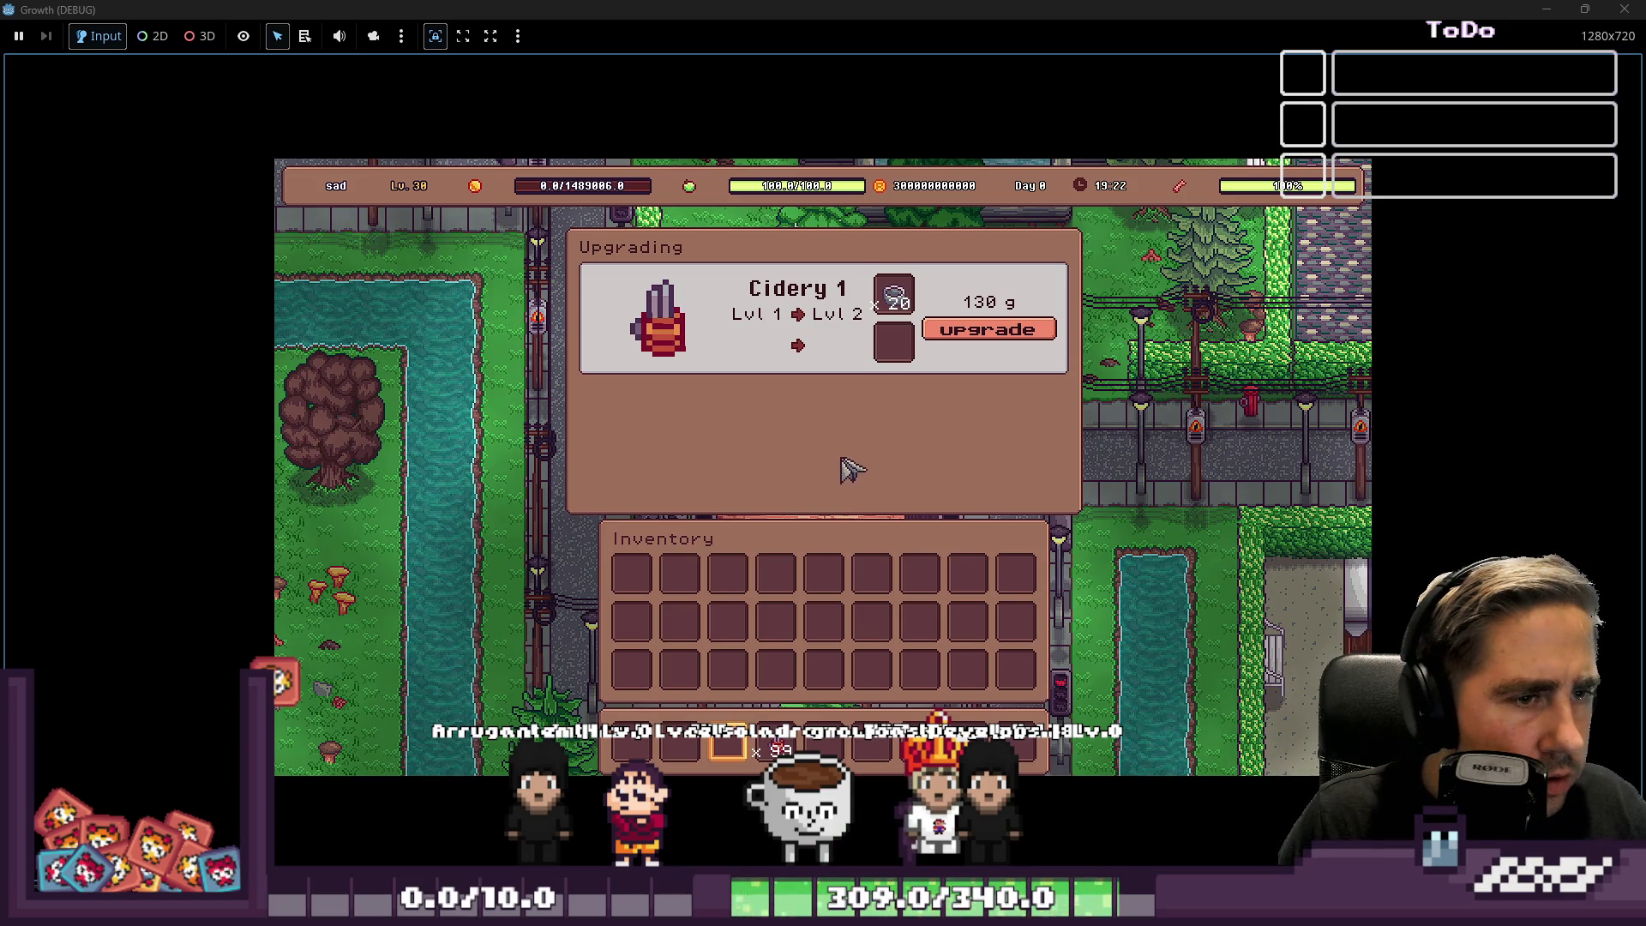
Shrink the game window and bring the Godot editor back to the front.
mouse_move(909, 309)
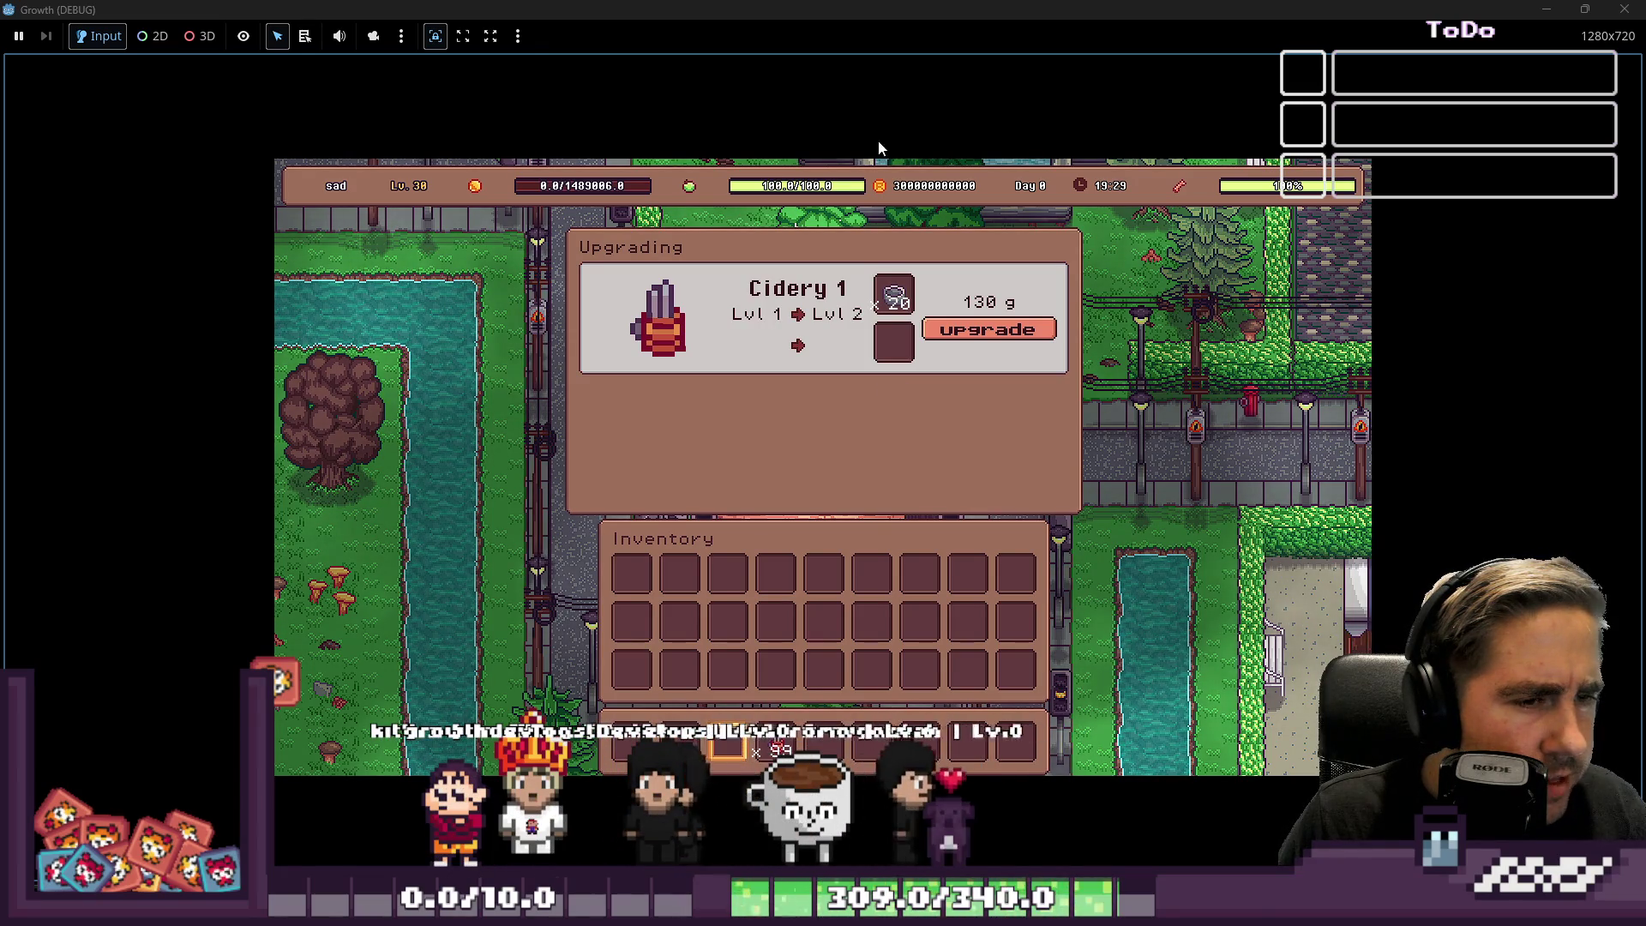
mouse_move(862, 17)
left_mouse_down()
mouse_move(800, 666)
mouse_move(989, 477)
mouse_move(1037, 470)
left_mouse_up()
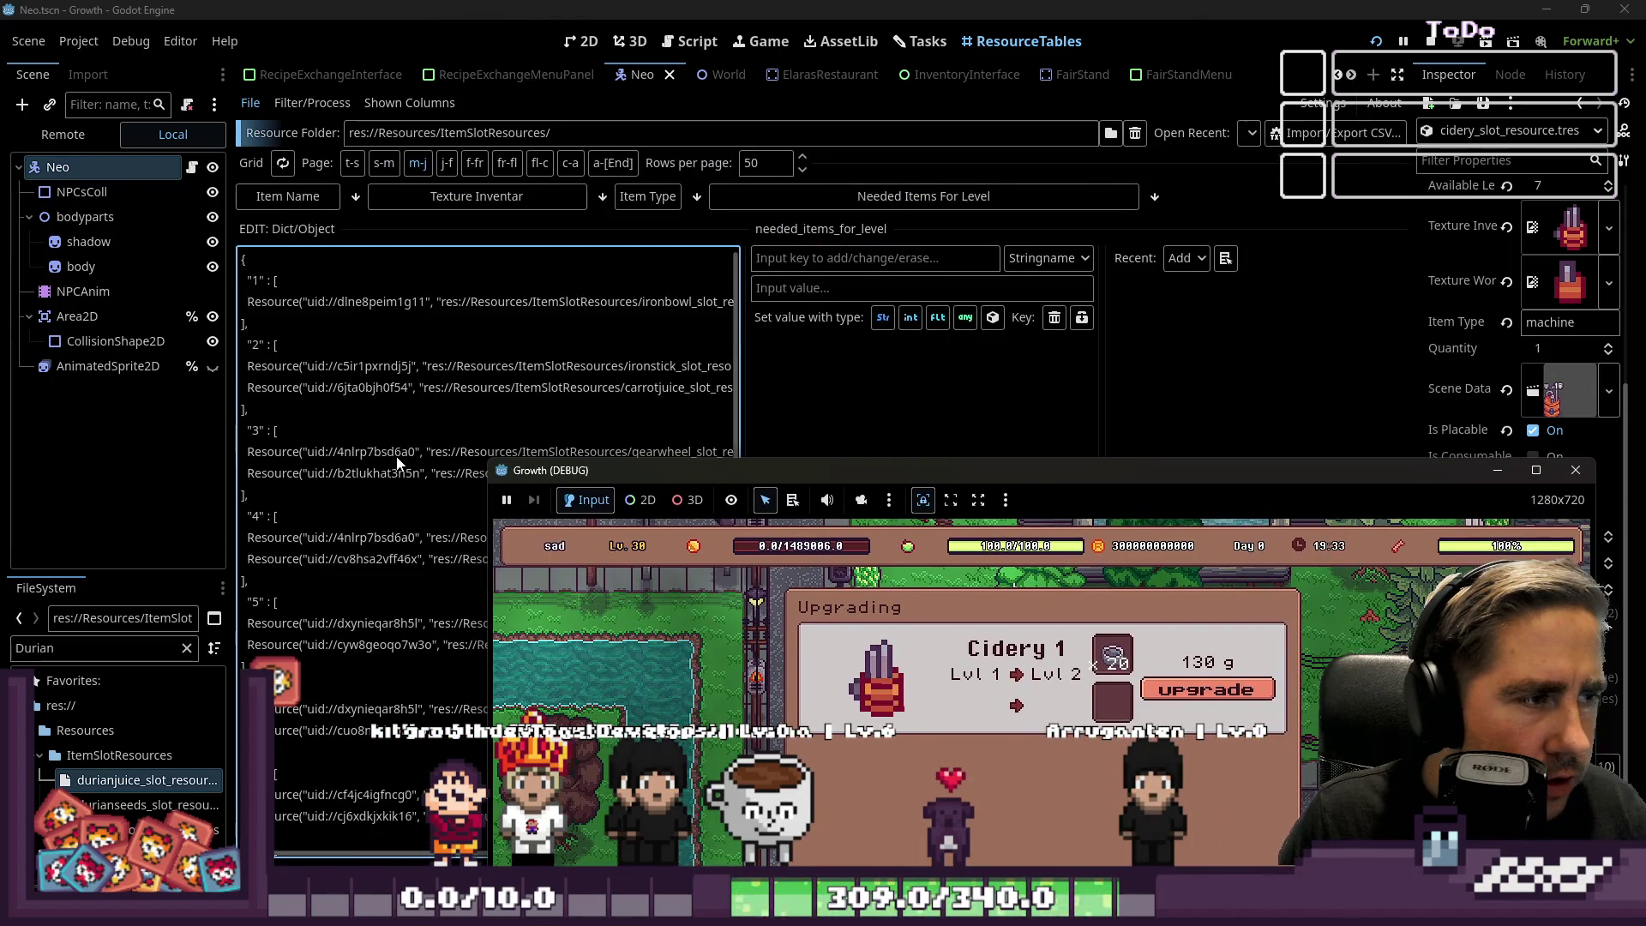
left_click(339, 450)
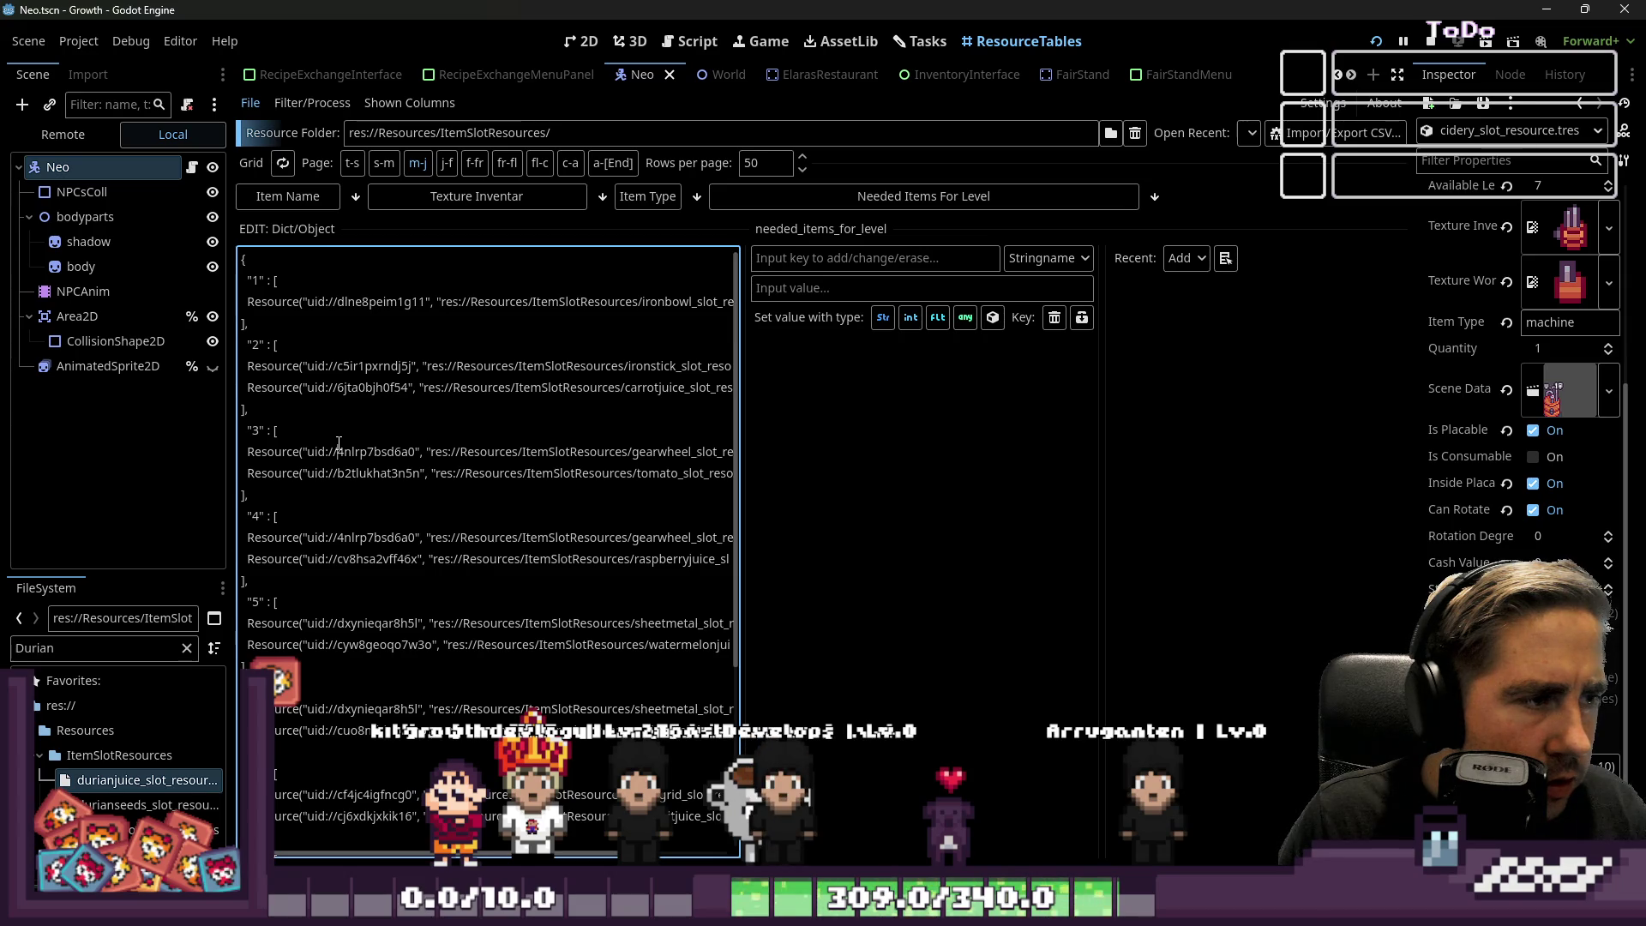
left_click(640, 302)
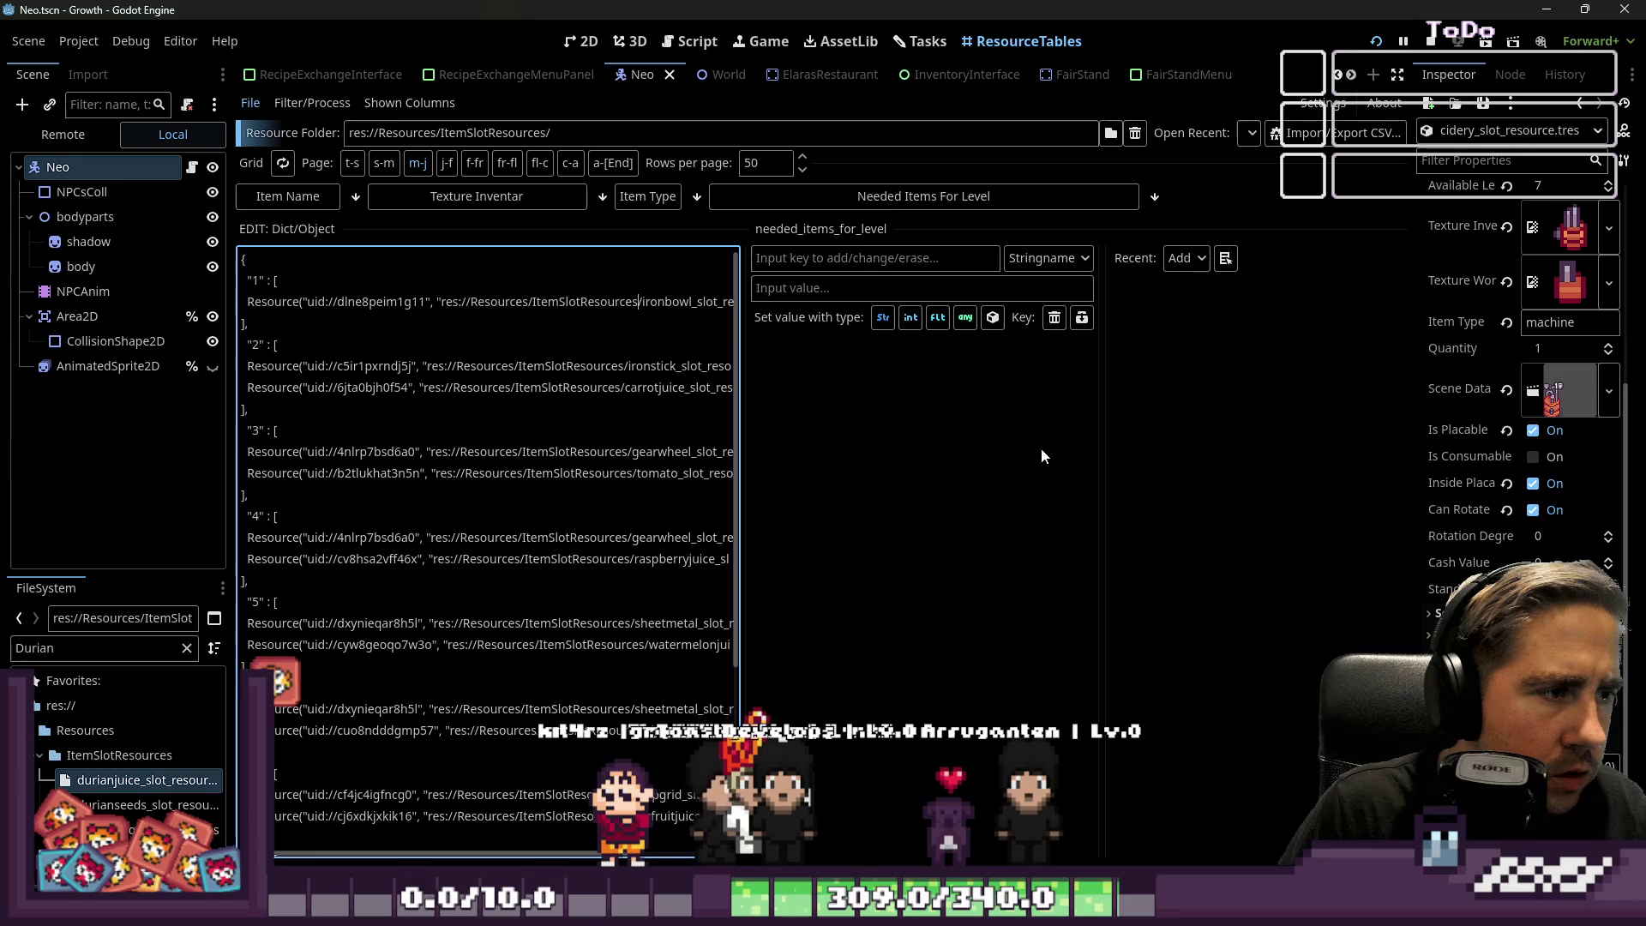
key("Down")
key("Down")
key("Home")
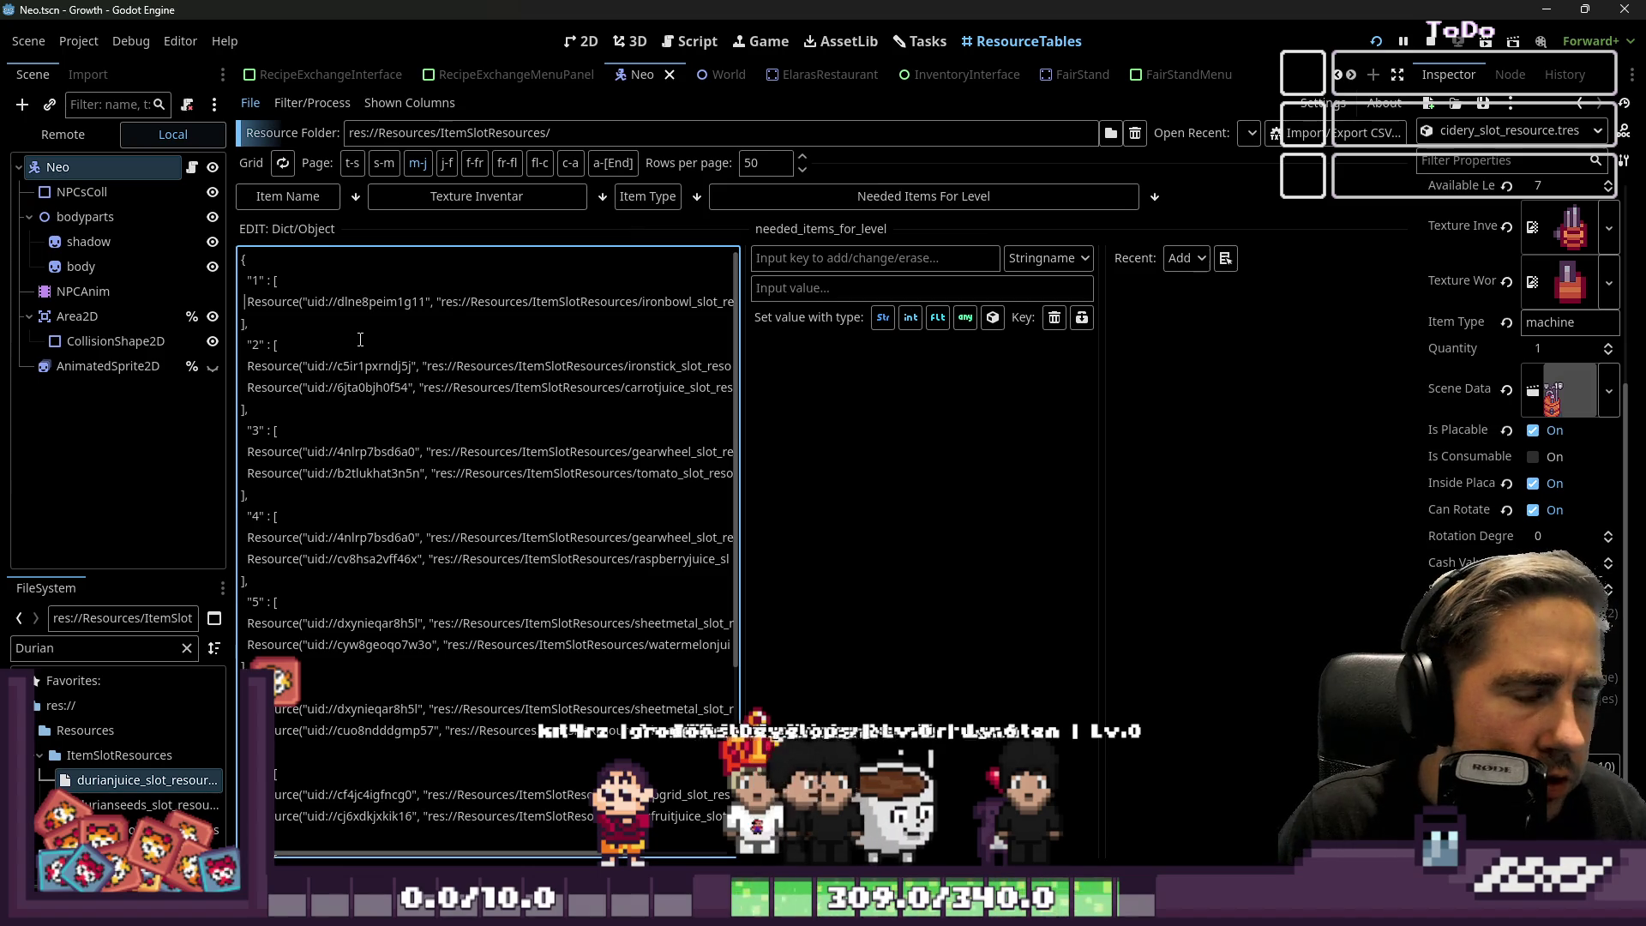
key("Down")
scroll(411, 401, "down", 4)
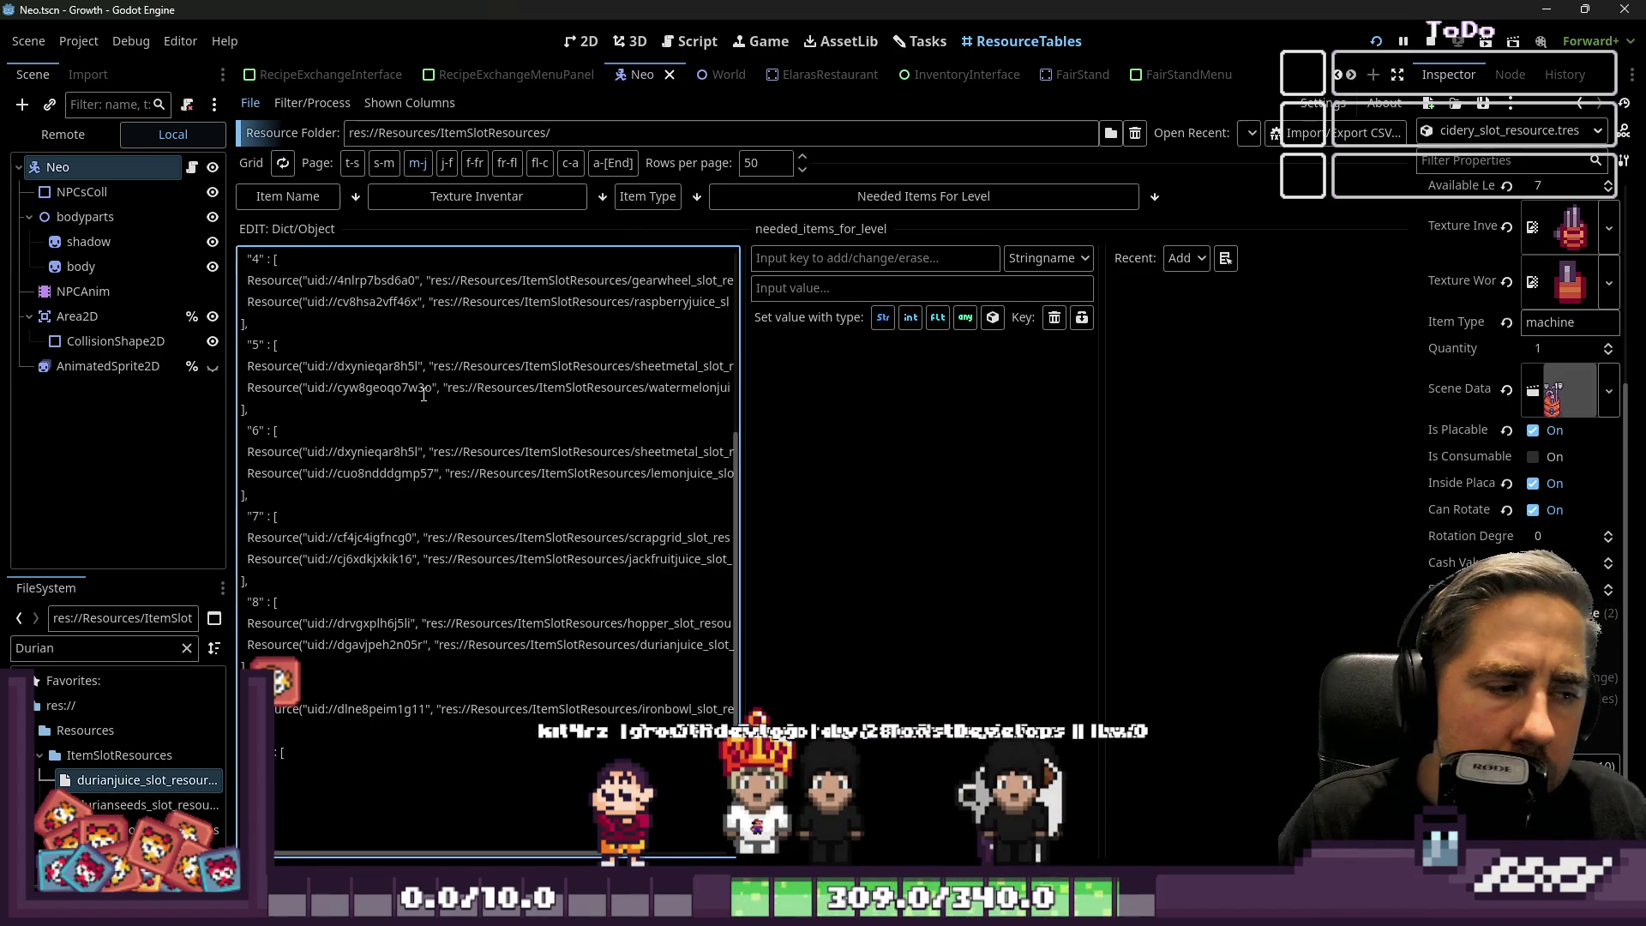
scroll(327, 710, "up", 4)
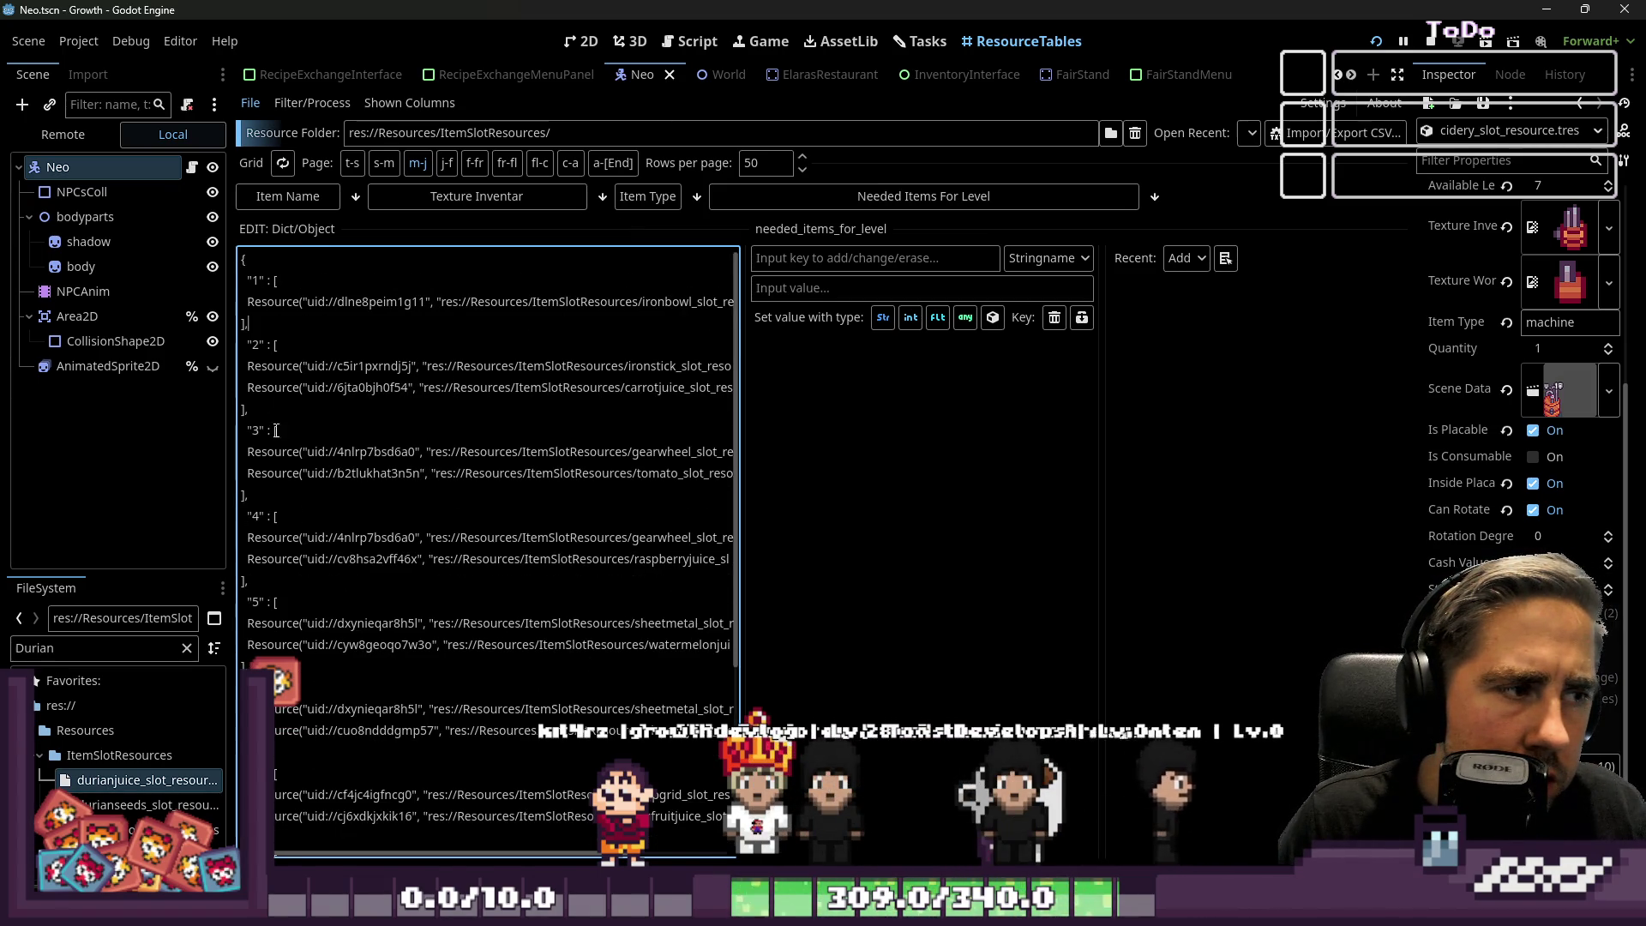
left_click(265, 305)
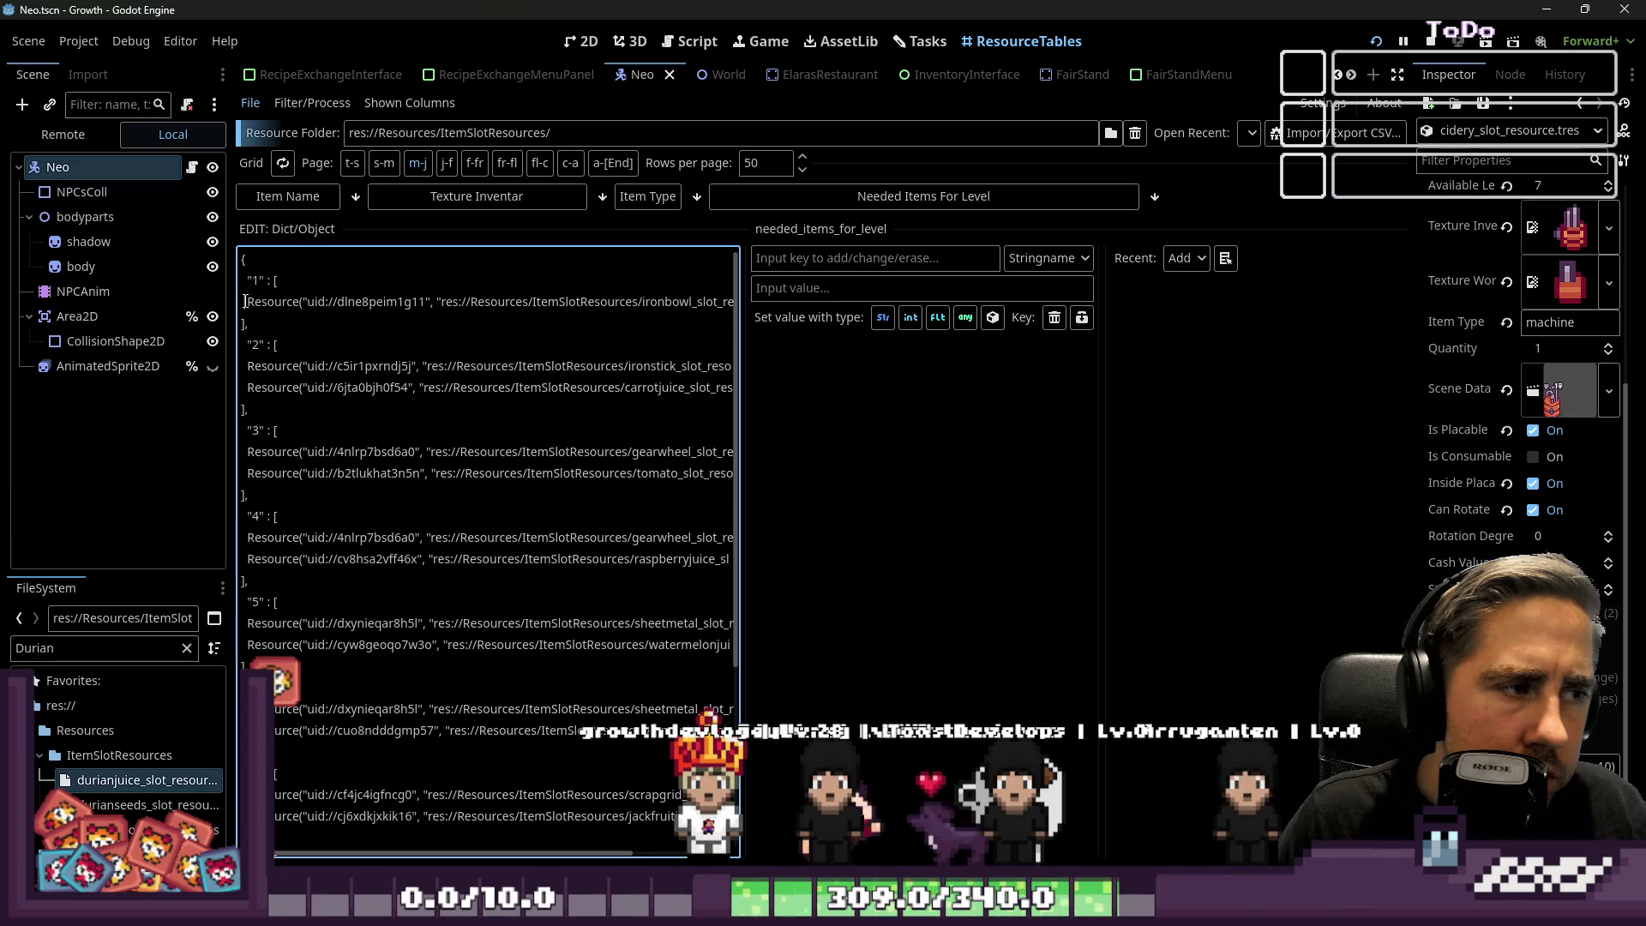
scroll(358, 347, "down", 4)
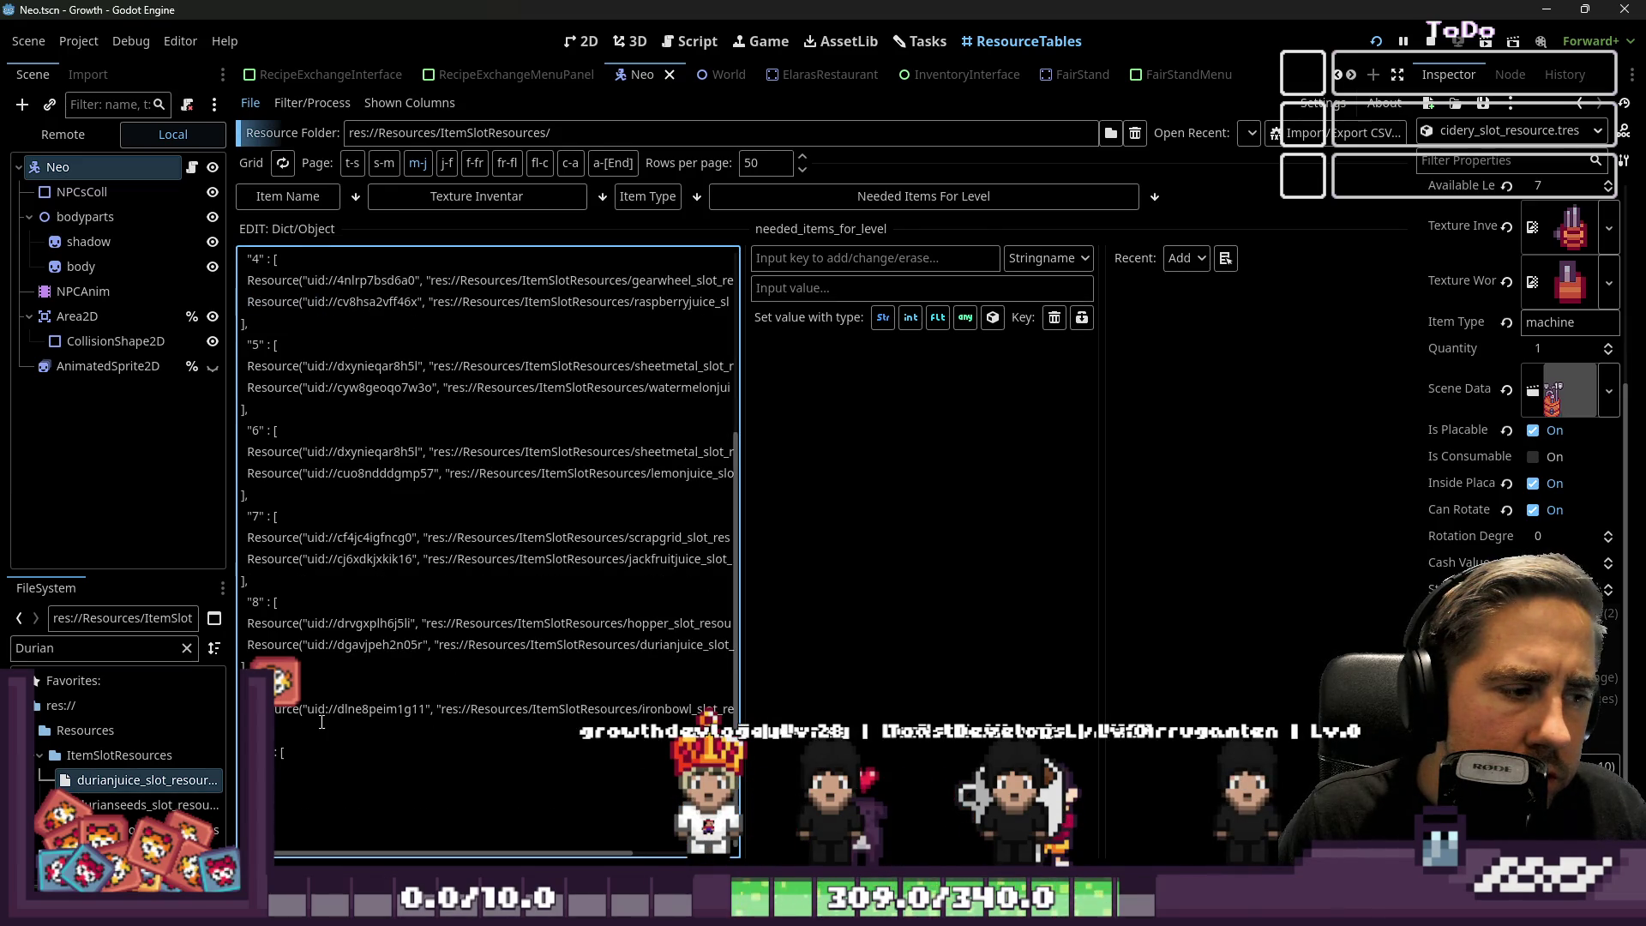
left_click_drag(595, 708, 772, 712)
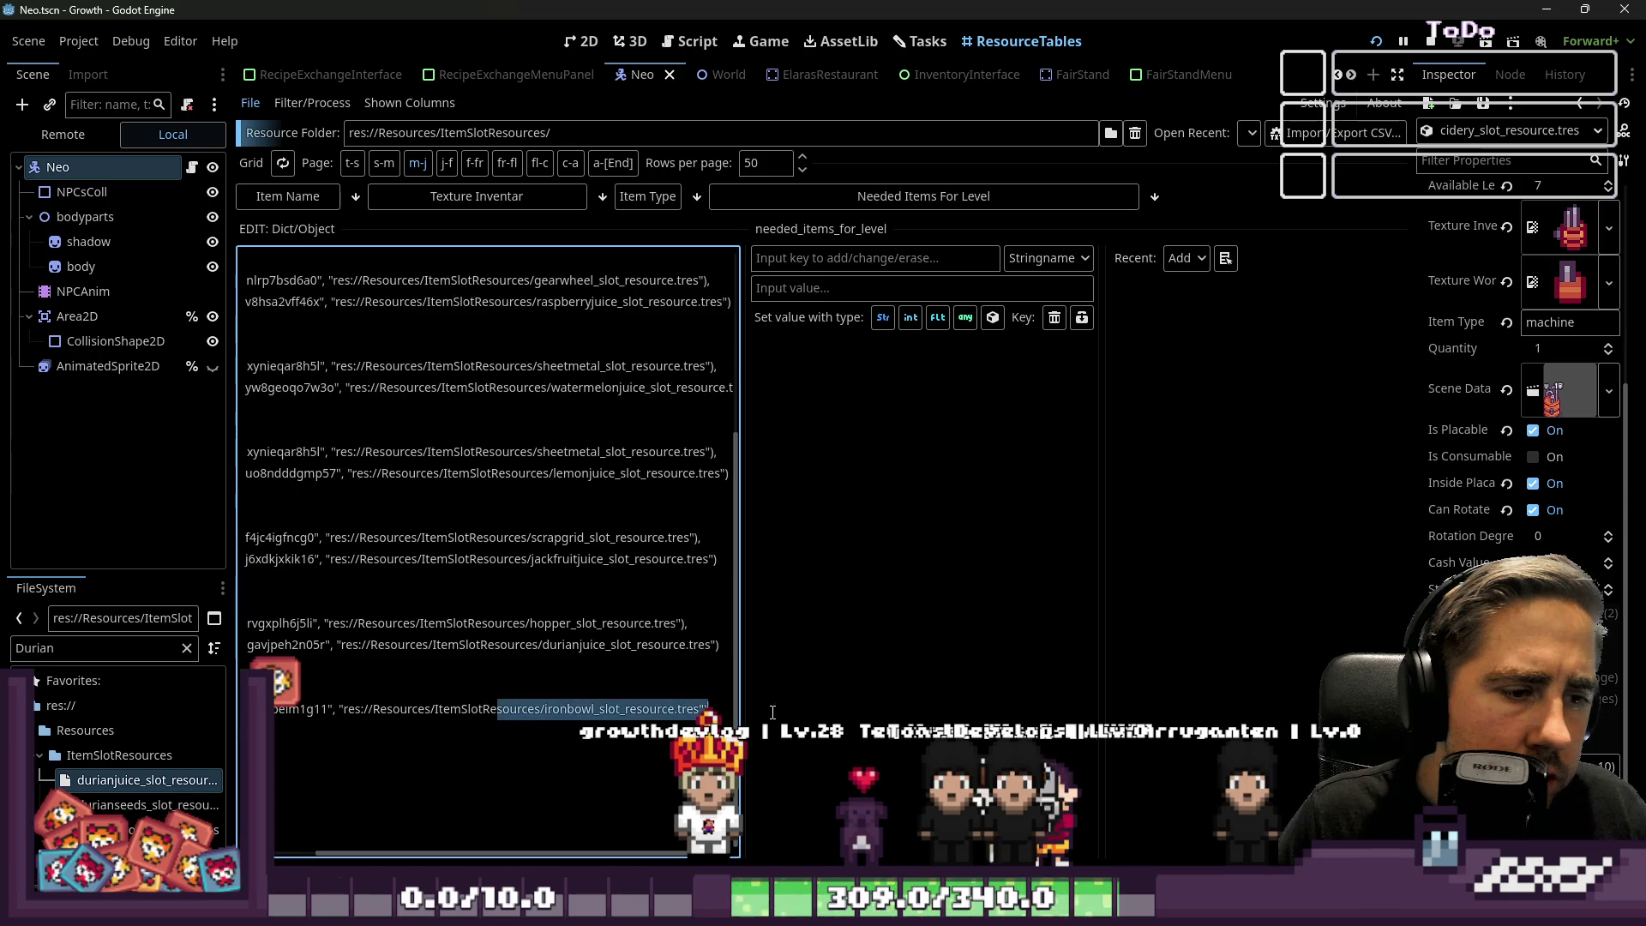
scroll(485, 488, "up", 4)
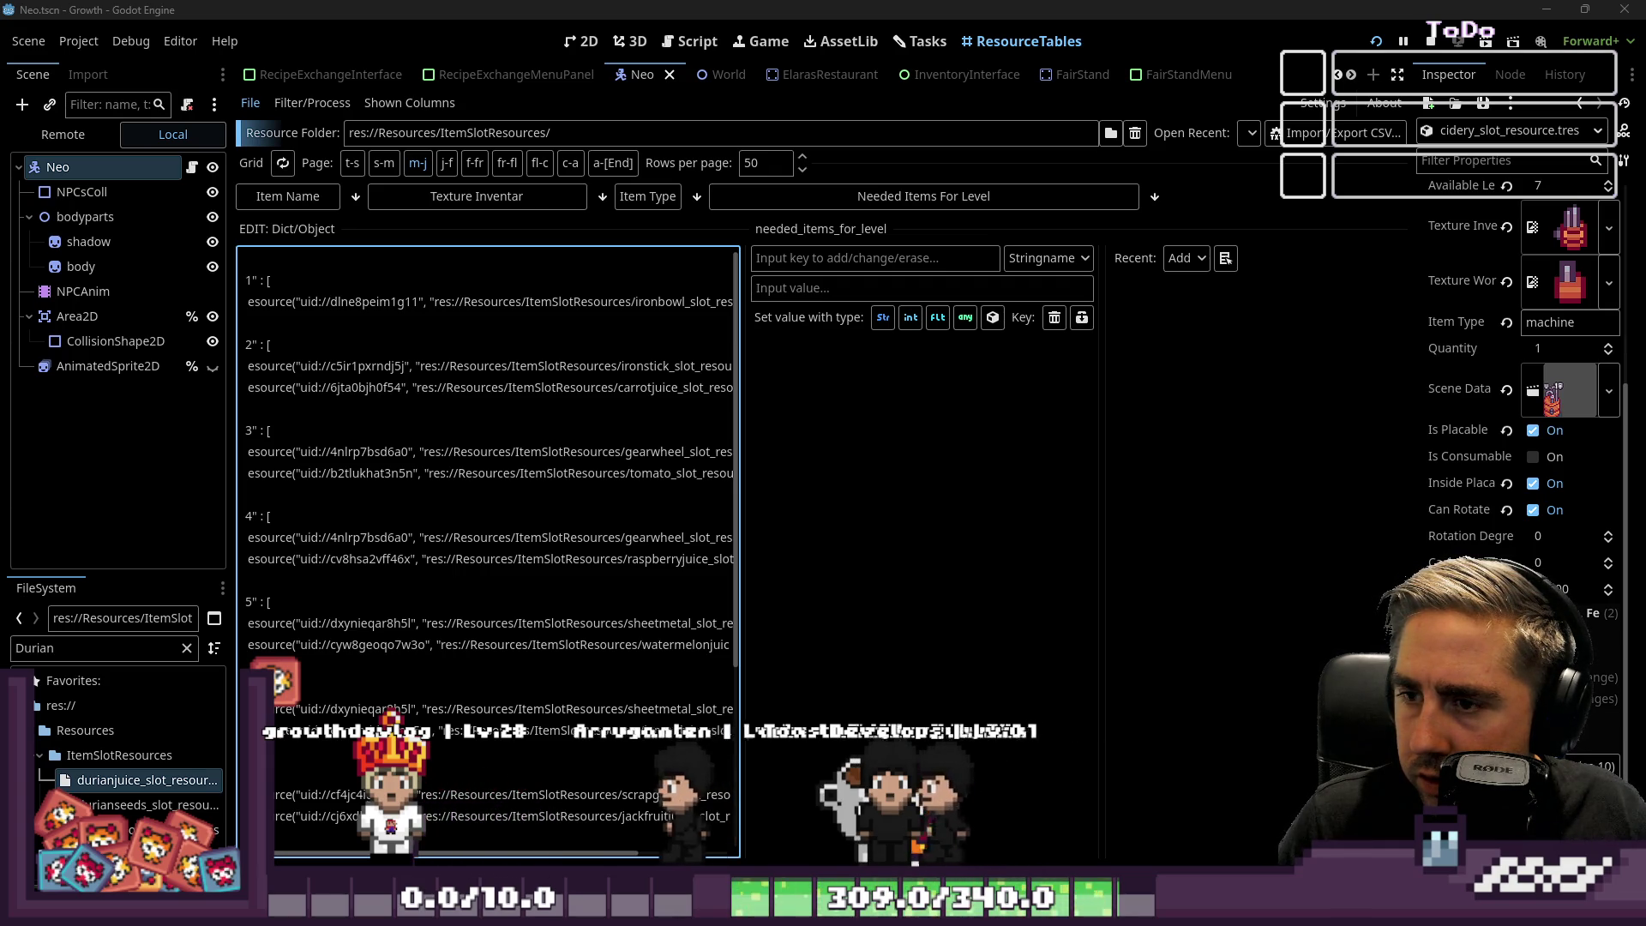
Switch to LibreOffice Calc and browse the fruit list and Frucht sheets.
key("alt+Tab")
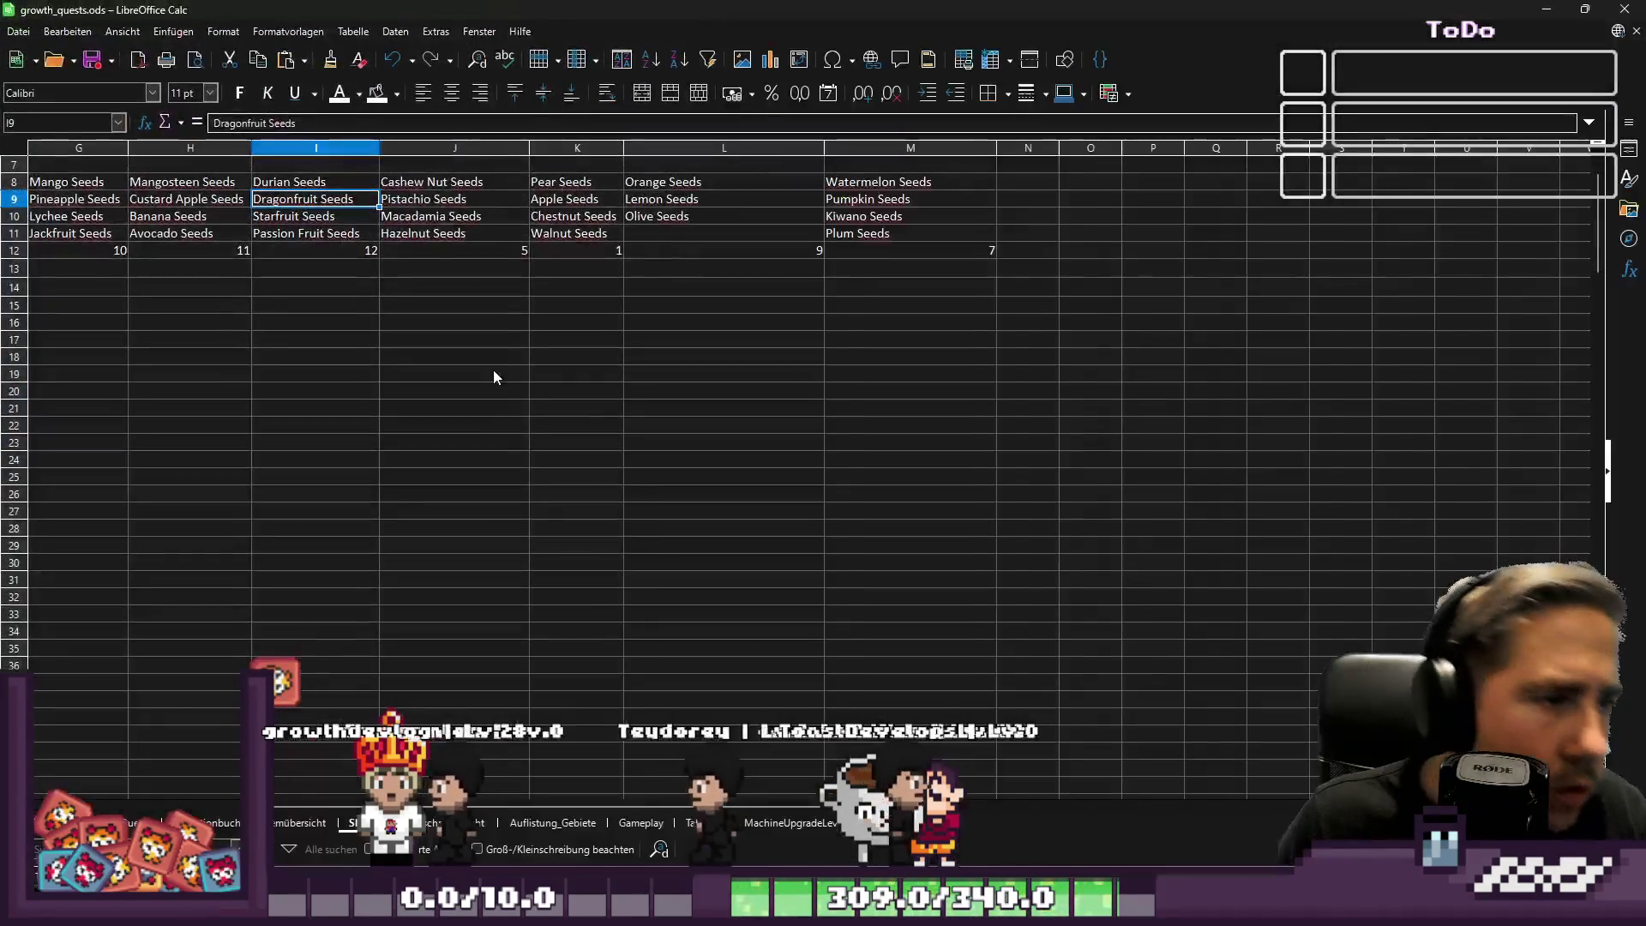
scroll(501, 367, "up", 2)
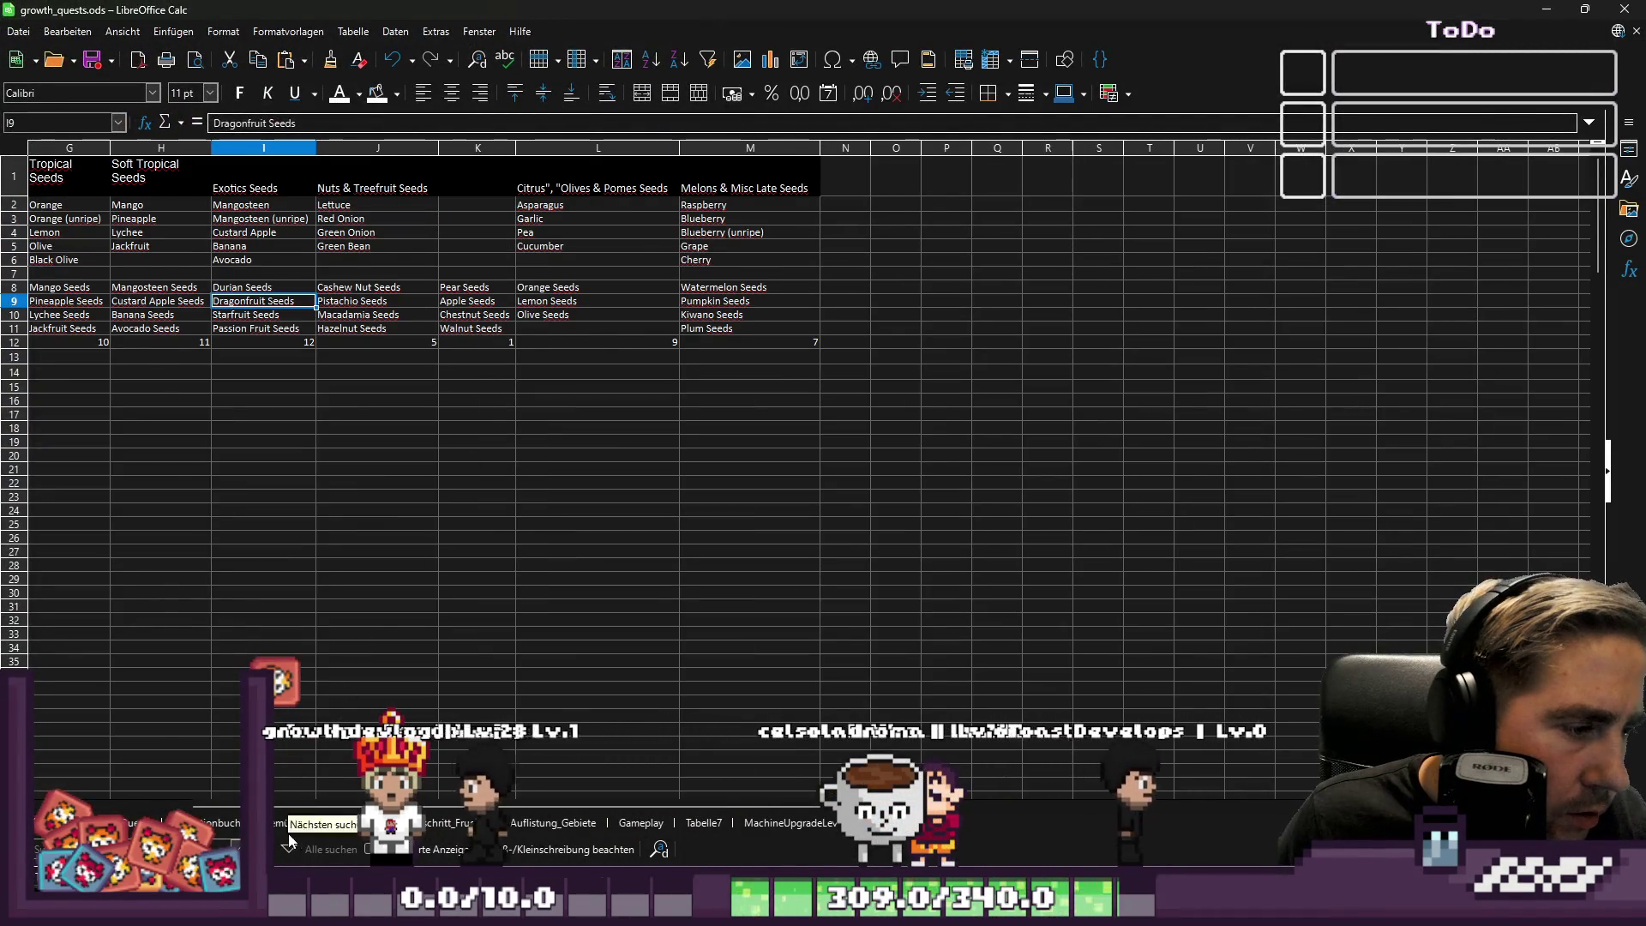
left_click(291, 823)
scroll(362, 466, "down", 2)
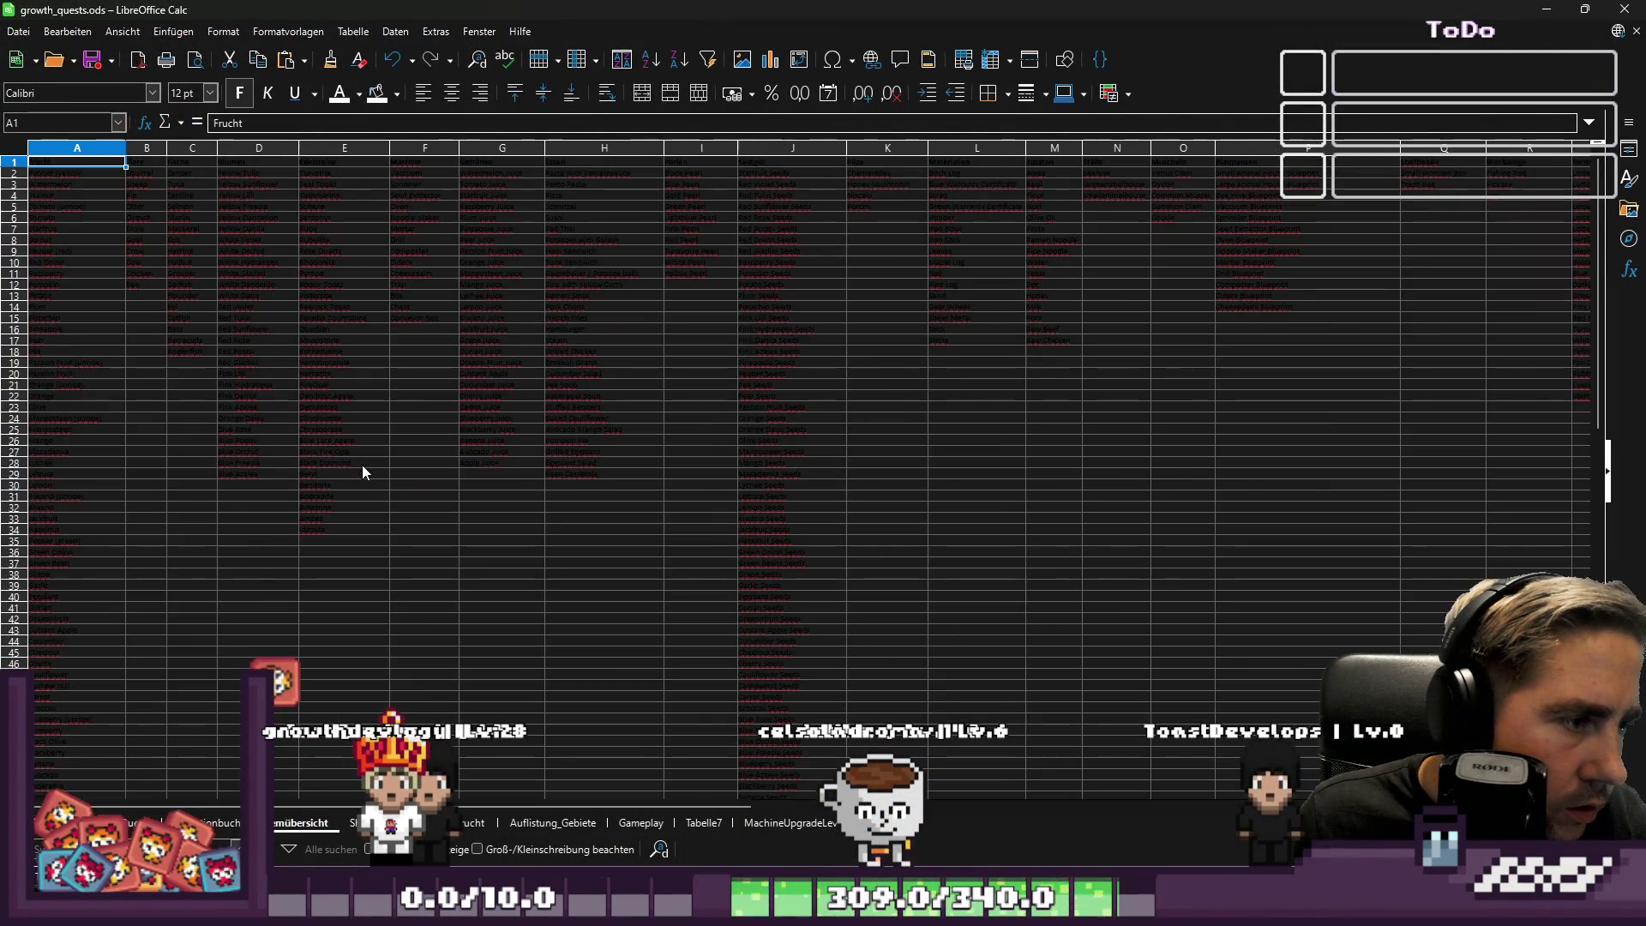
scroll(410, 631, "up", 1)
left_click(472, 823)
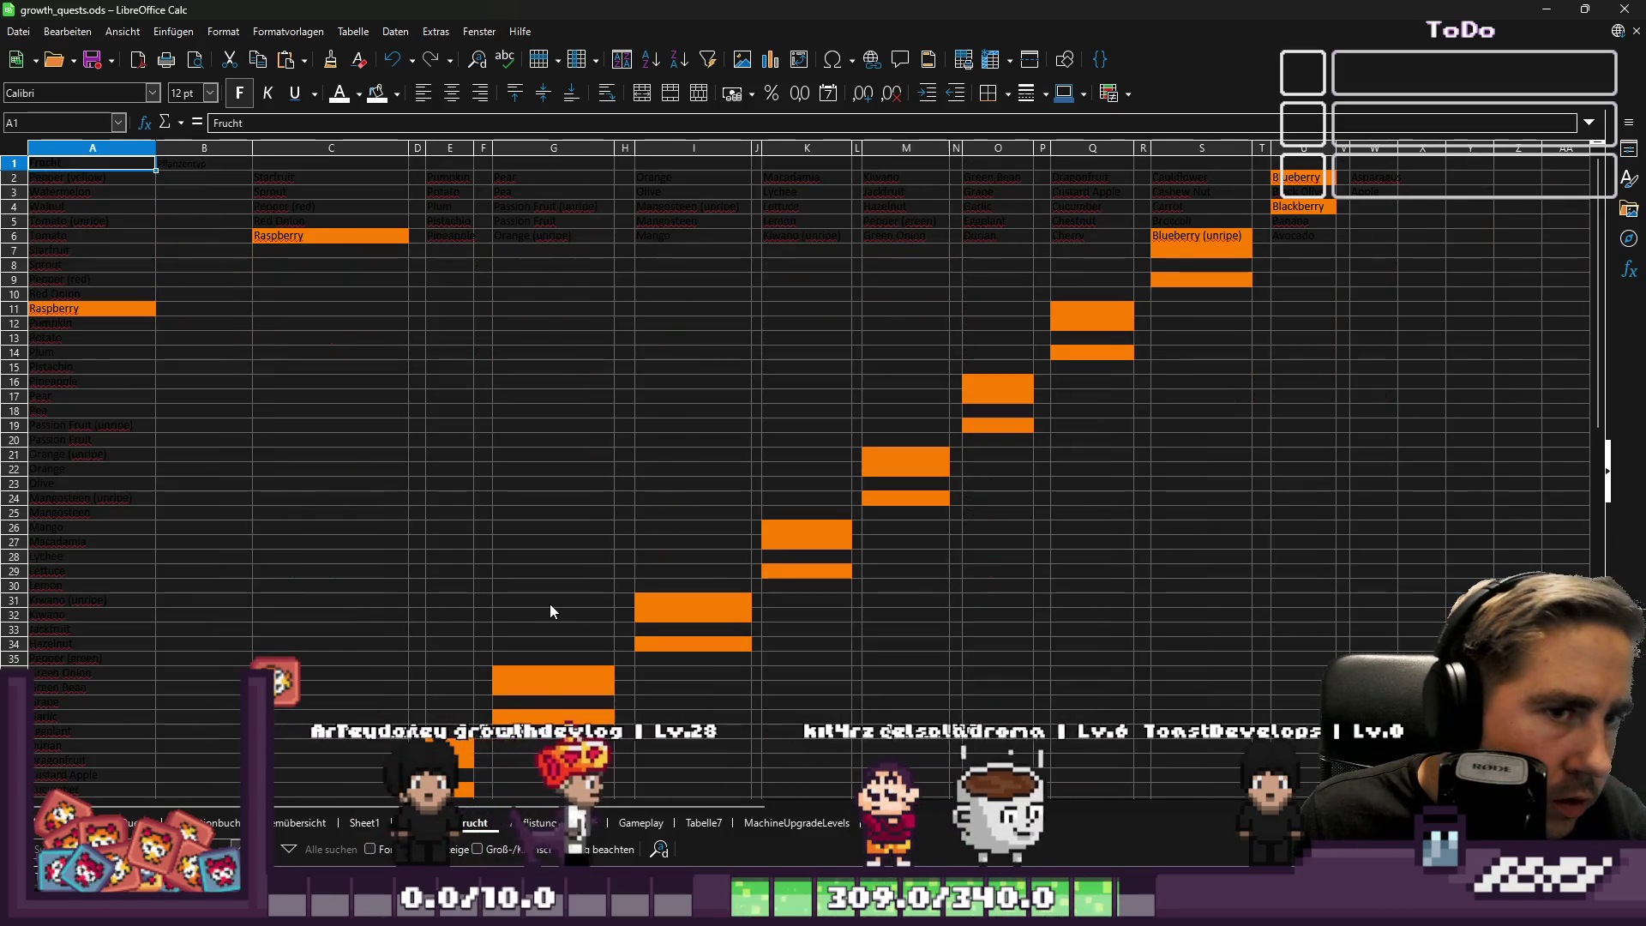
scroll(551, 611, "down", 4)
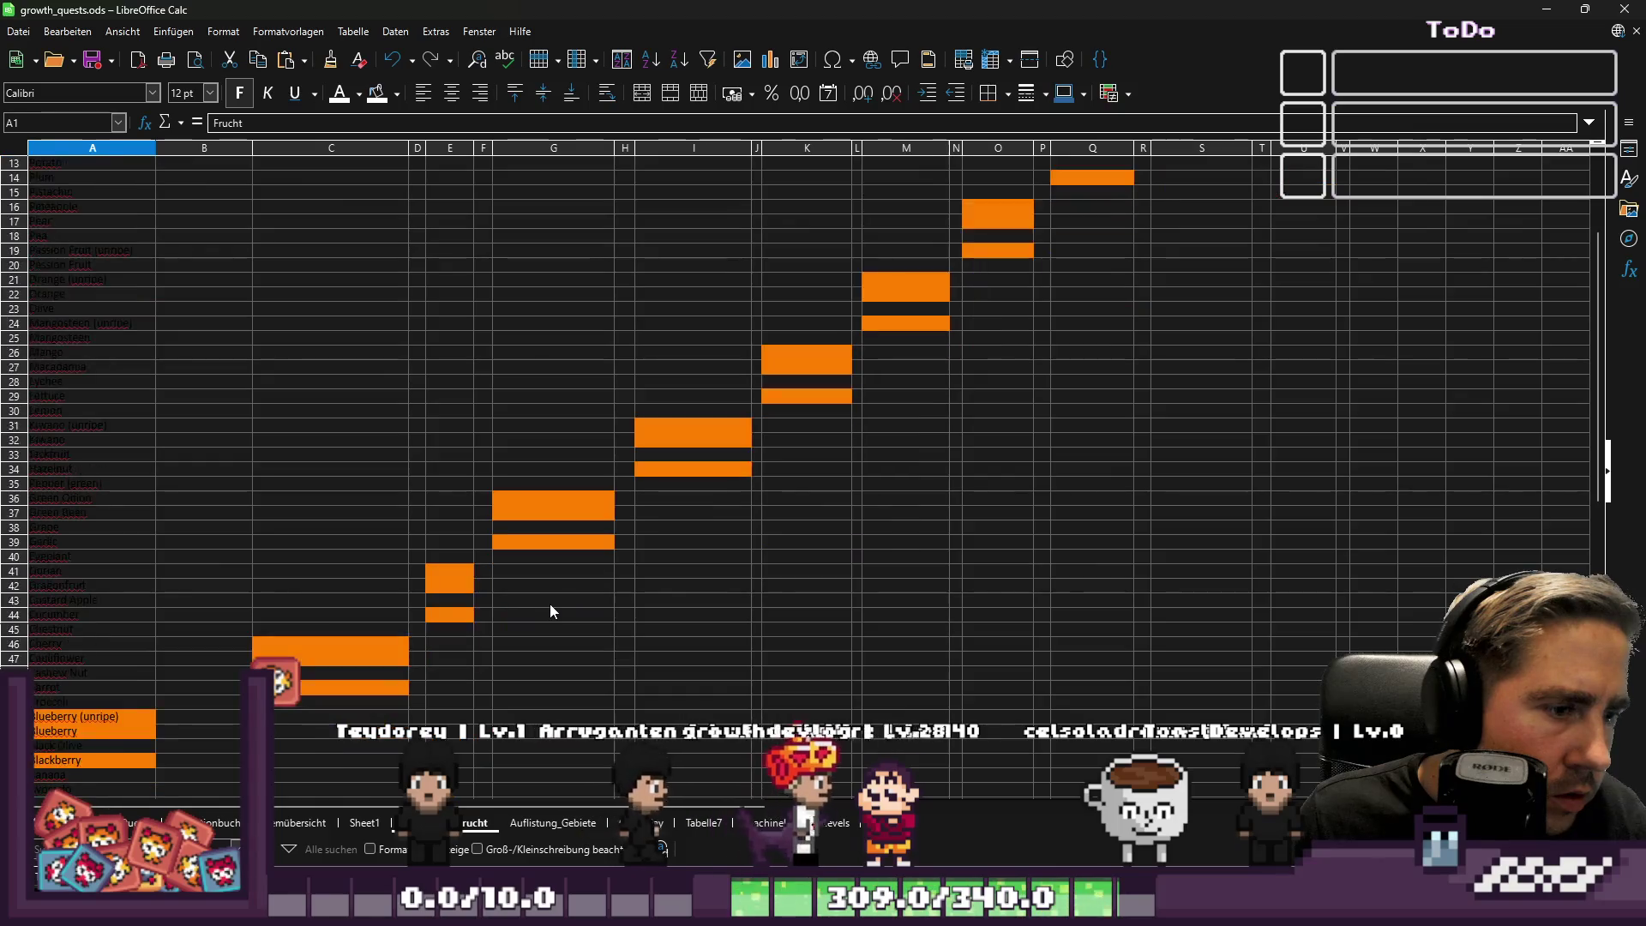
scroll(550, 611, "down", 9)
scroll(557, 595, "up", 13)
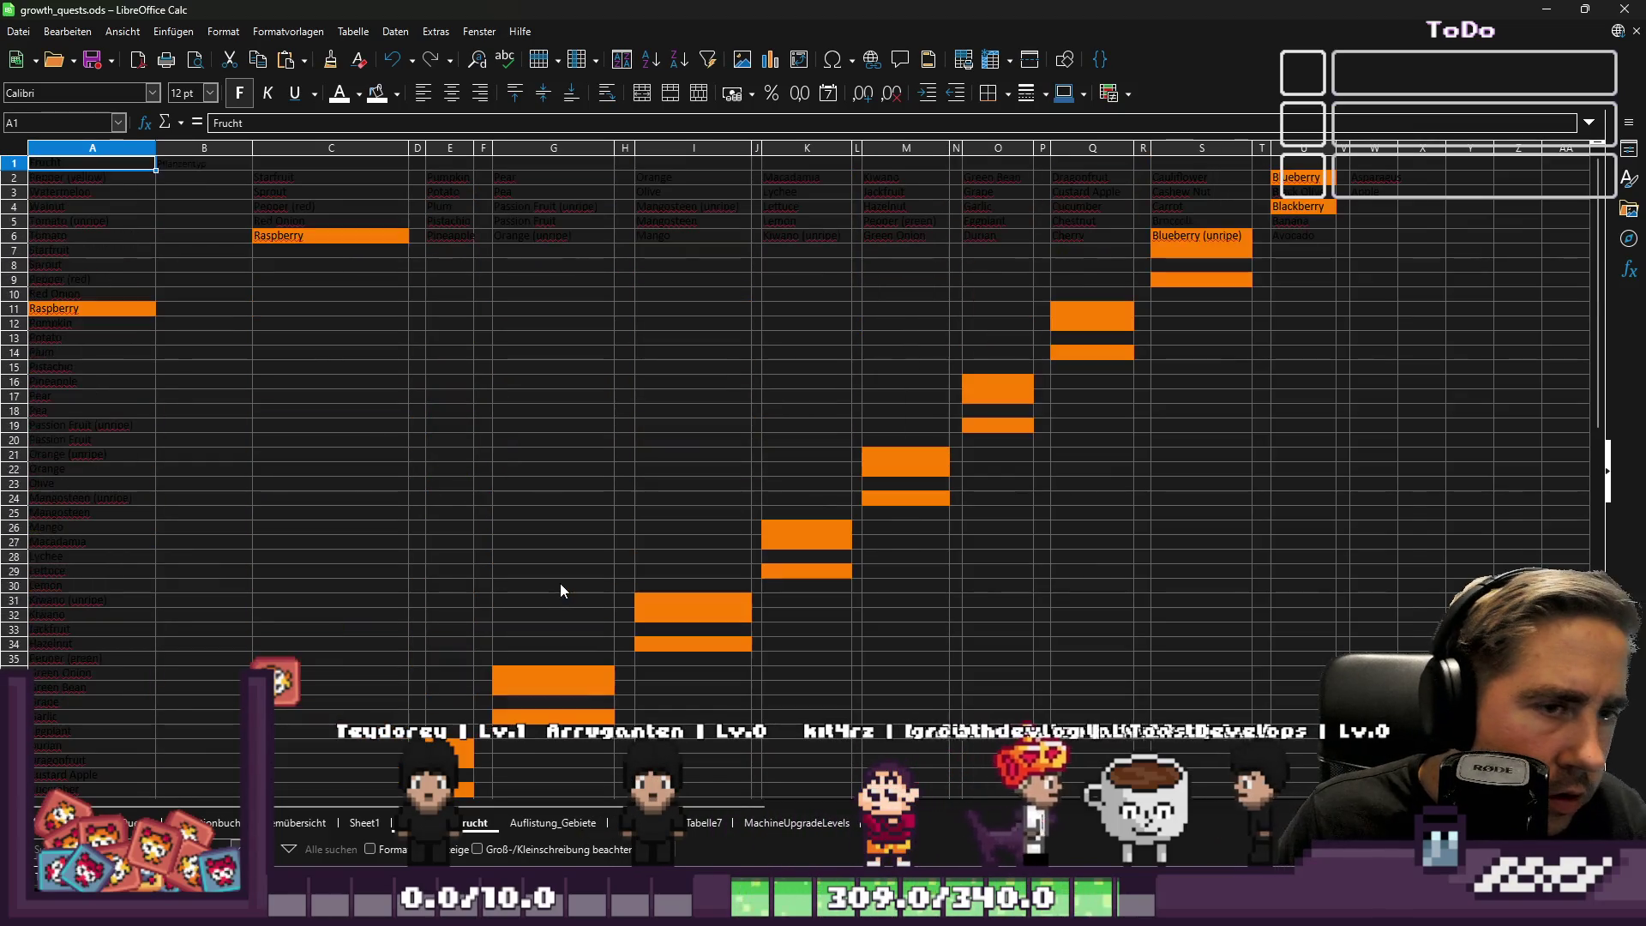
Step through the Auflistung_Gebiete, Tabelle7 and MachineUpgradeLevels sheets.
key("ctrl+Page_Down")
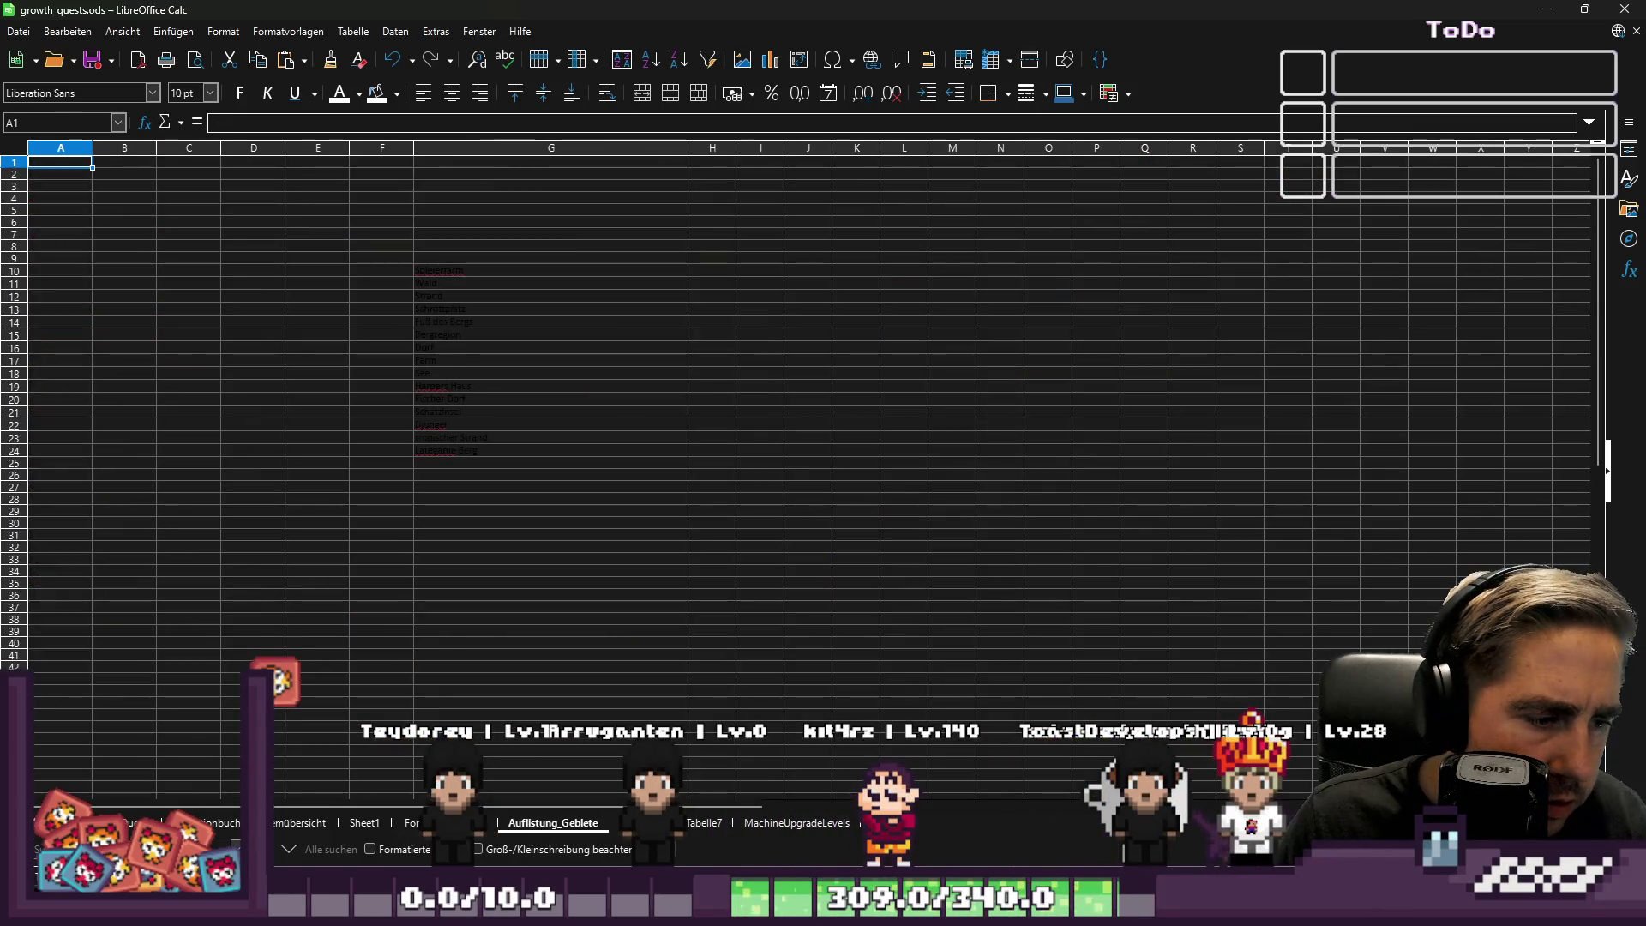
key("ctrl+Page_Down")
left_click(696, 823)
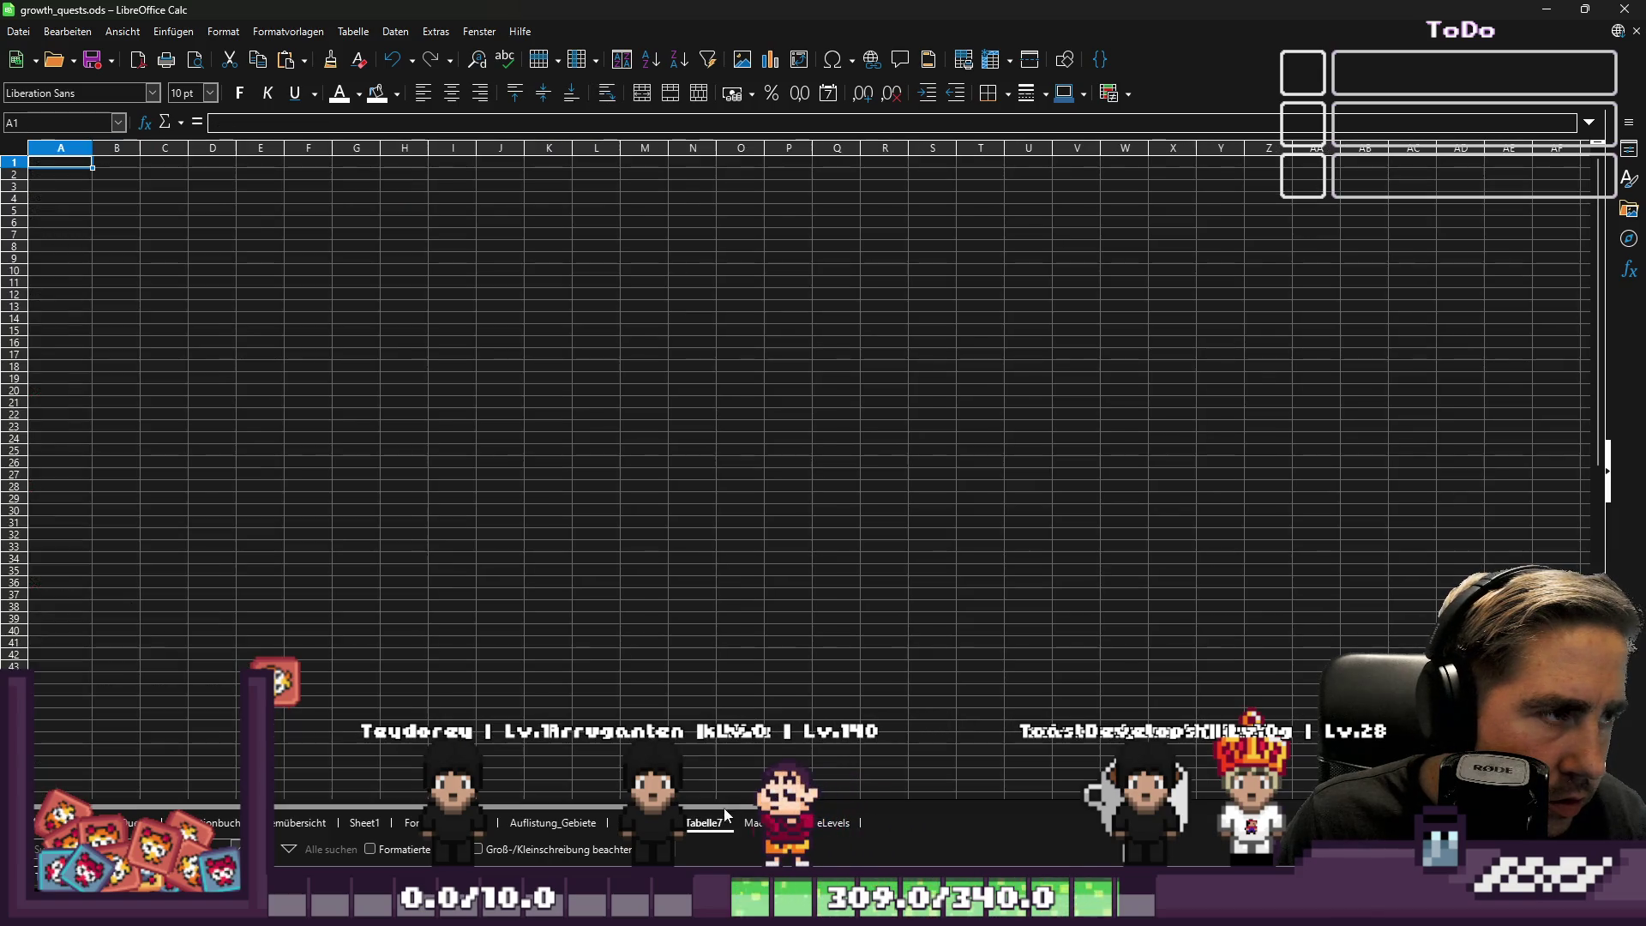
left_click(751, 823)
scroll(742, 702, "down", 12)
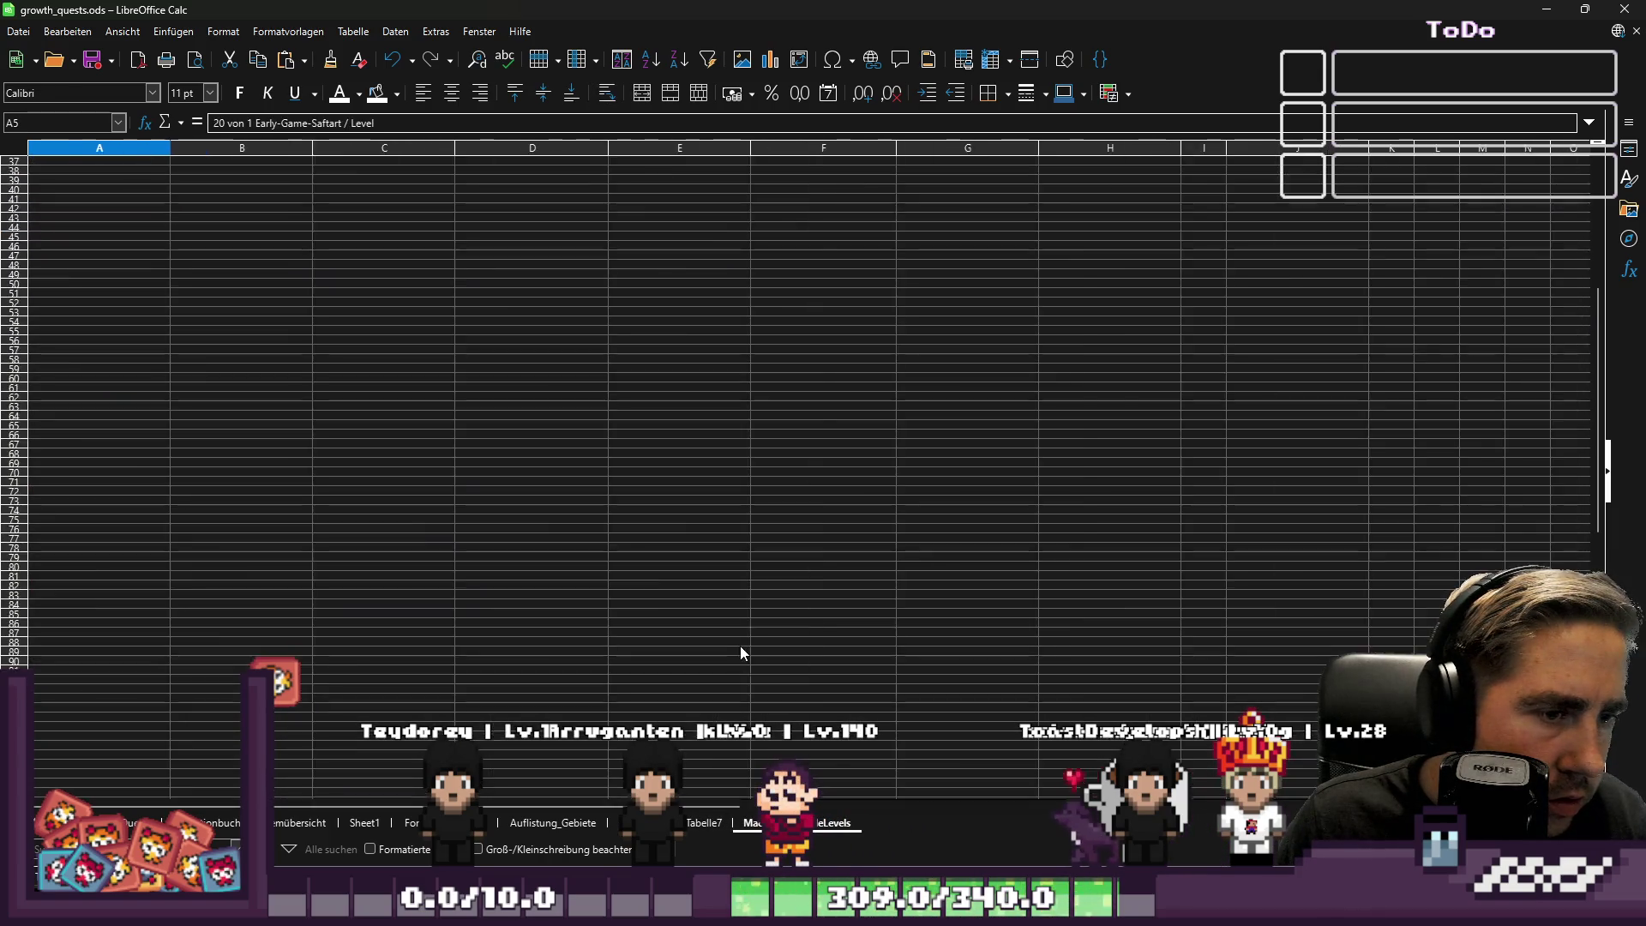
scroll(741, 647, "down", 5, "ctrl")
scroll(739, 641, "up", 10)
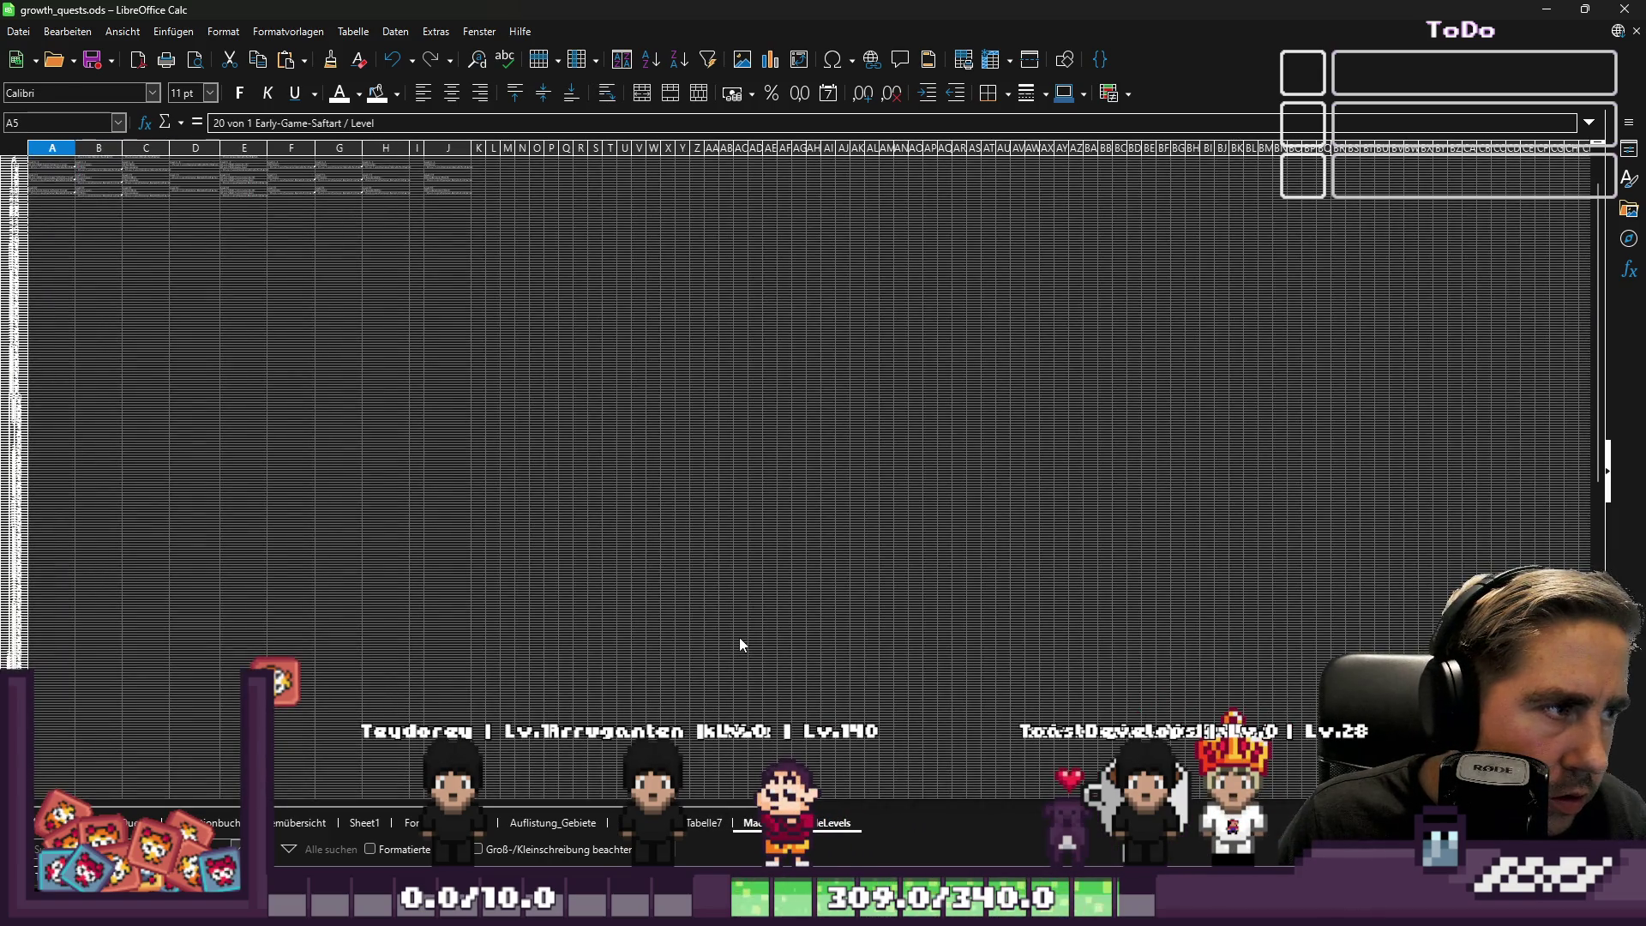
Review Sheet1's machine materials by level, then return to Godot.
left_click(368, 825)
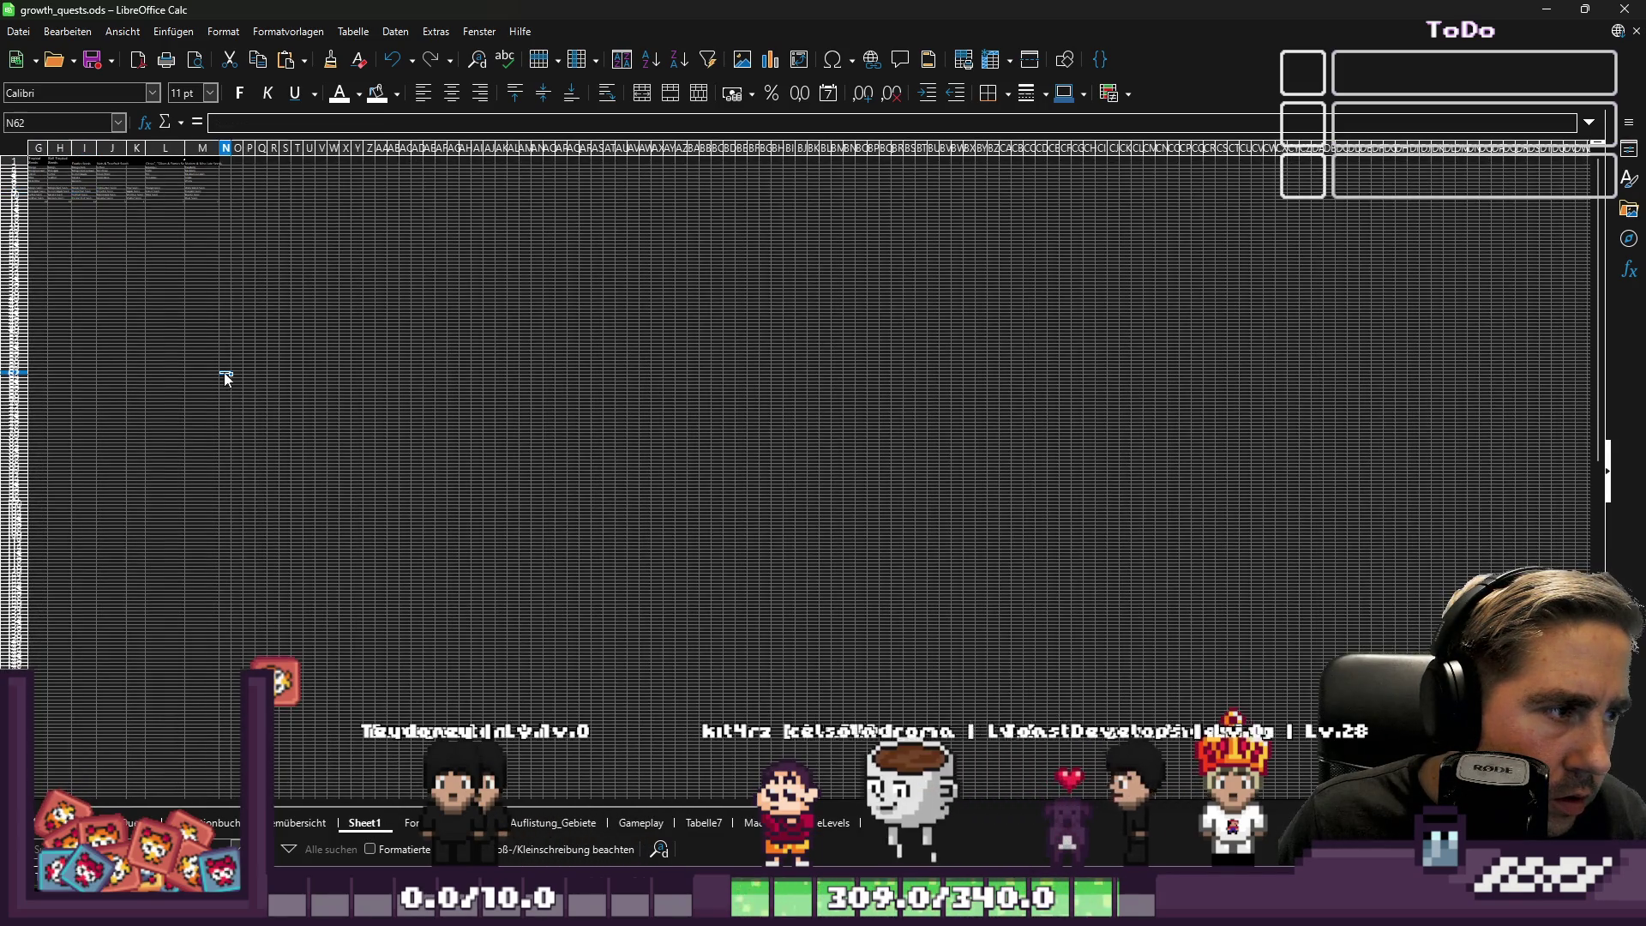
scroll(122, 401, "up", 5, "ctrl")
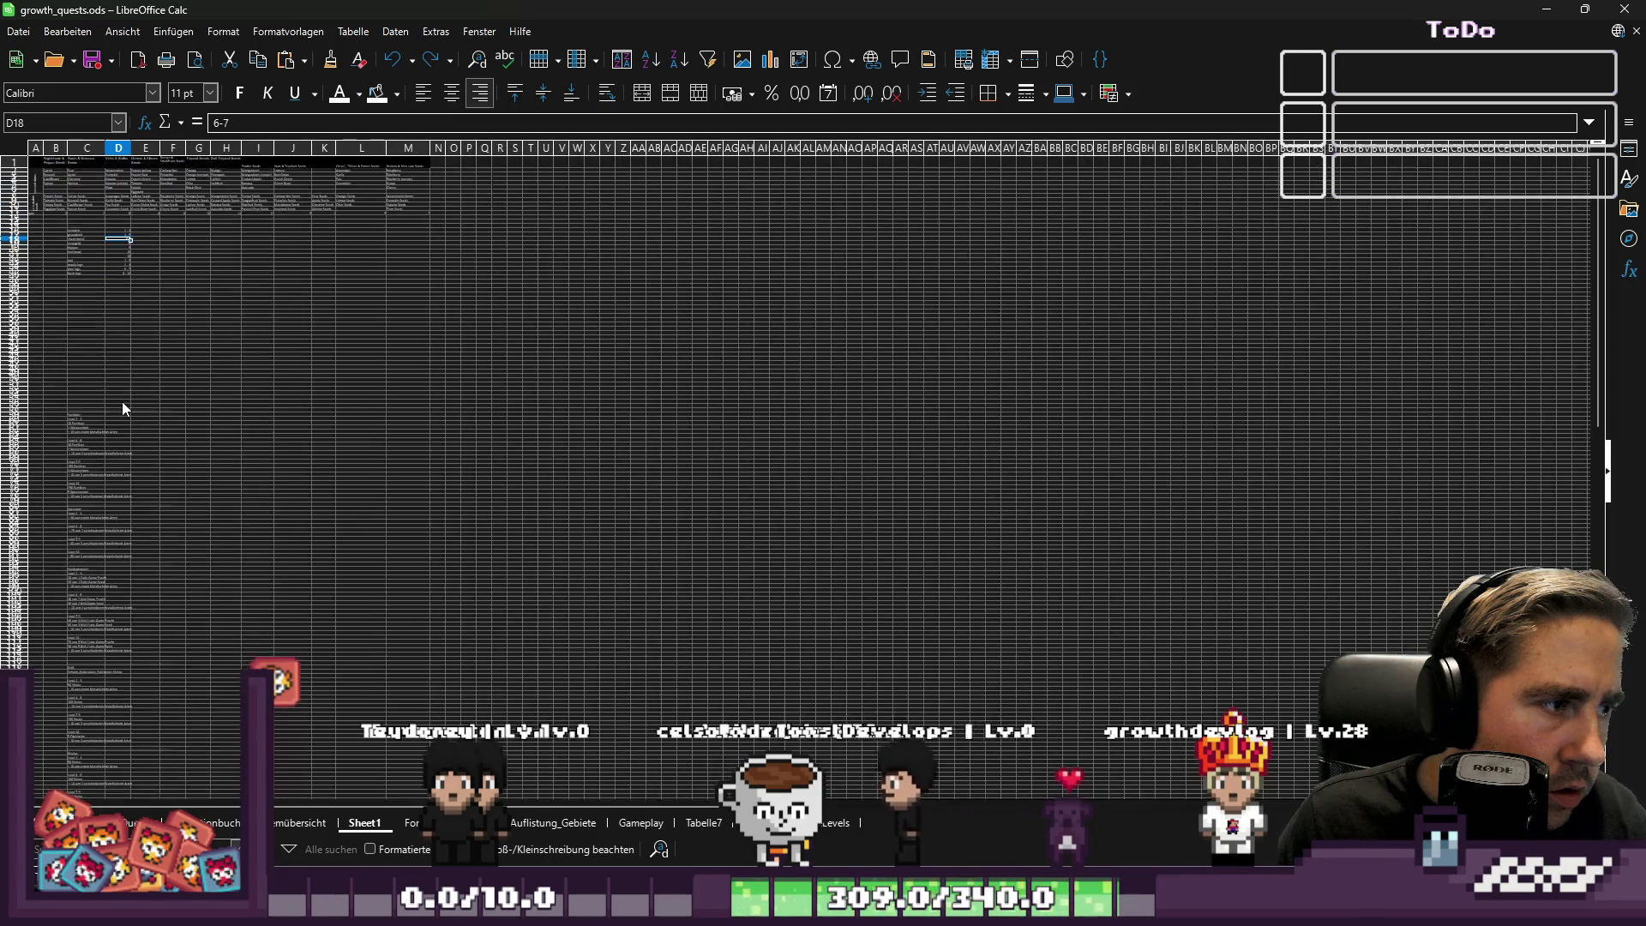
scroll(66, 302, "up", 5, "ctrl")
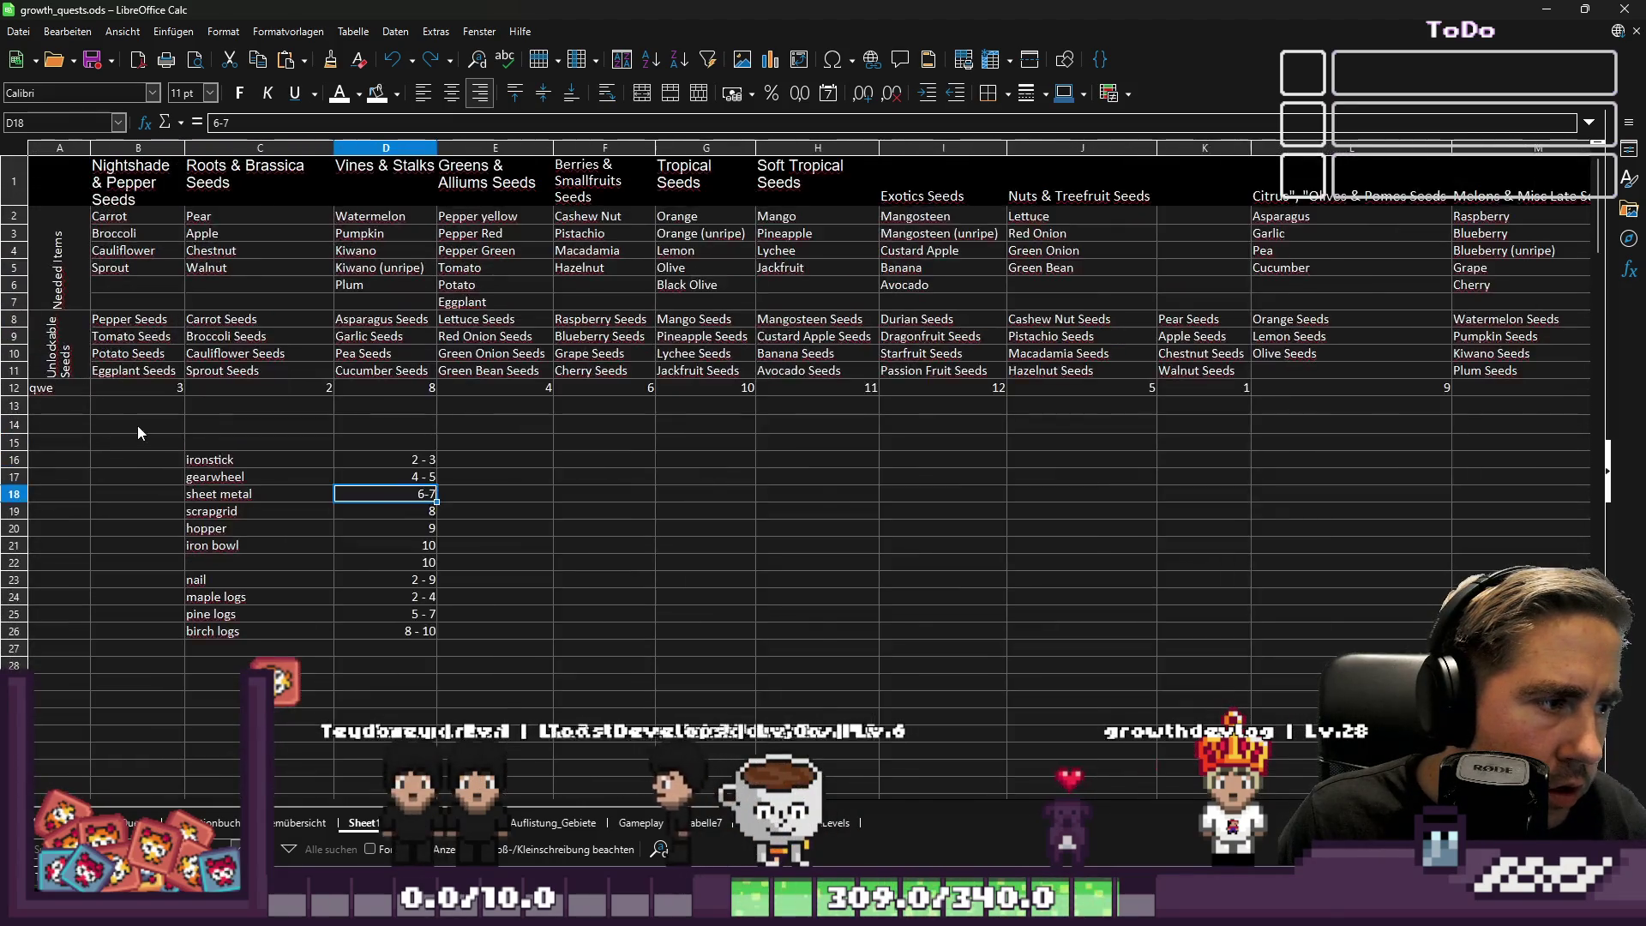
scroll(367, 295, "up", 1)
left_click_drag(282, 297, 776, 523)
key("alt+Tab")
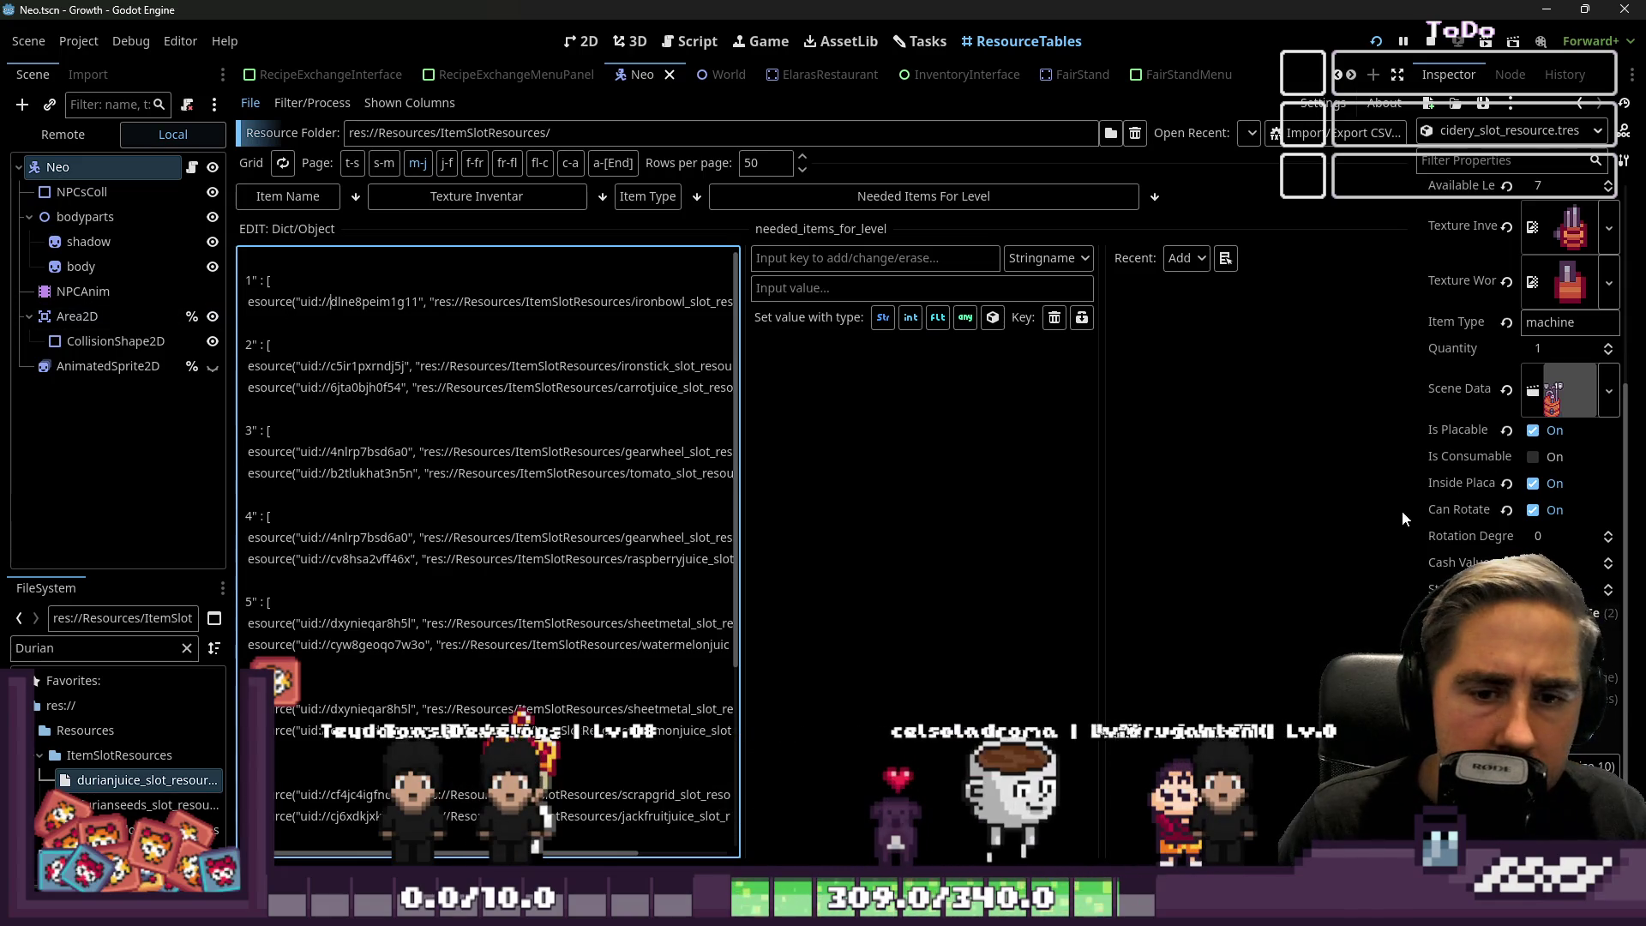
Expand the Cidery's level 1 needed items and add a second slot.
left_click_drag(1411, 495, 1094, 494)
scroll(1316, 537, "down", 5)
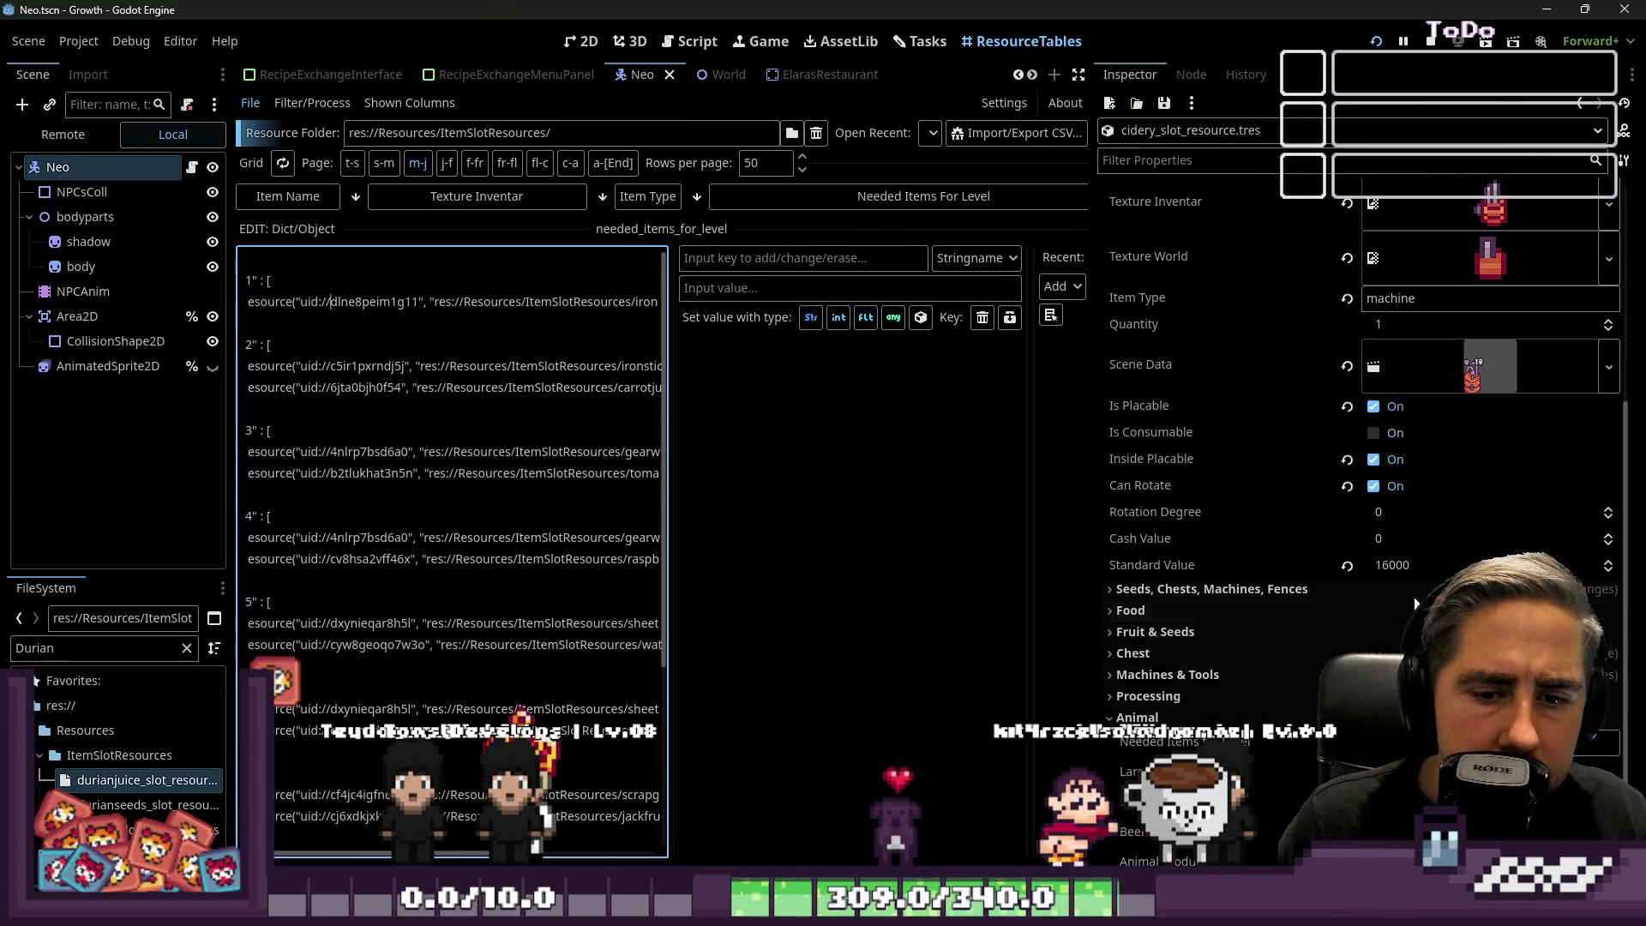
left_click(1457, 469)
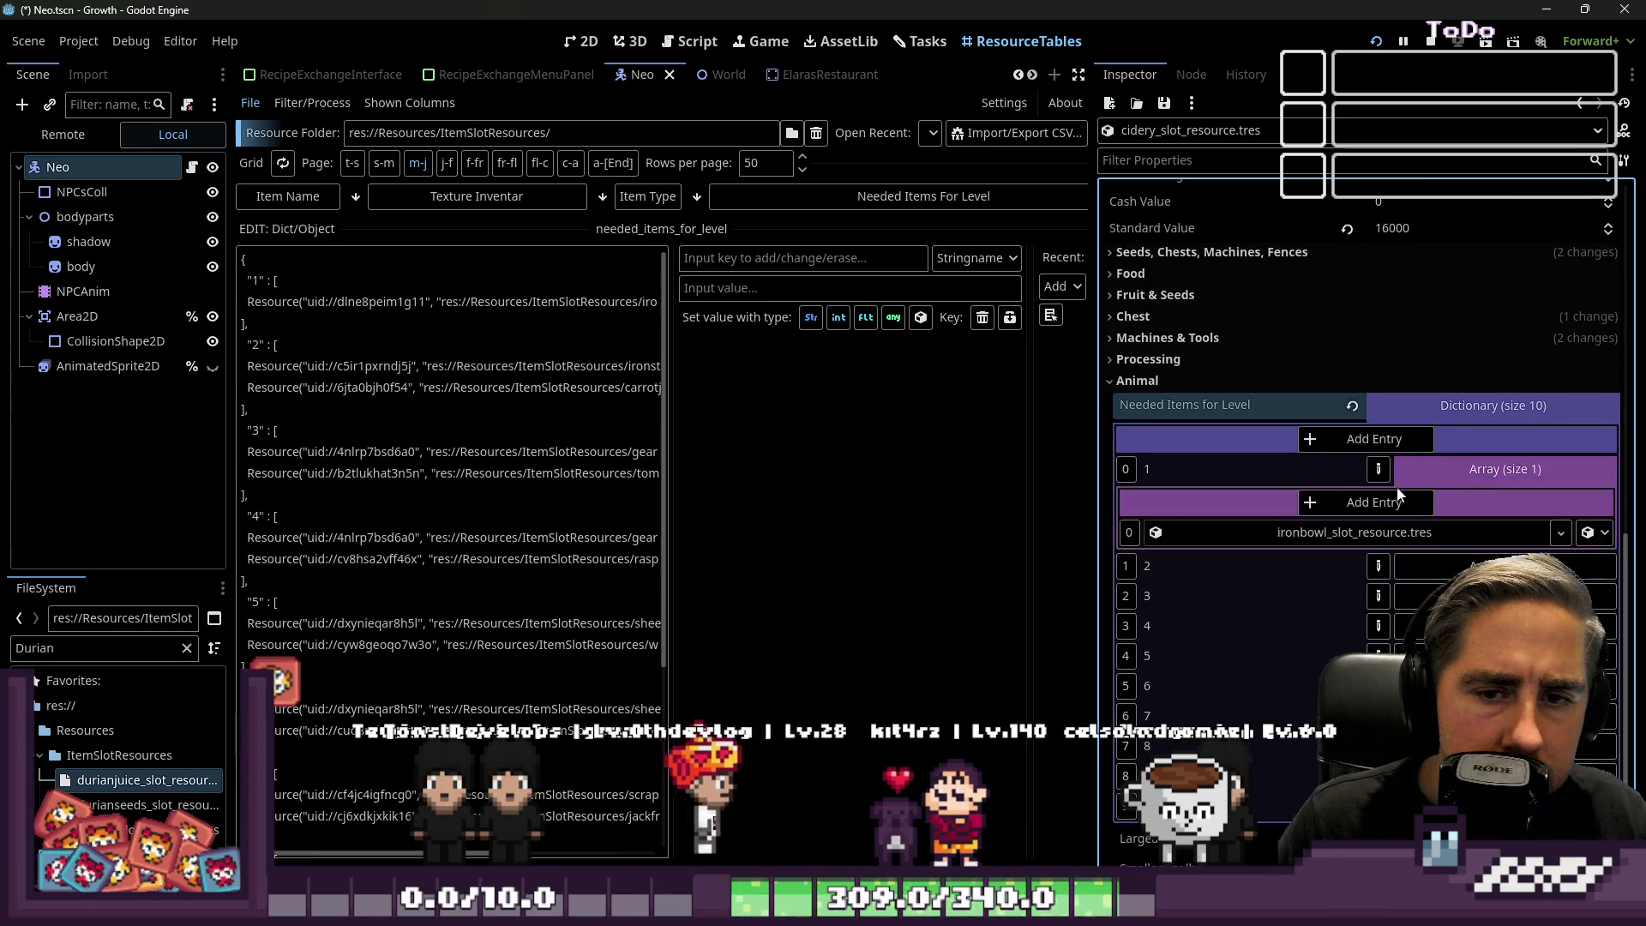
scroll(1358, 473, "down", 2)
left_click(1345, 441)
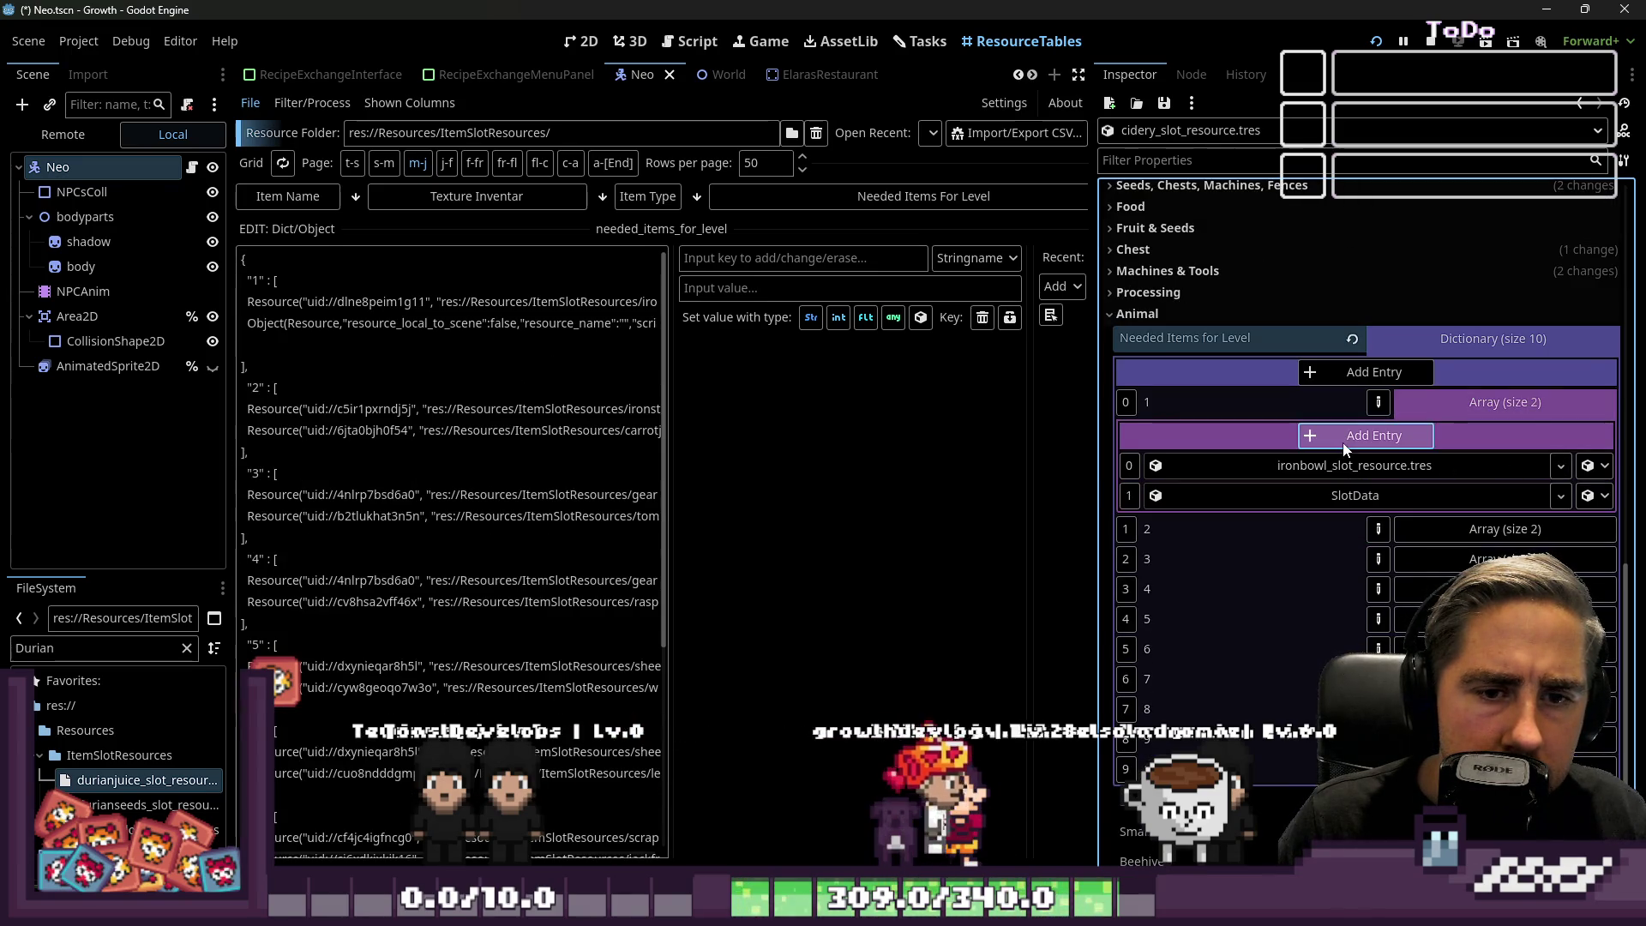
Fill level 1 with applejuice and ironstick (replacing ironbowl), then save and run the game.
key("ctrl+f")
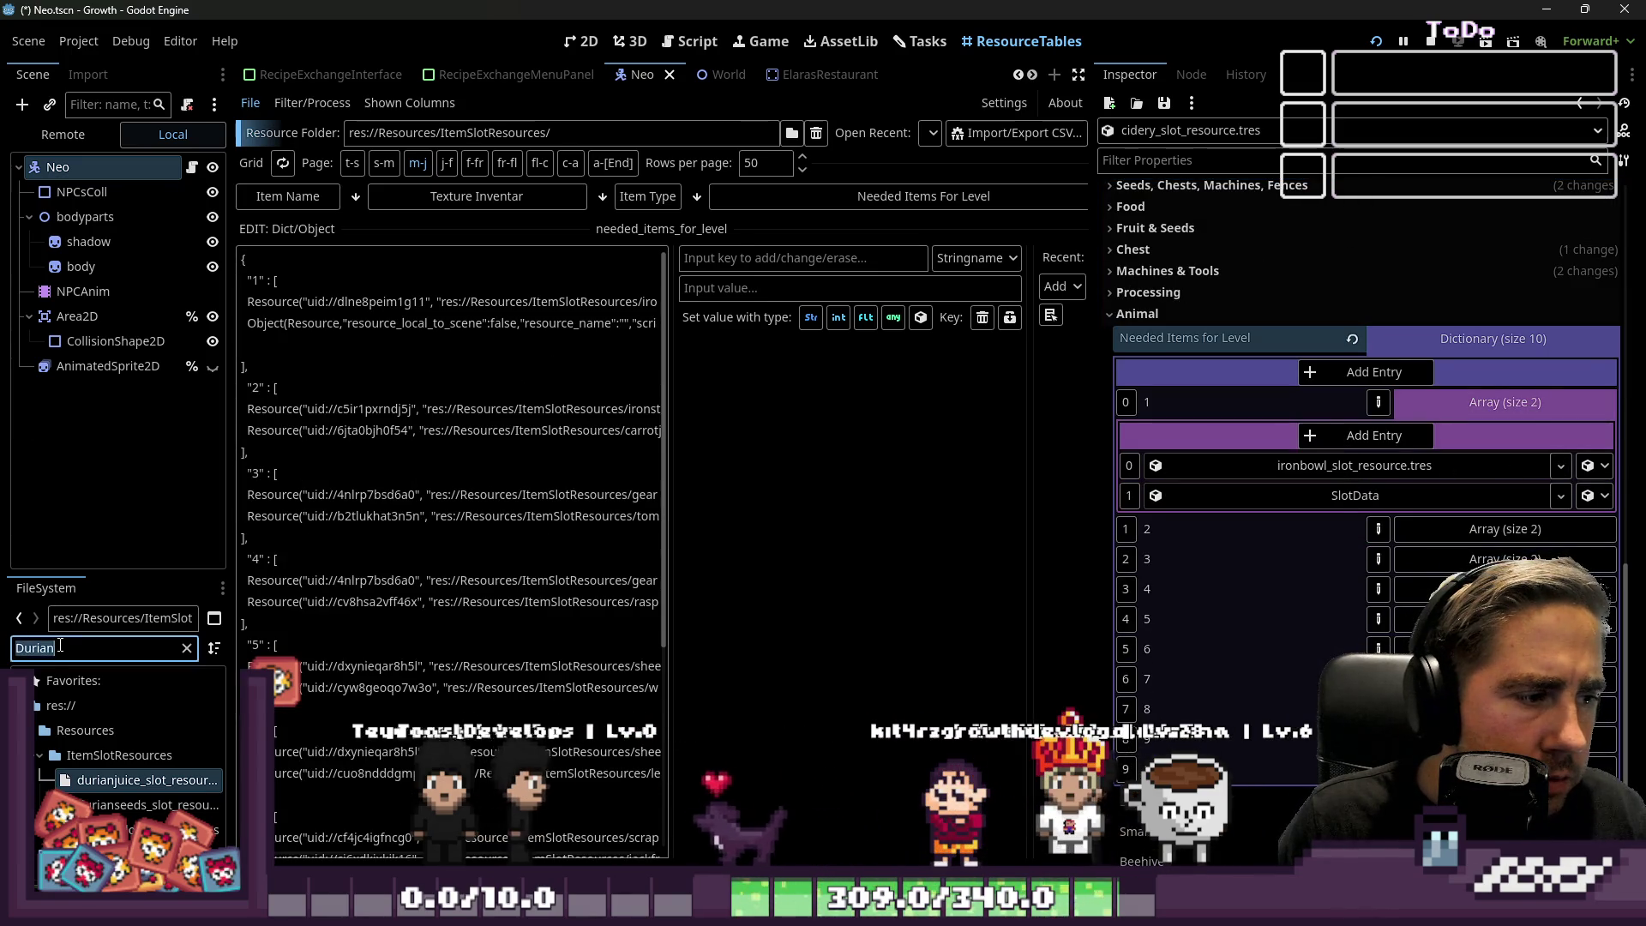
type("Apple")
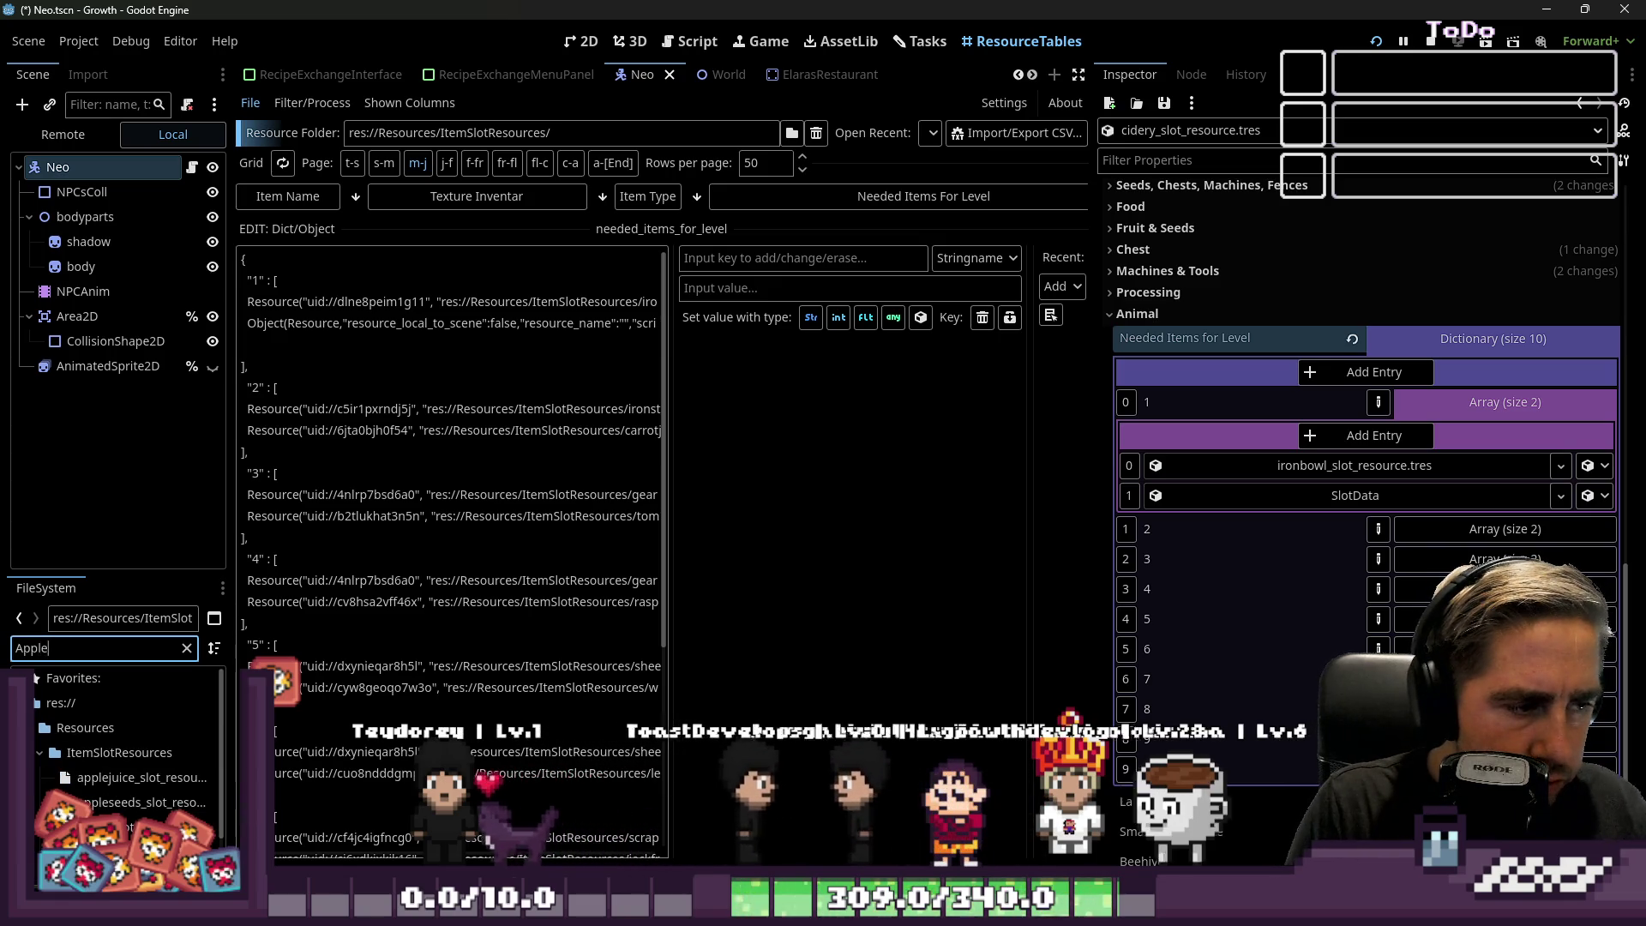
left_click_drag(141, 777, 1344, 497)
left_click(125, 677)
left_click(101, 649)
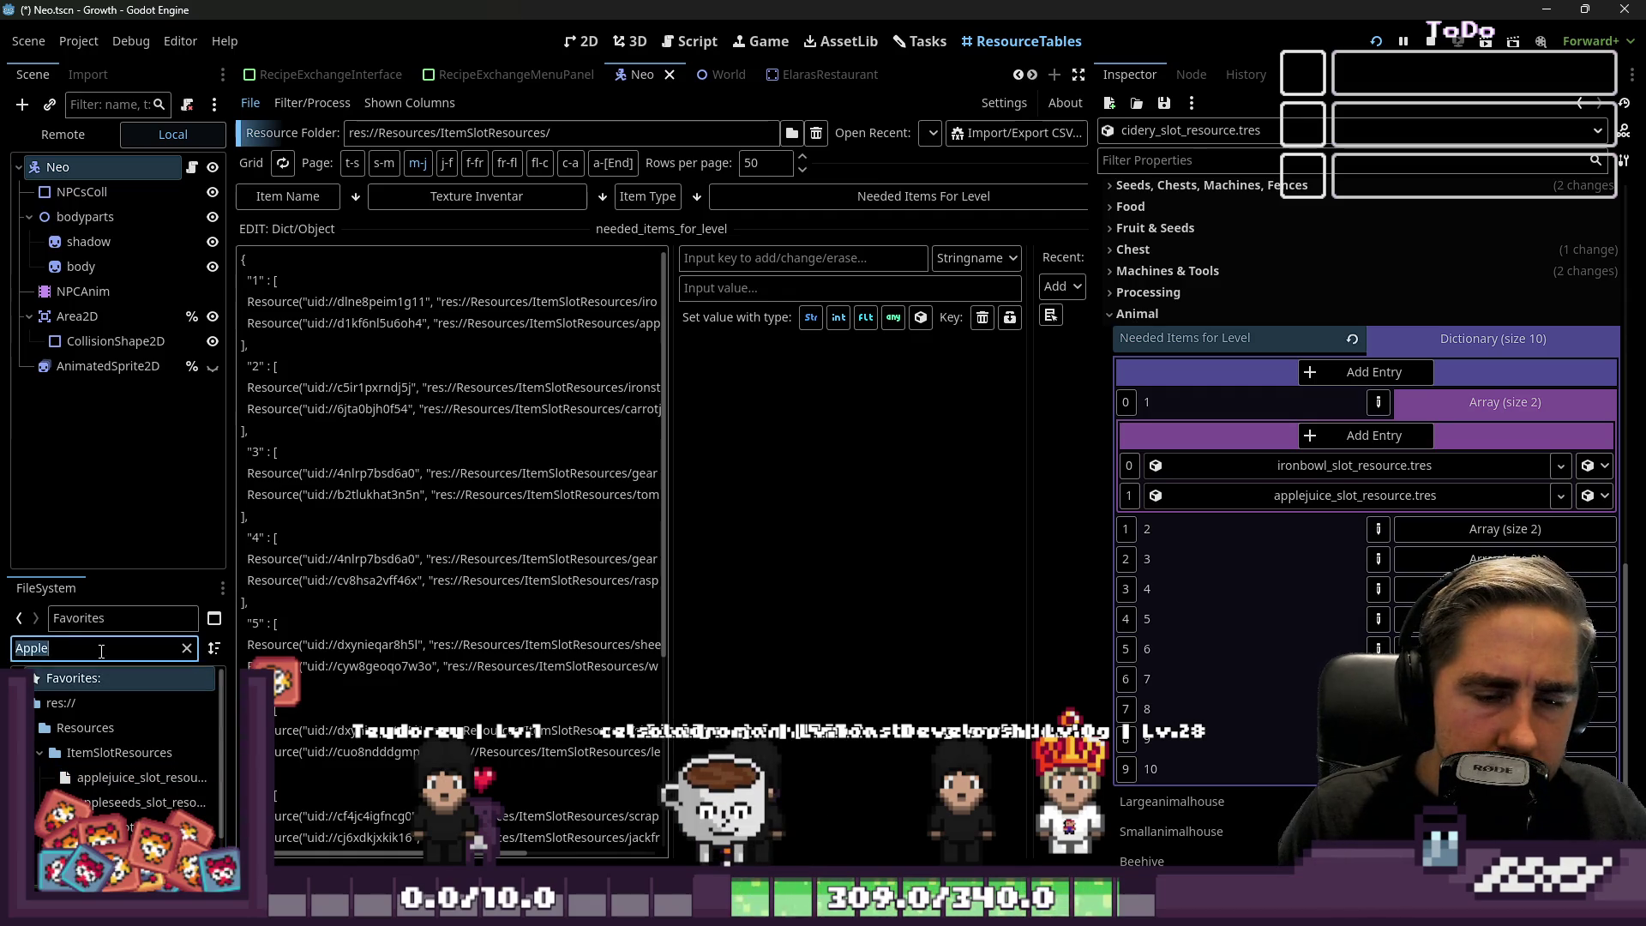
type("IronStic")
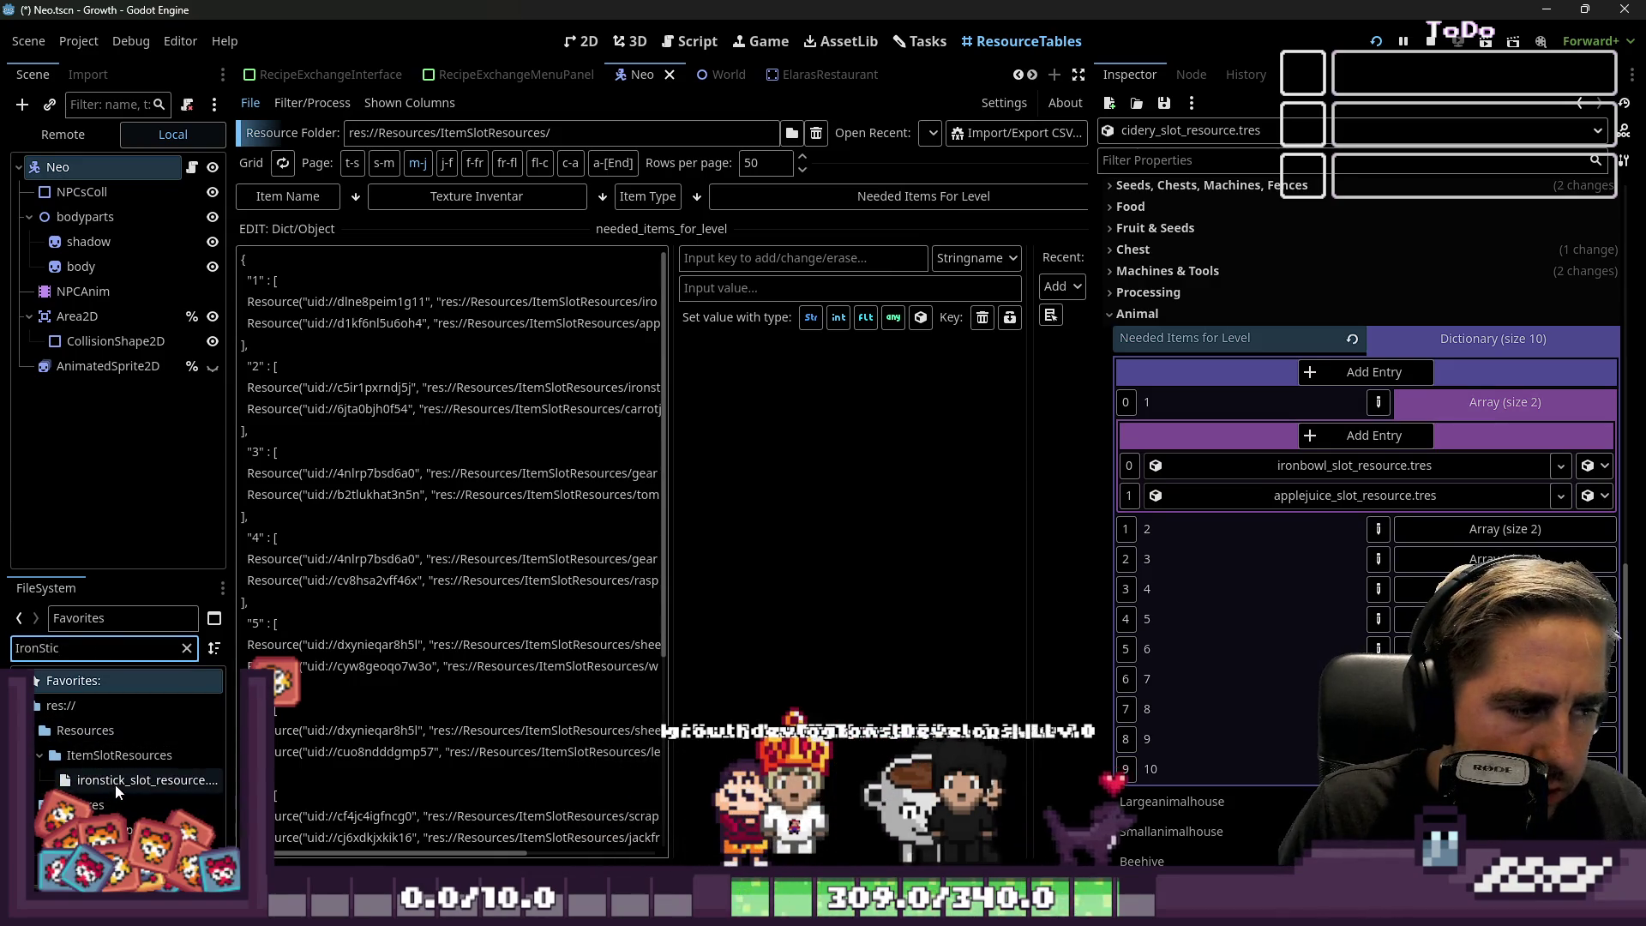
left_click_drag(118, 791, 1149, 540)
left_click_drag(1300, 474, 1300, 474)
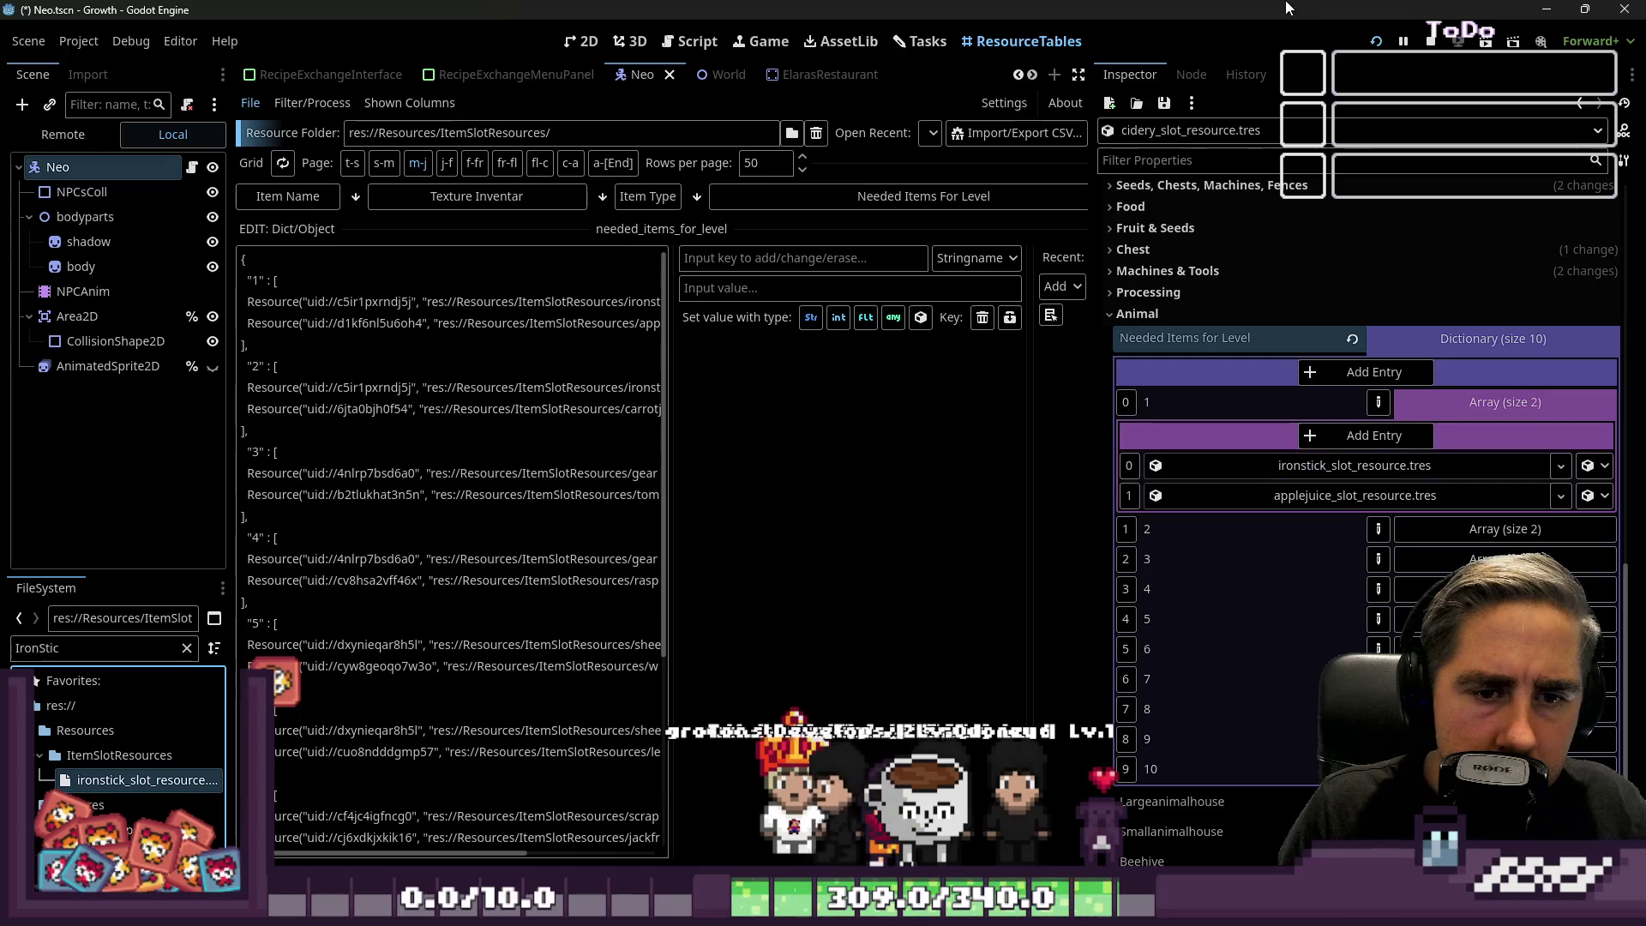
left_click(1377, 42)
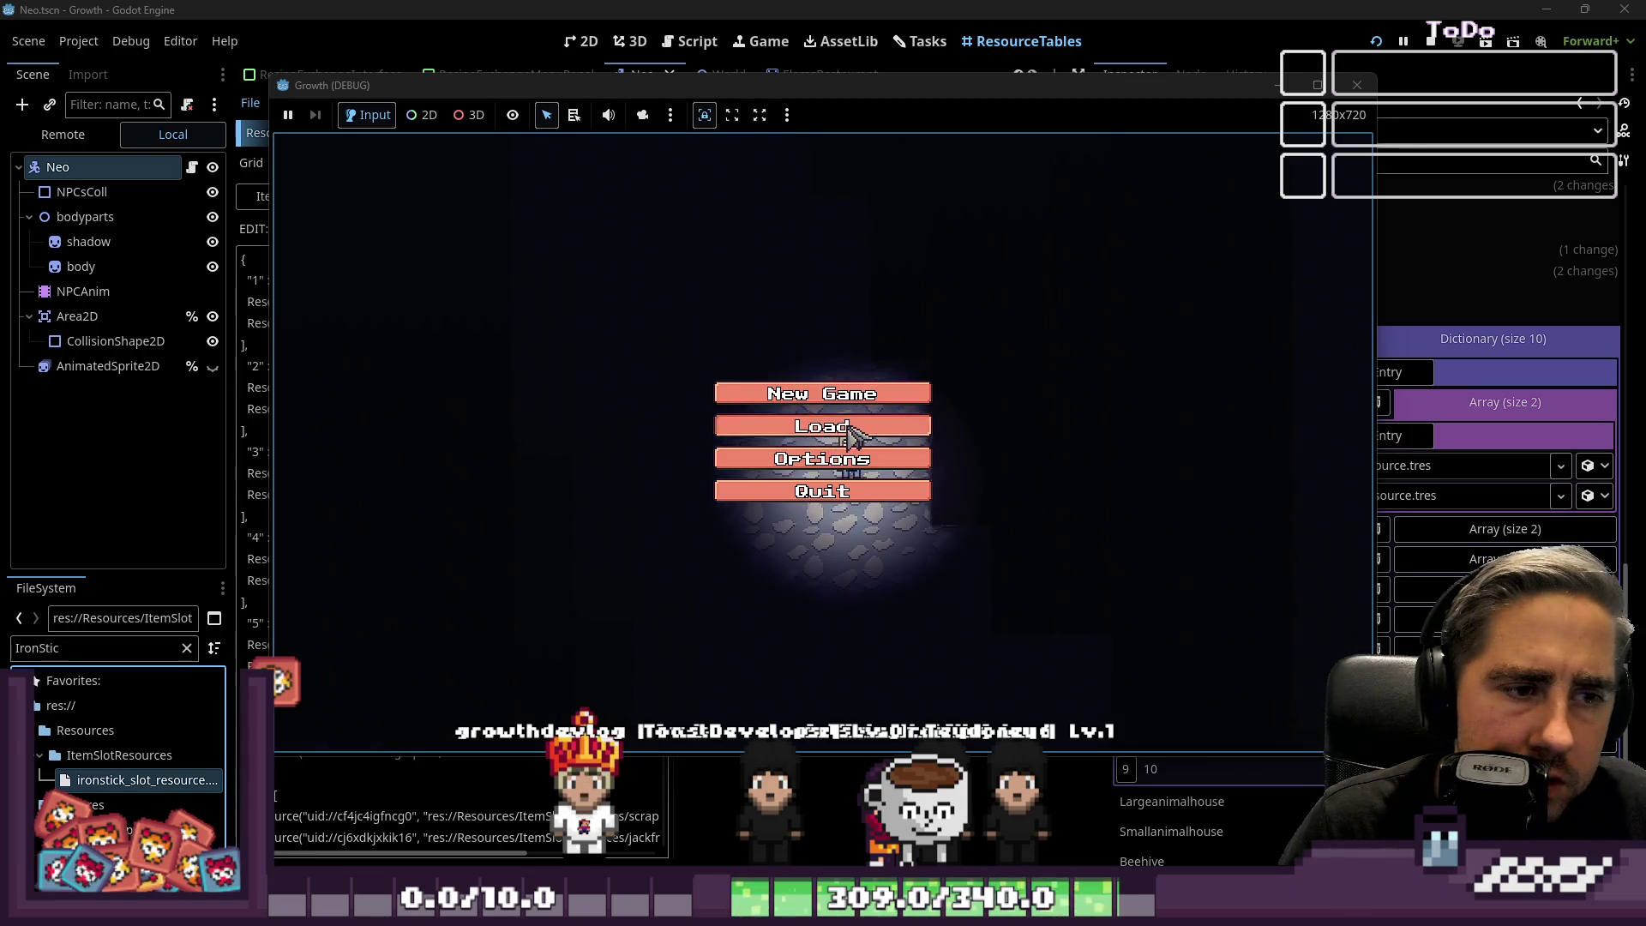
Start a new game with a character named 'asd'.
left_click(851, 436)
left_click(803, 568)
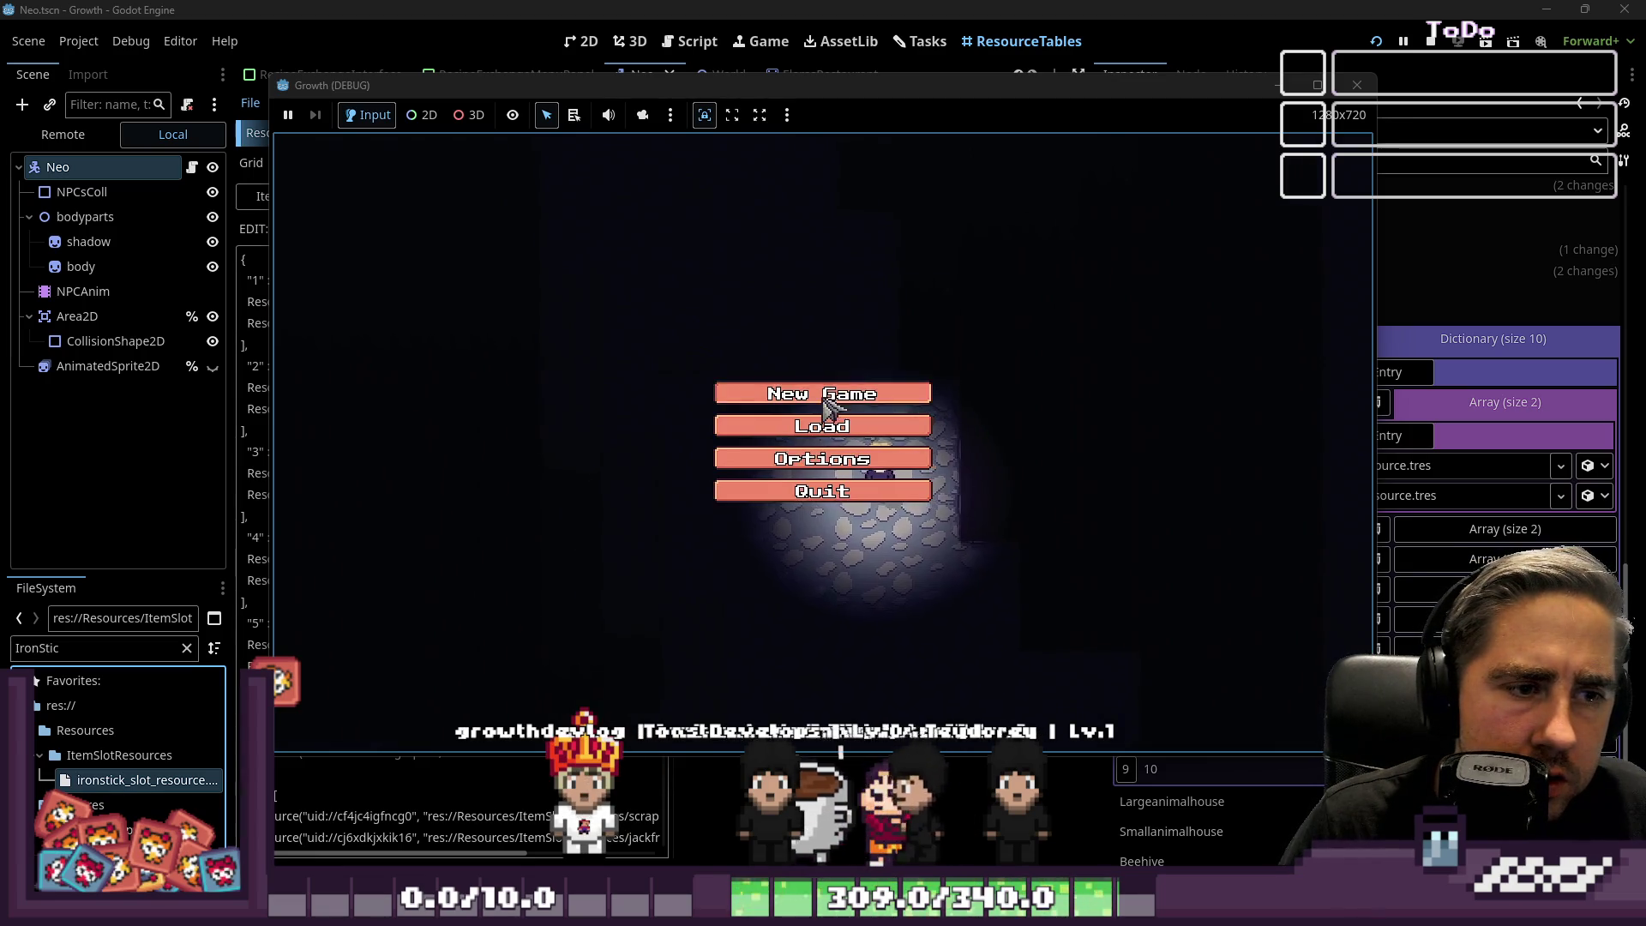
left_click(849, 399)
type("asd")
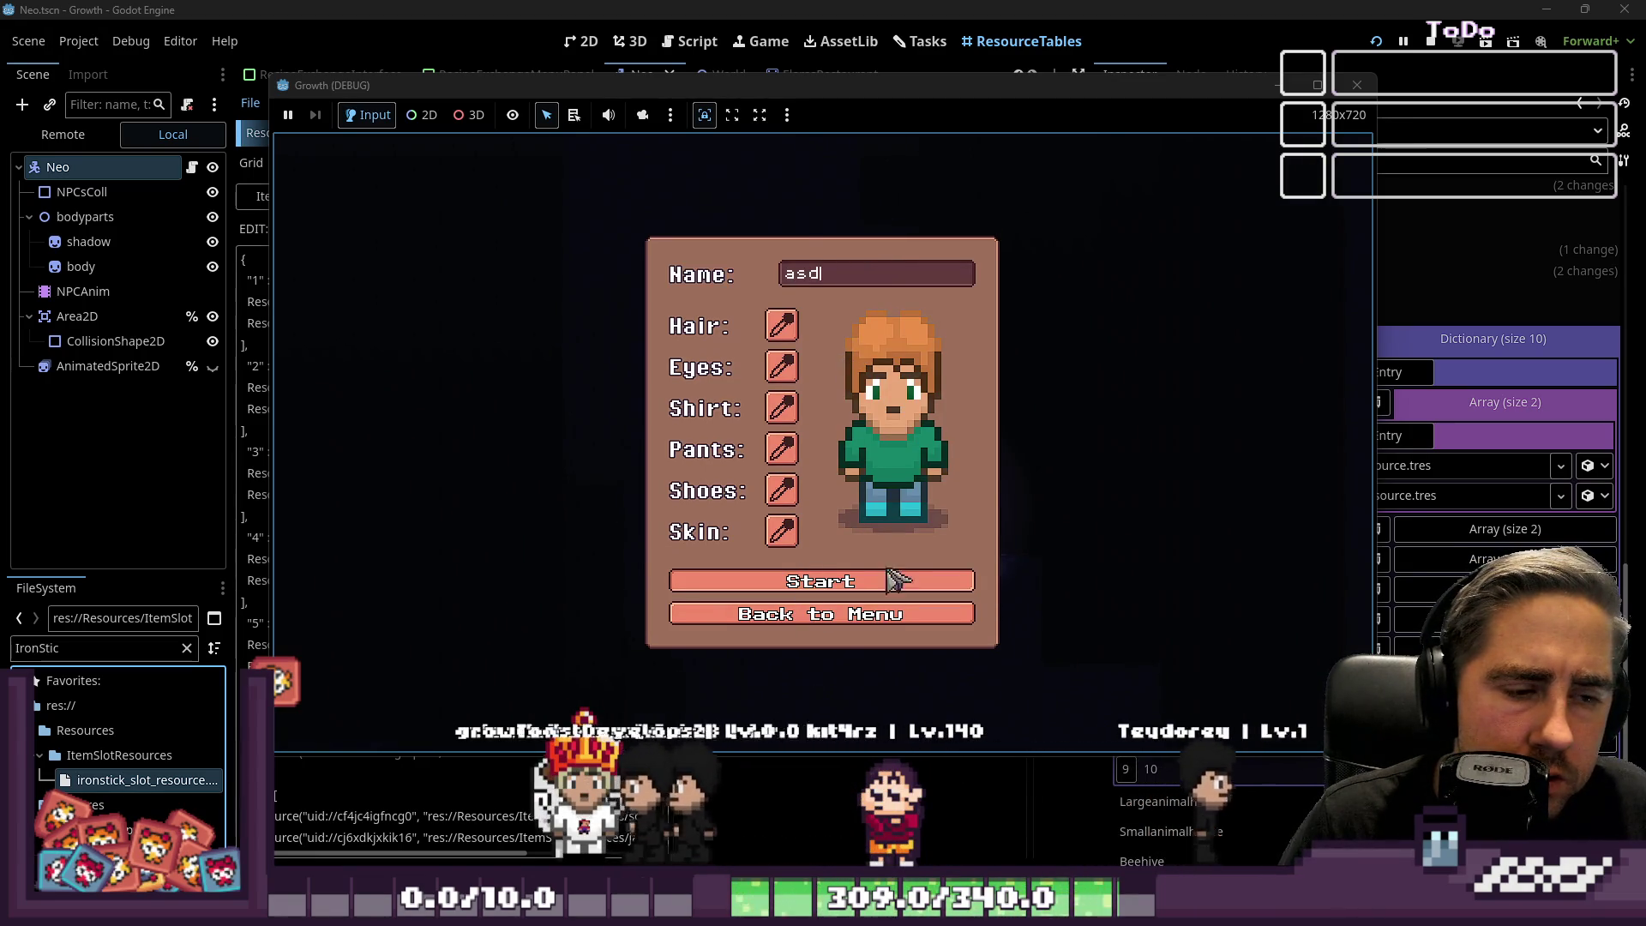
left_click(892, 581)
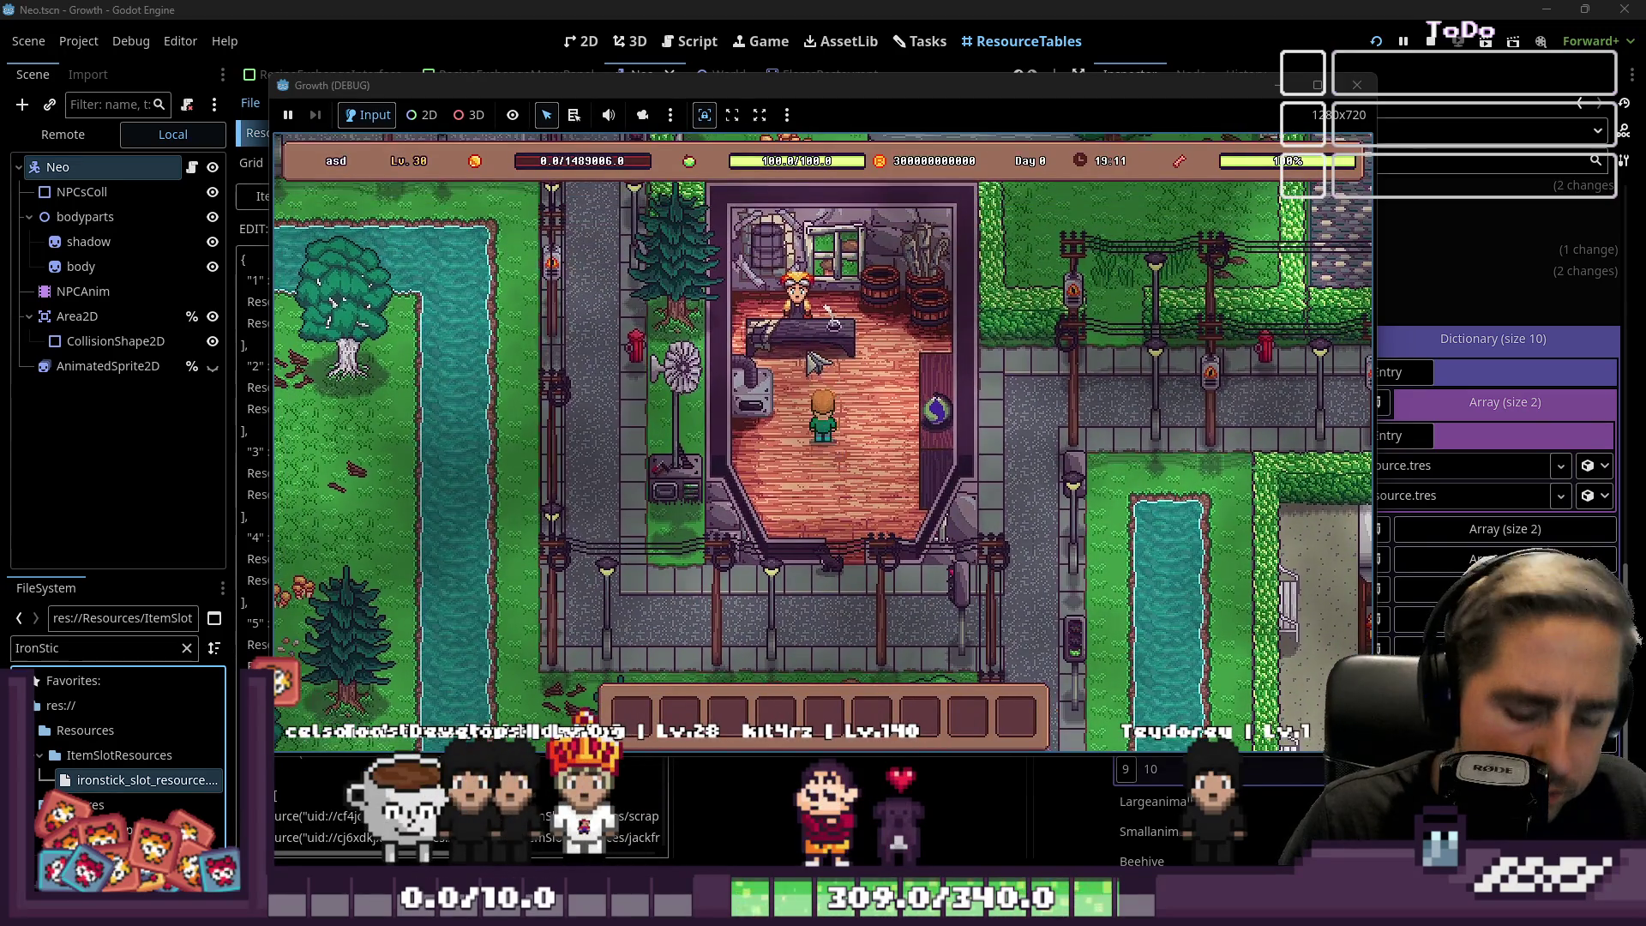
Move Ironstick to the hotbar, open the cidery's upgrade panel, then stop the game.
key("i")
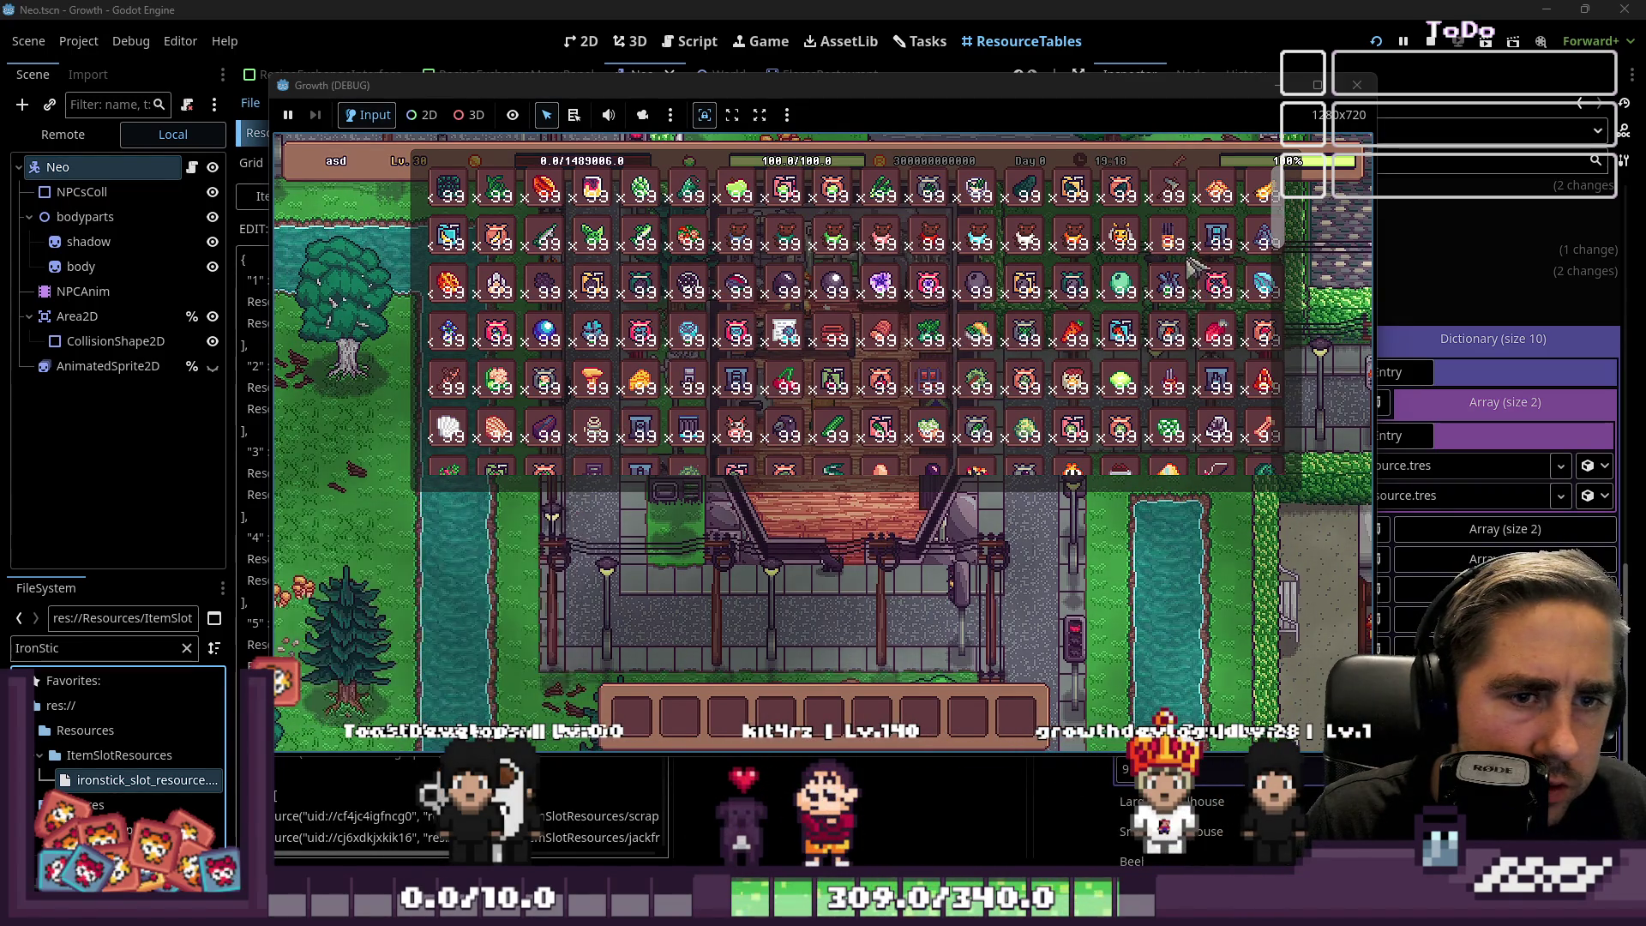
mouse_move(784, 333)
left_mouse_down()
mouse_move(788, 724)
mouse_move(776, 718)
left_mouse_up()
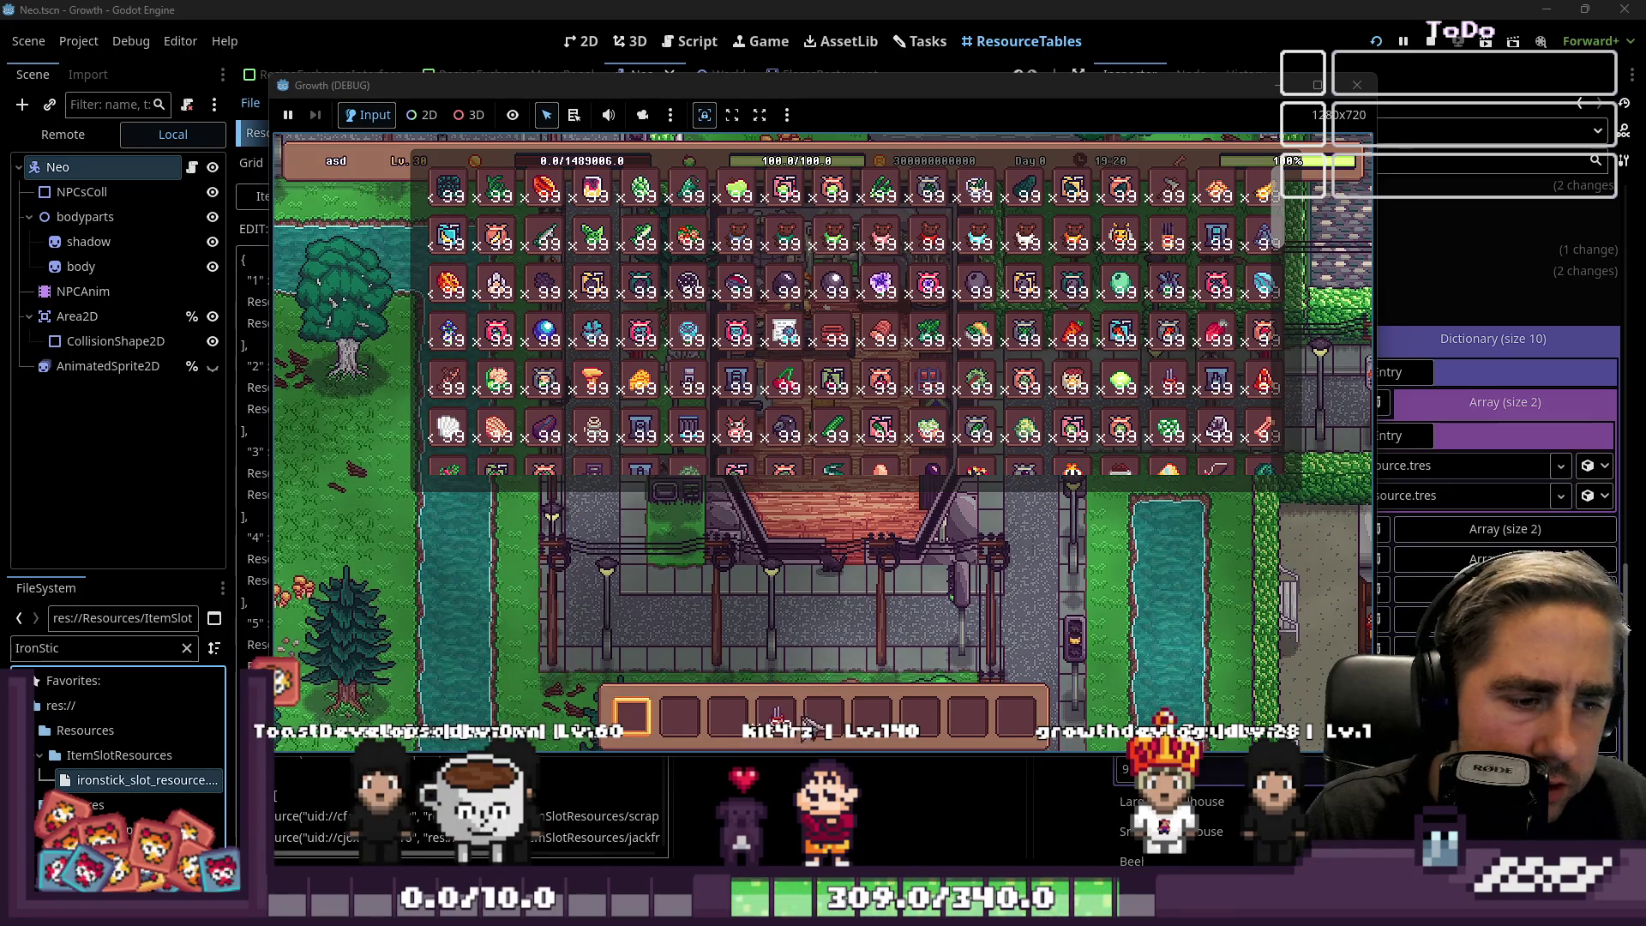
key("i")
key("w")
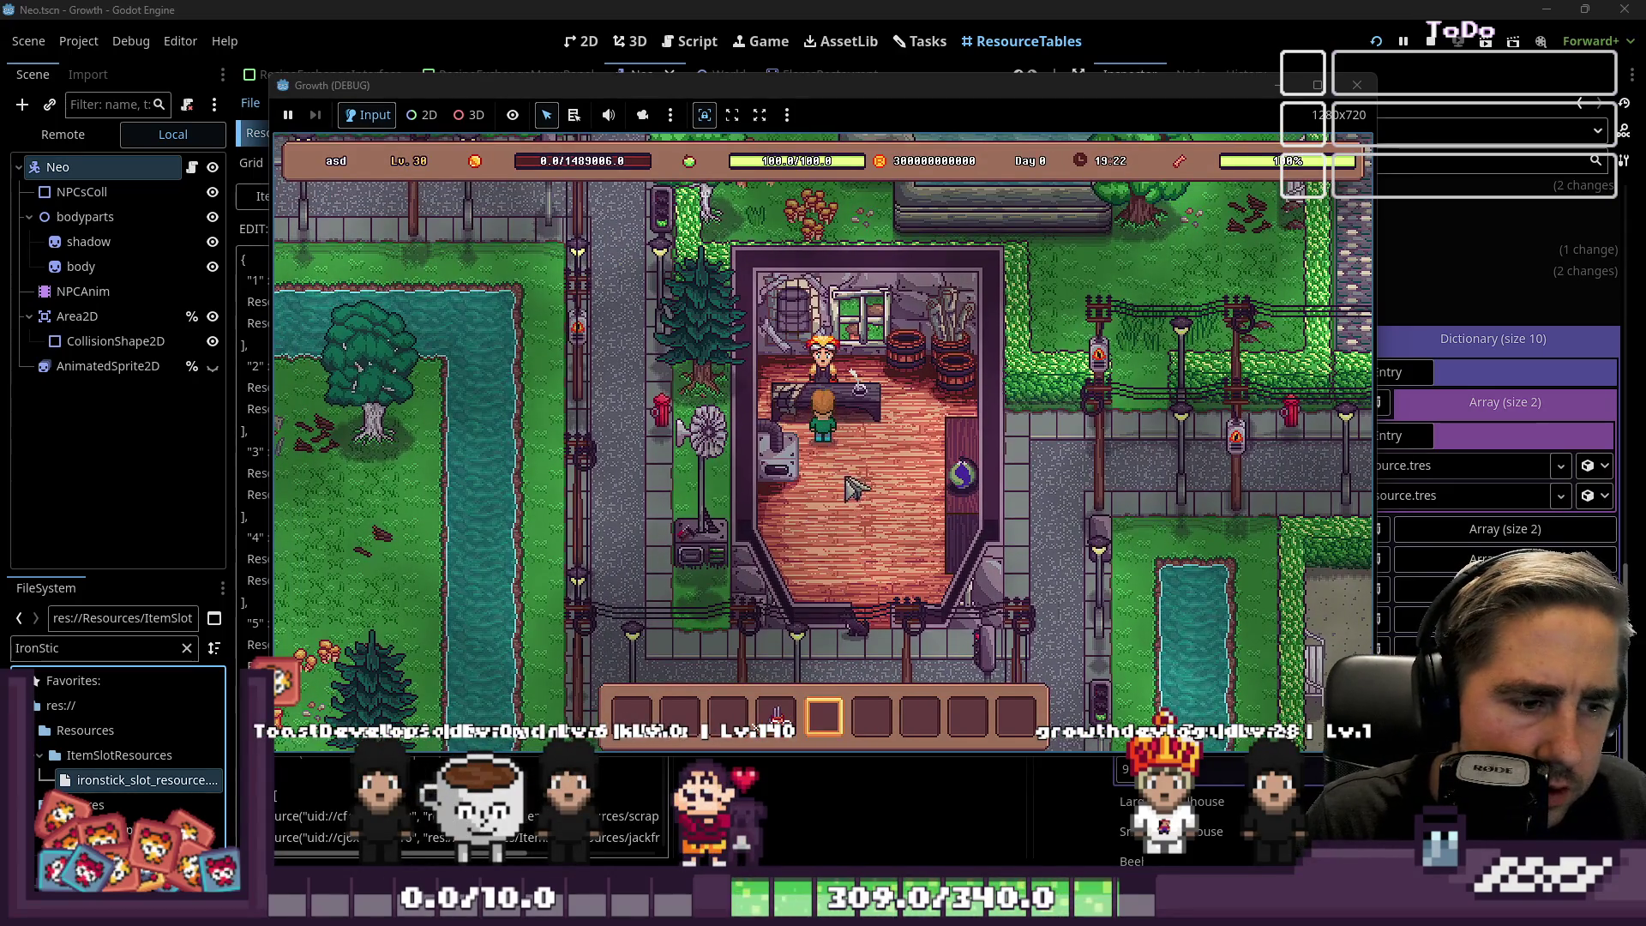
key("e")
left_click(862, 549)
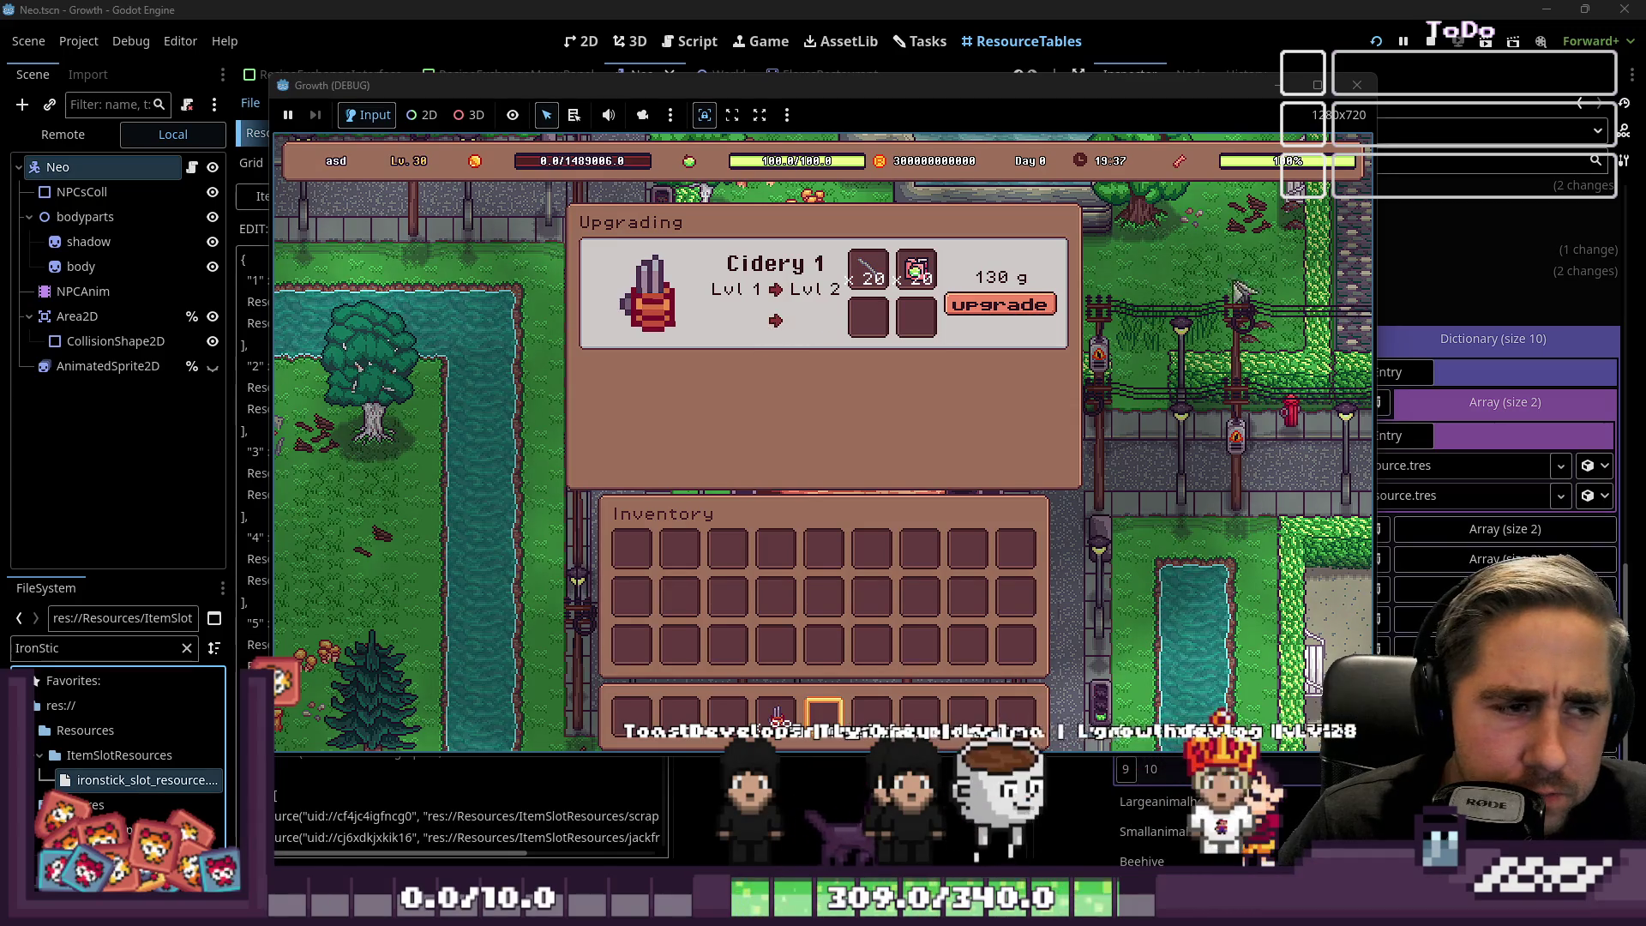
key("F8")
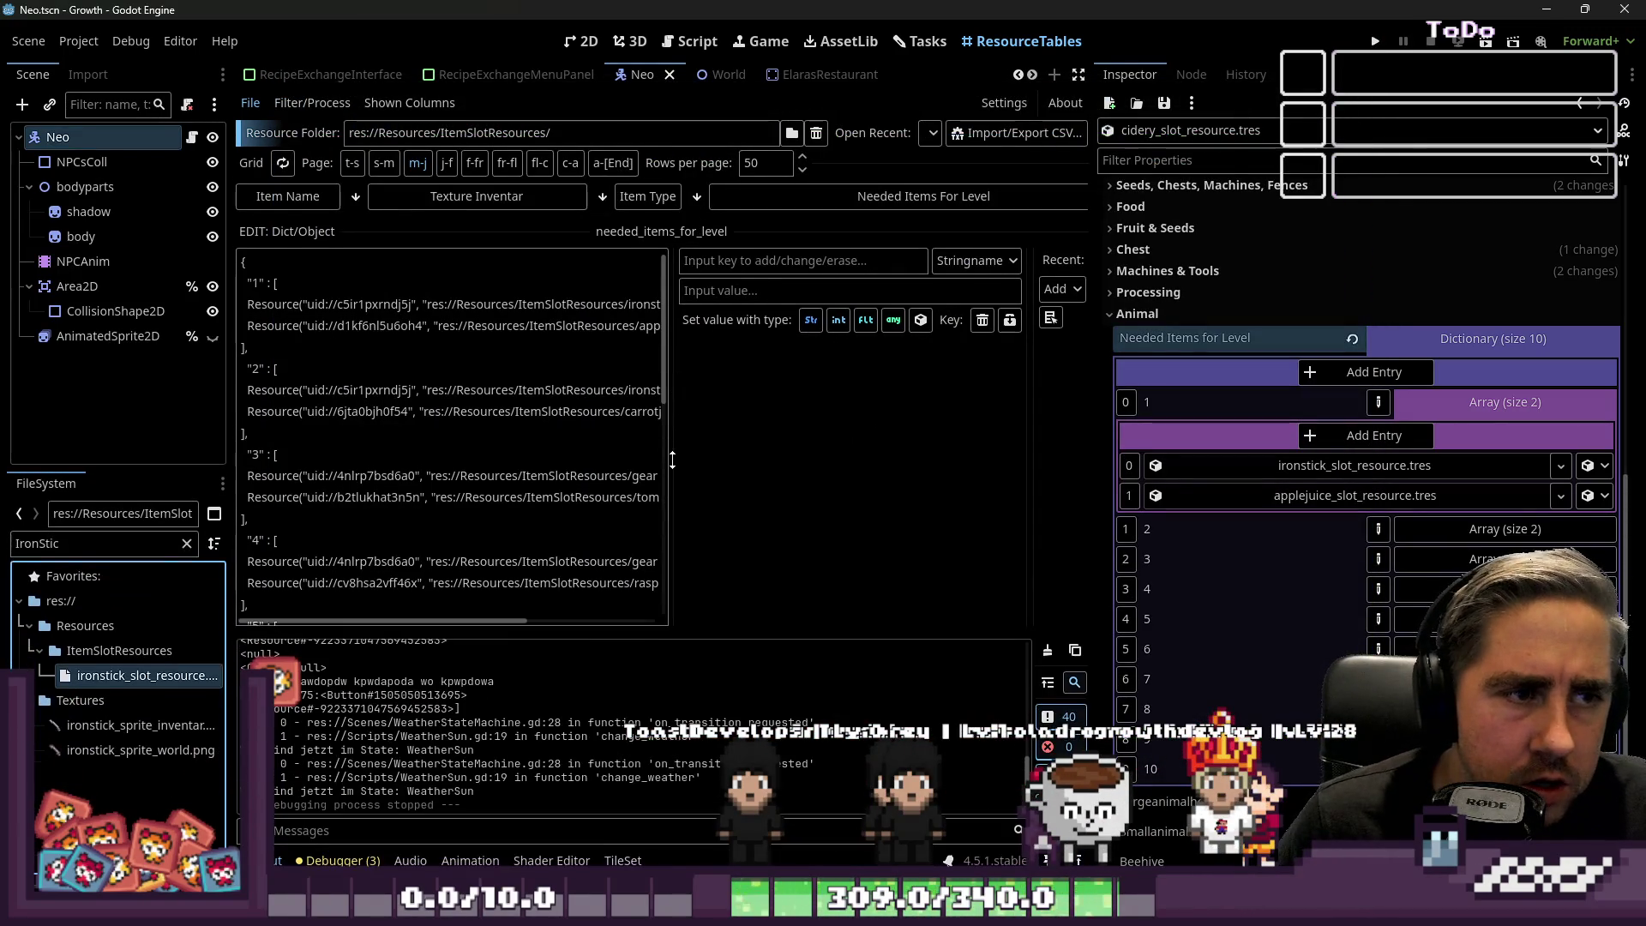
left_click(1182, 270)
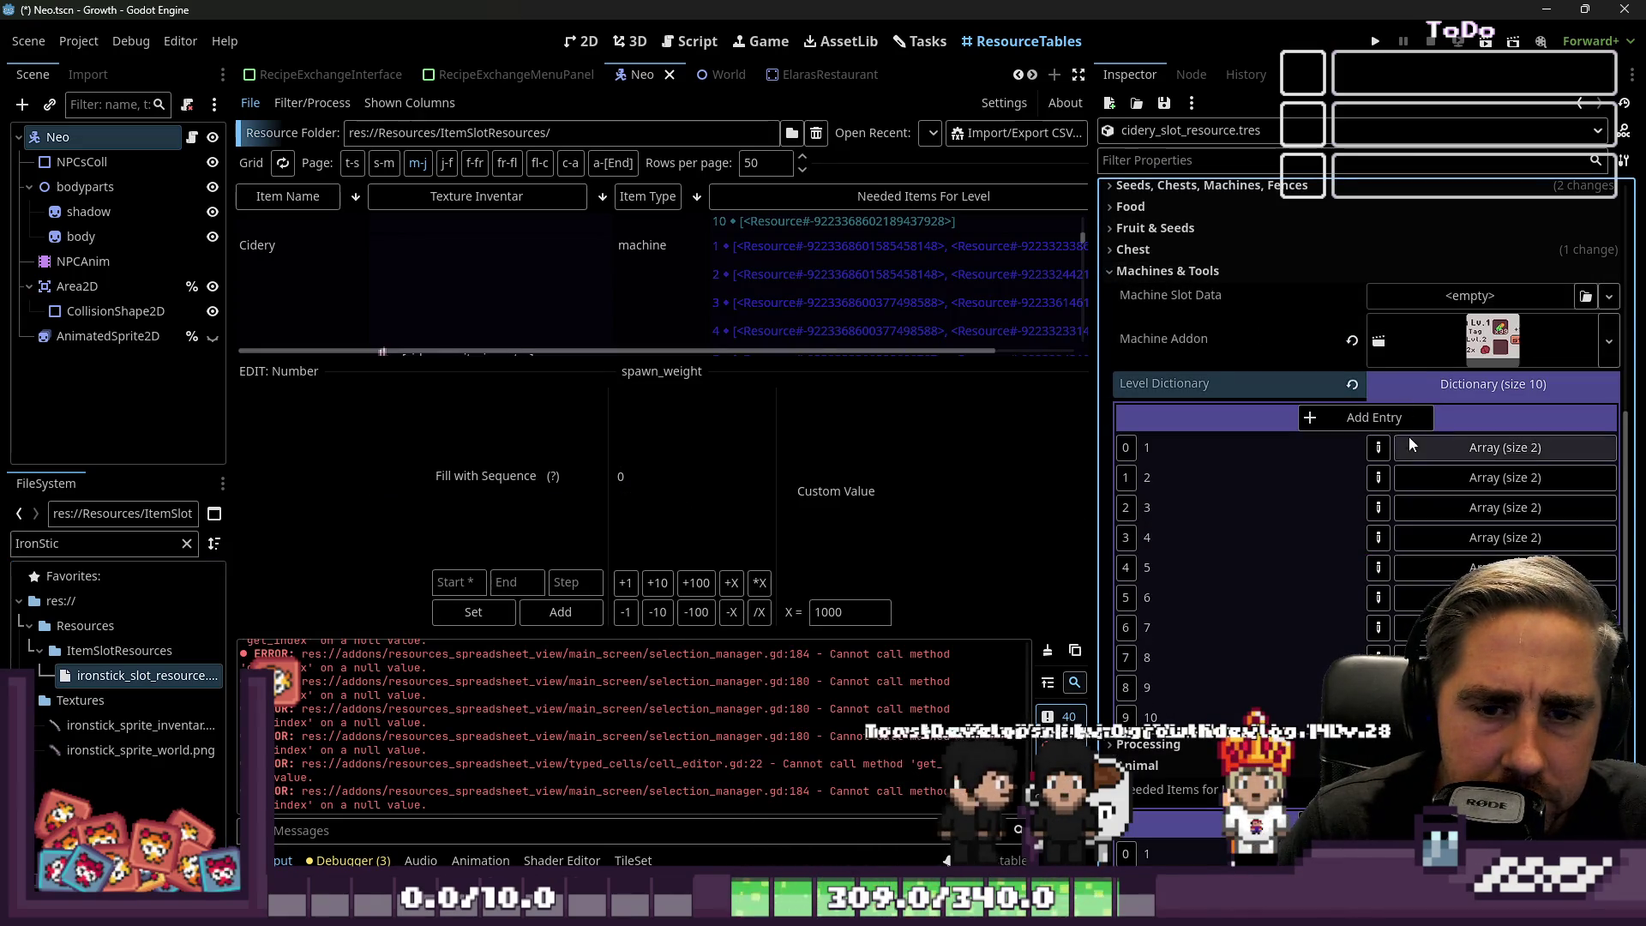
left_click(1421, 444)
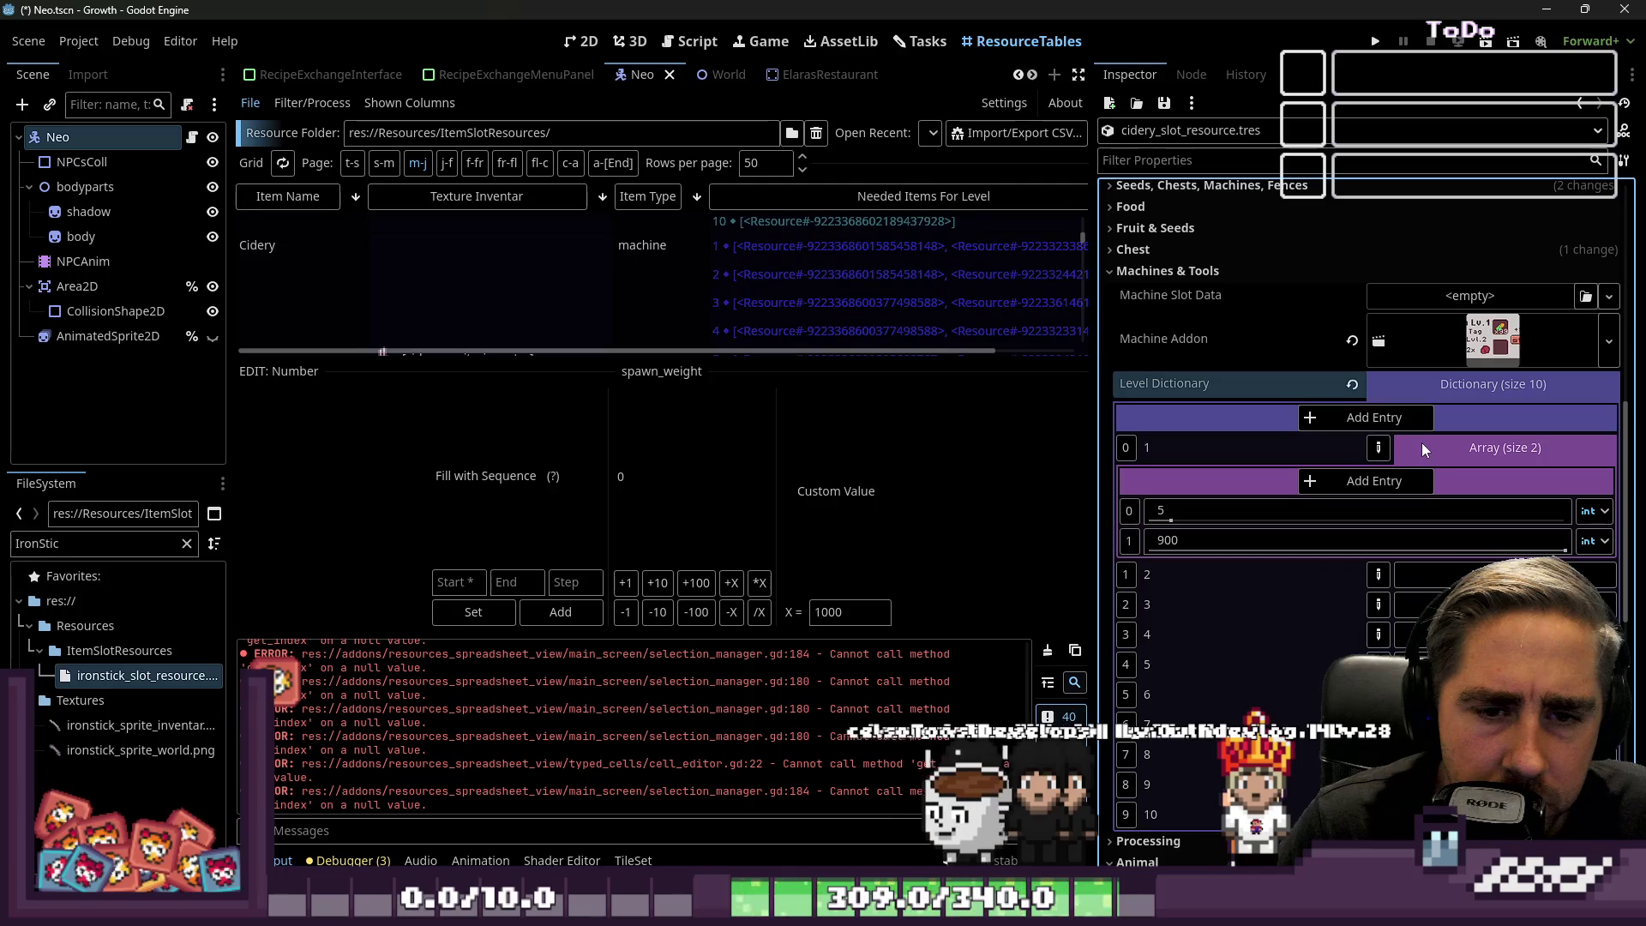
left_click(1421, 442)
left_click(1432, 471)
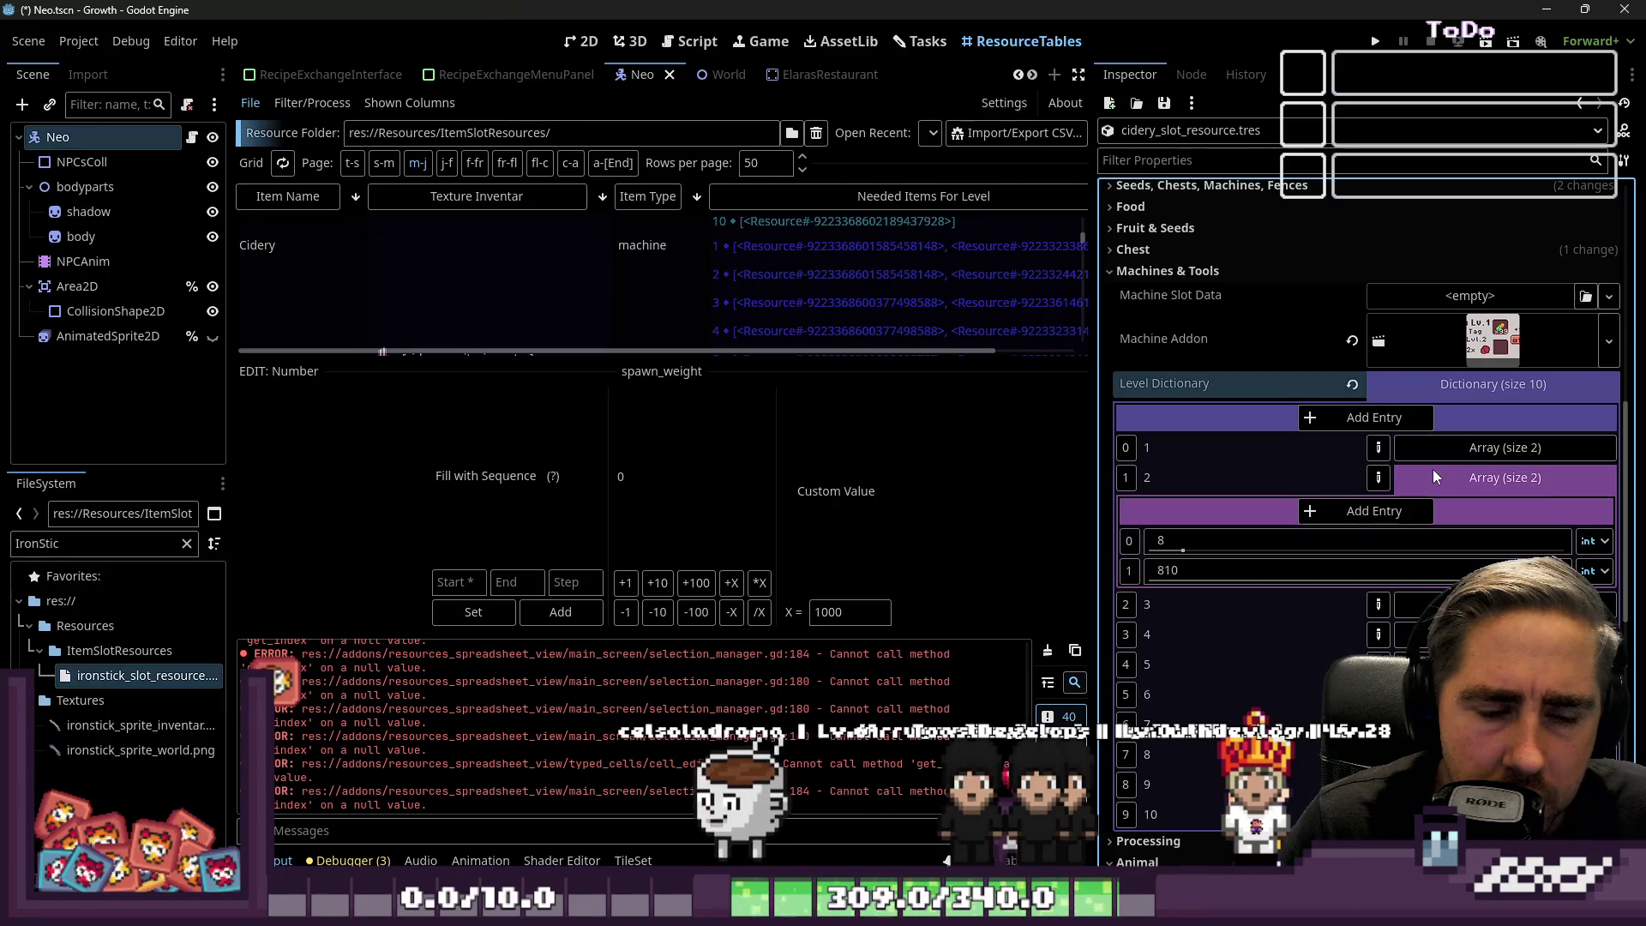
left_click(1432, 471)
left_click(1444, 508)
left_click(1444, 518)
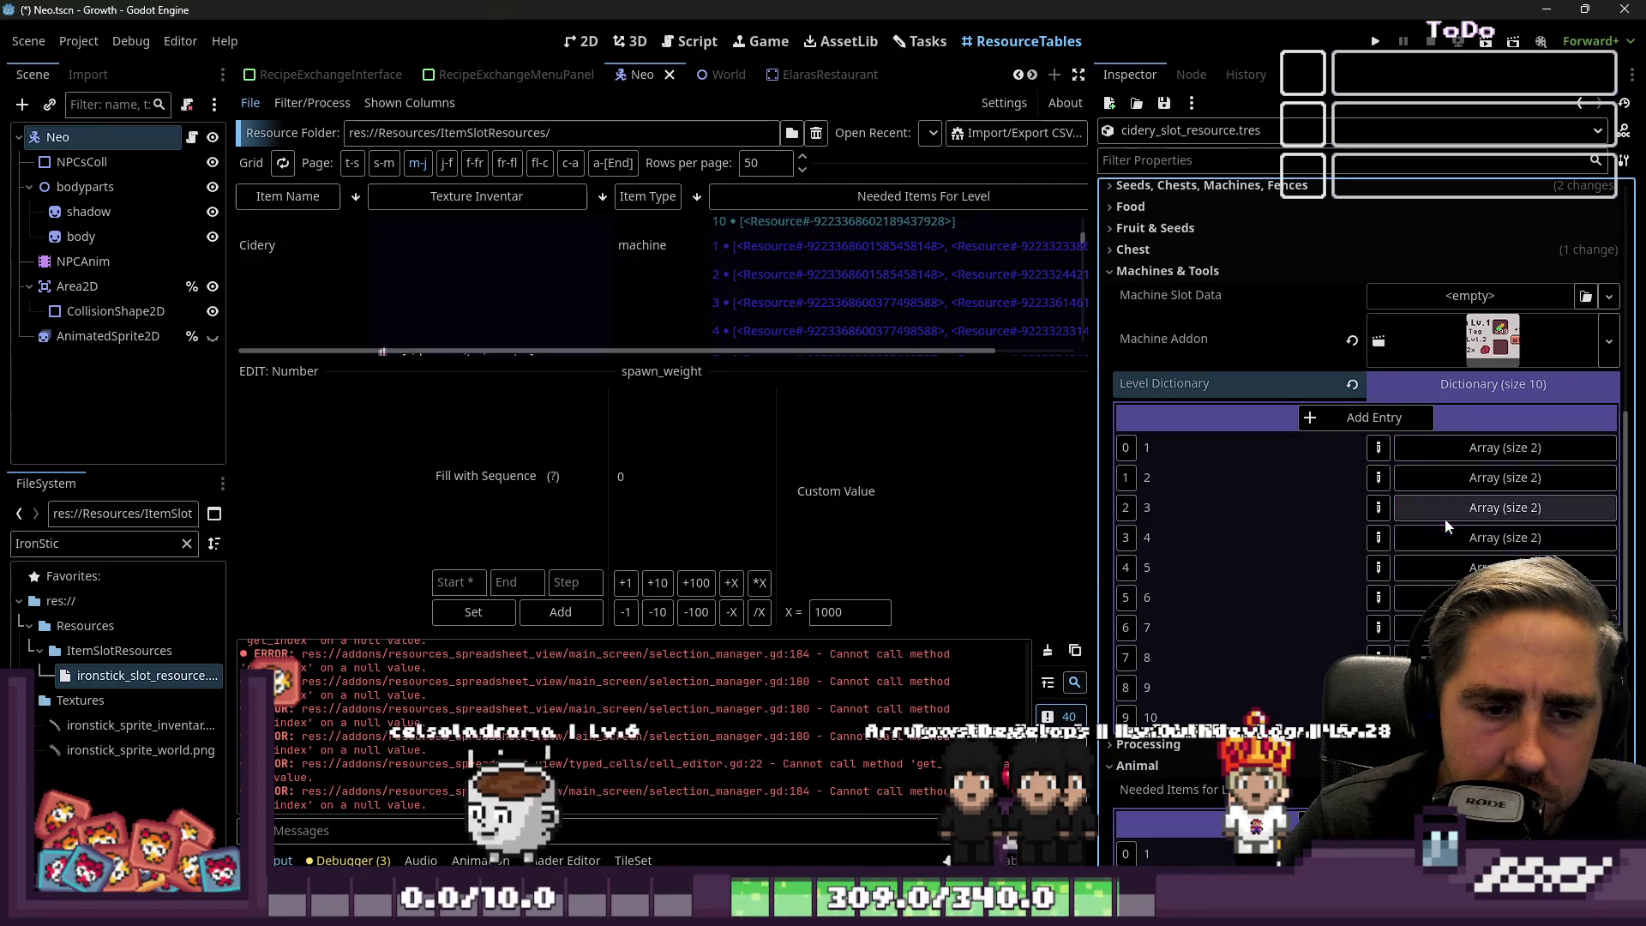
left_click(1444, 558)
left_click(1444, 556)
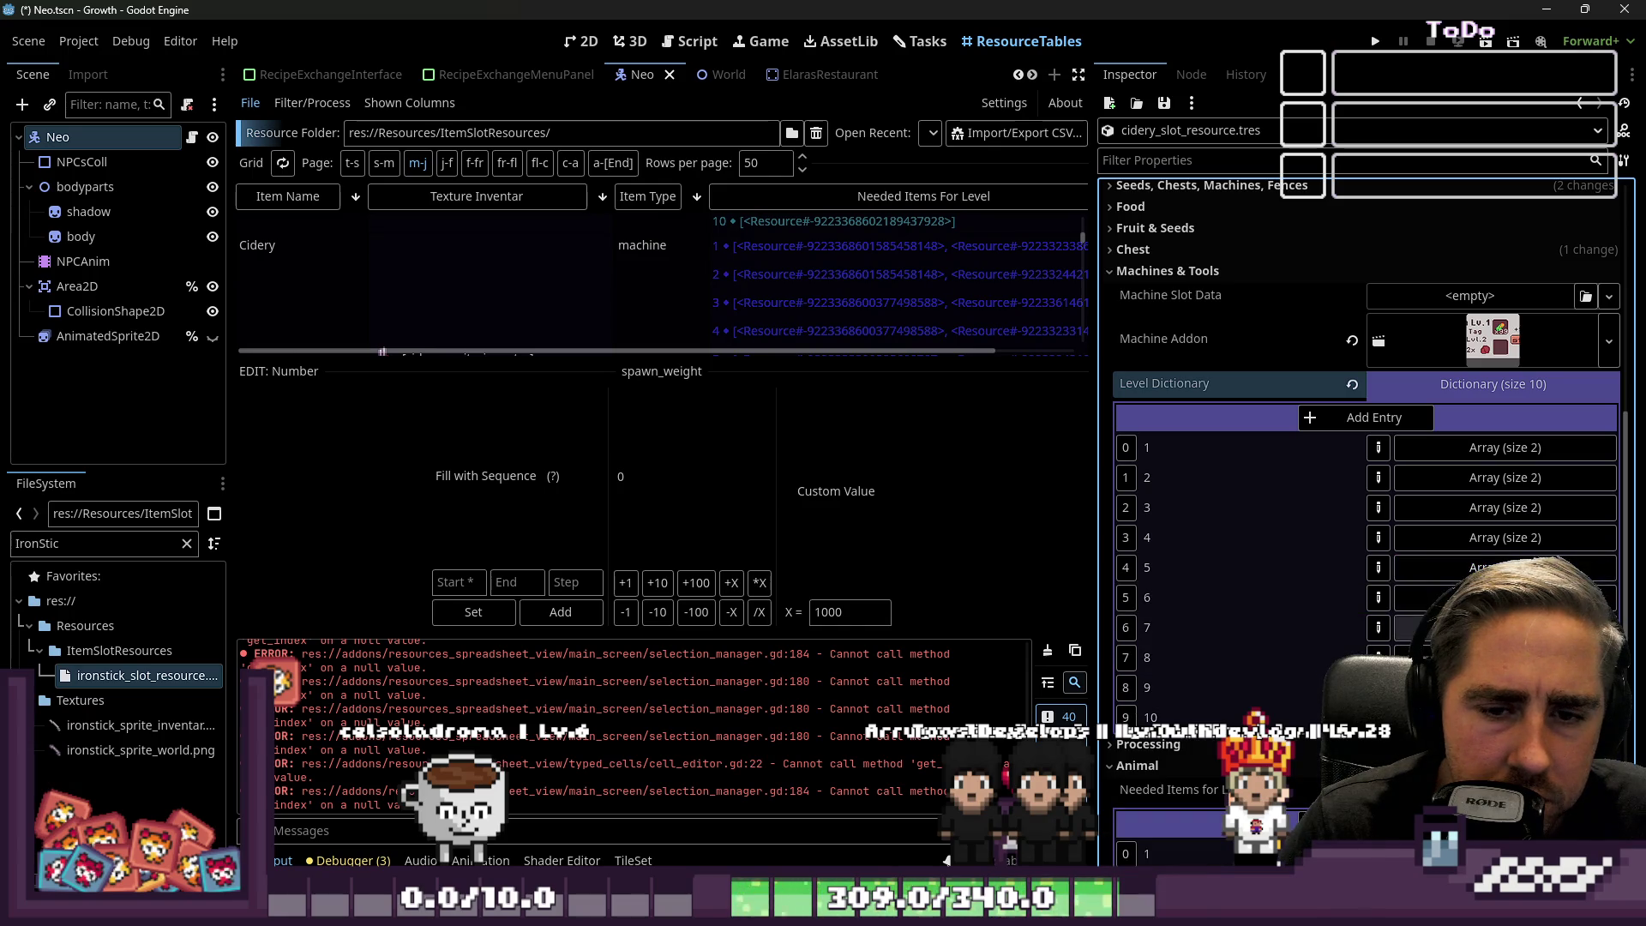
left_click(1474, 717)
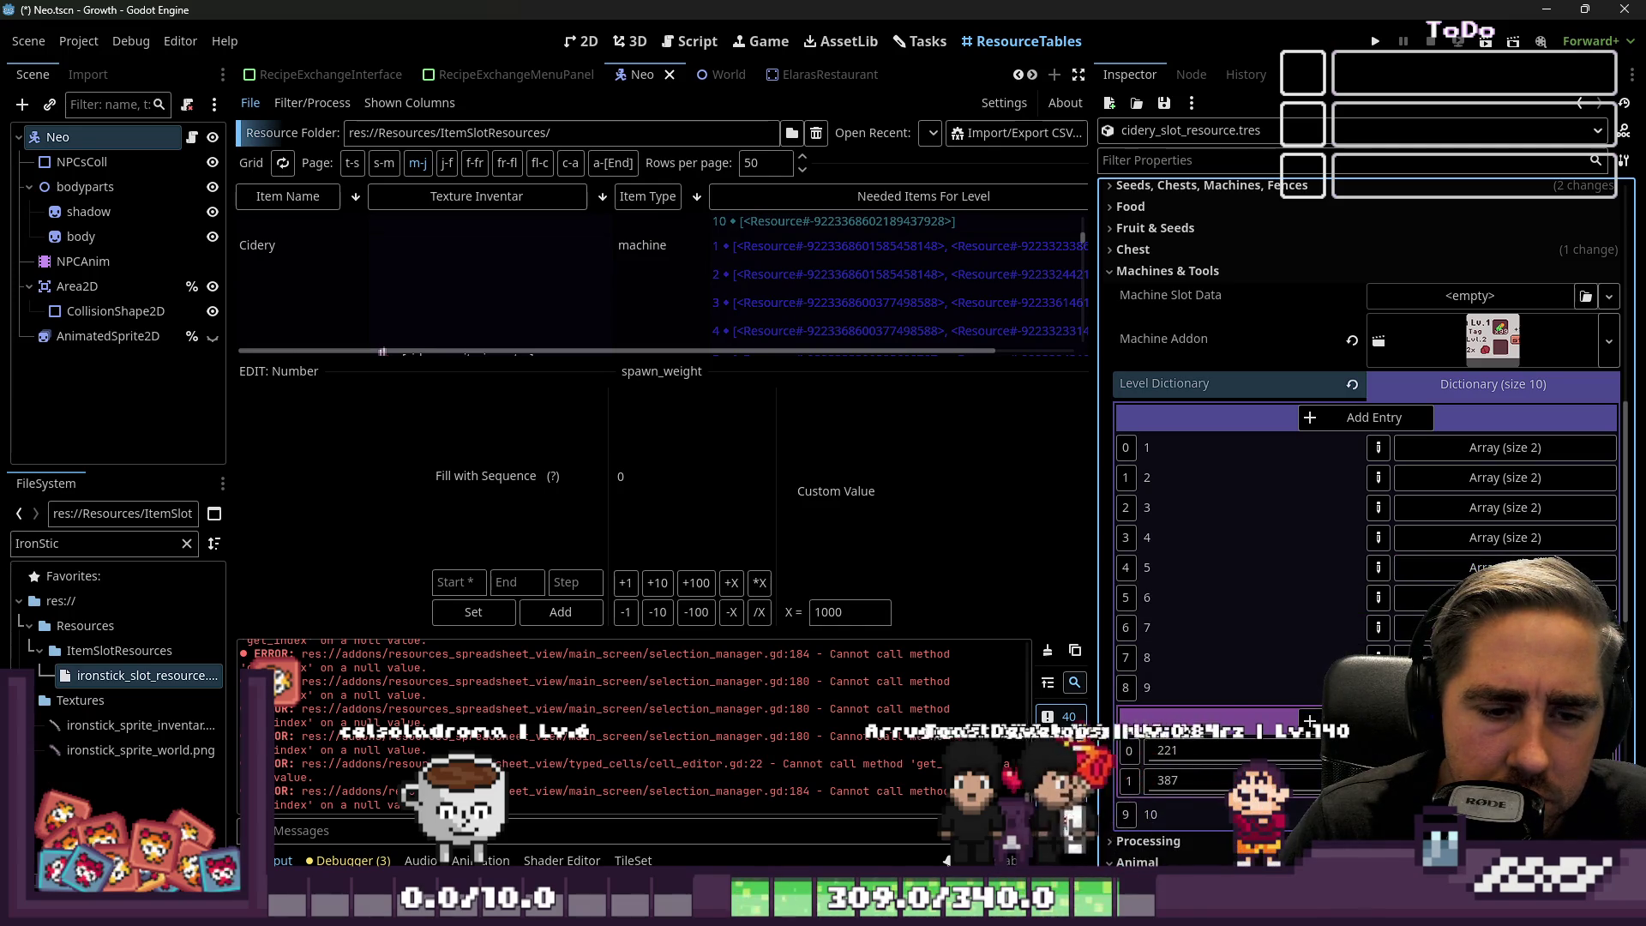
left_click(1474, 687)
left_click(1474, 717)
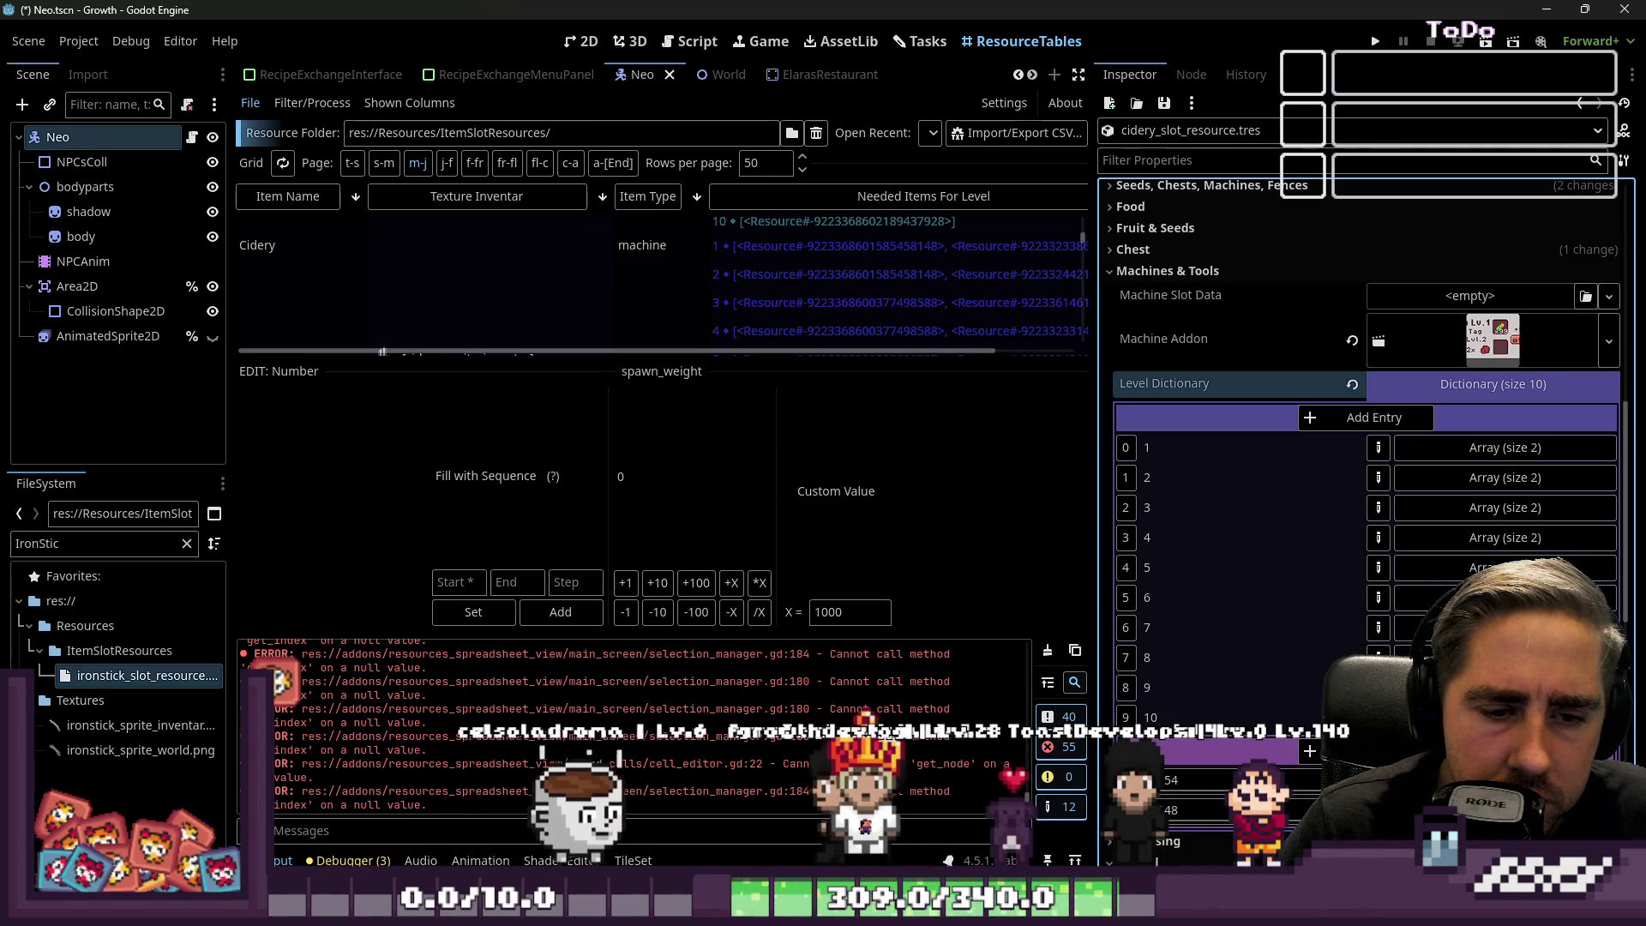
left_click(1475, 716)
left_click(1454, 446)
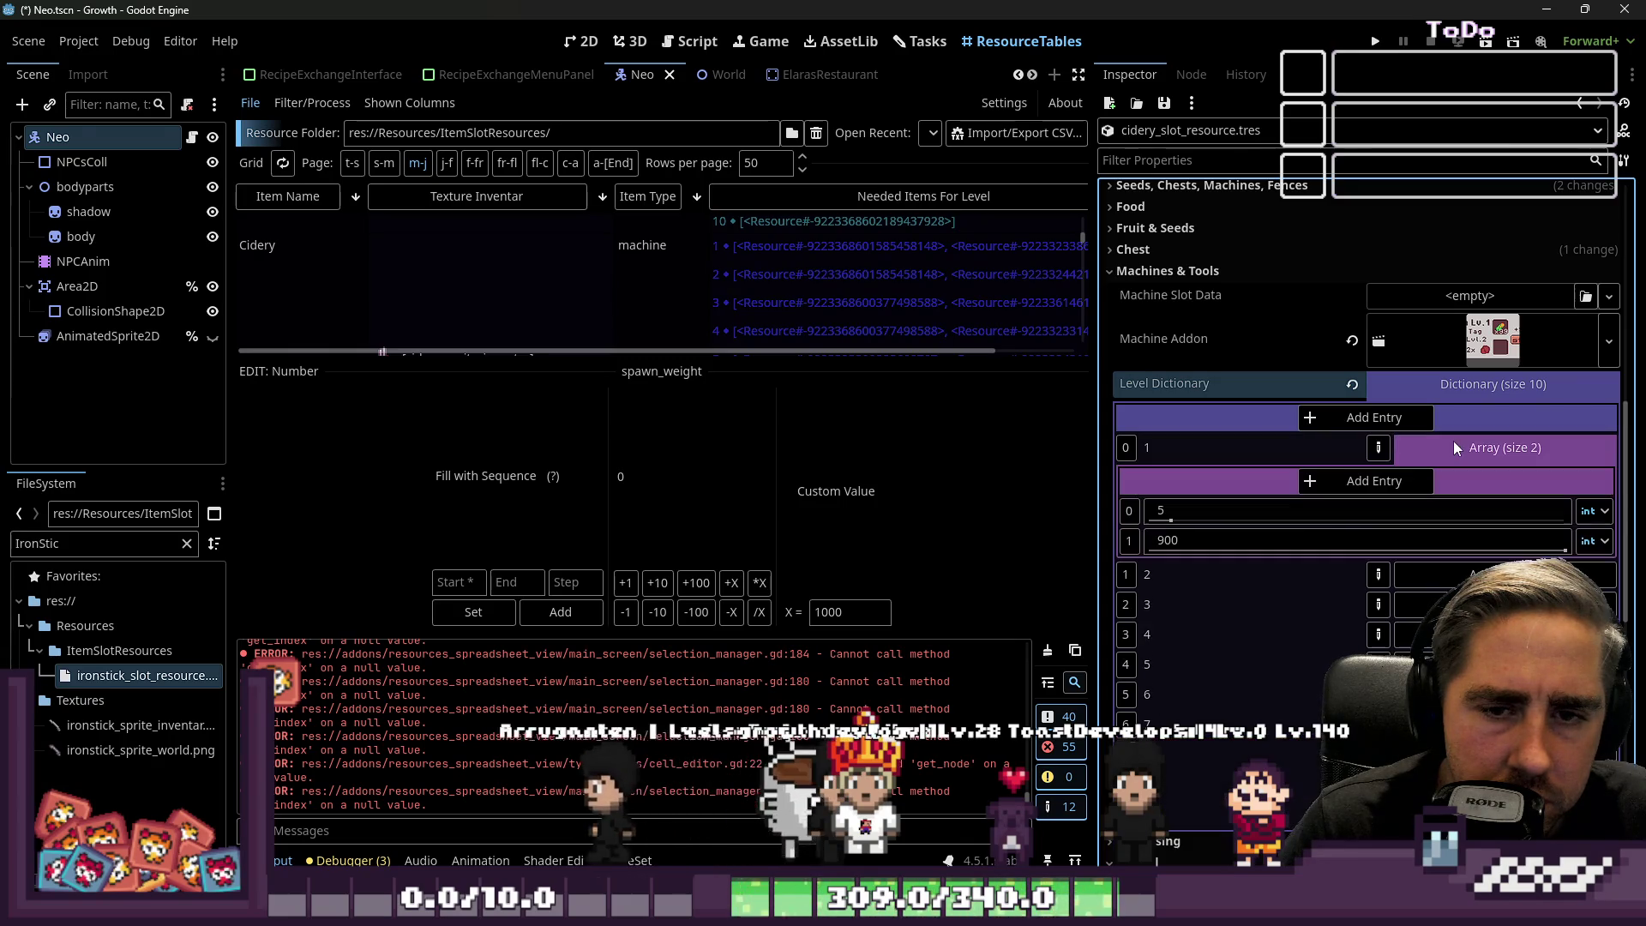
left_click(1453, 447)
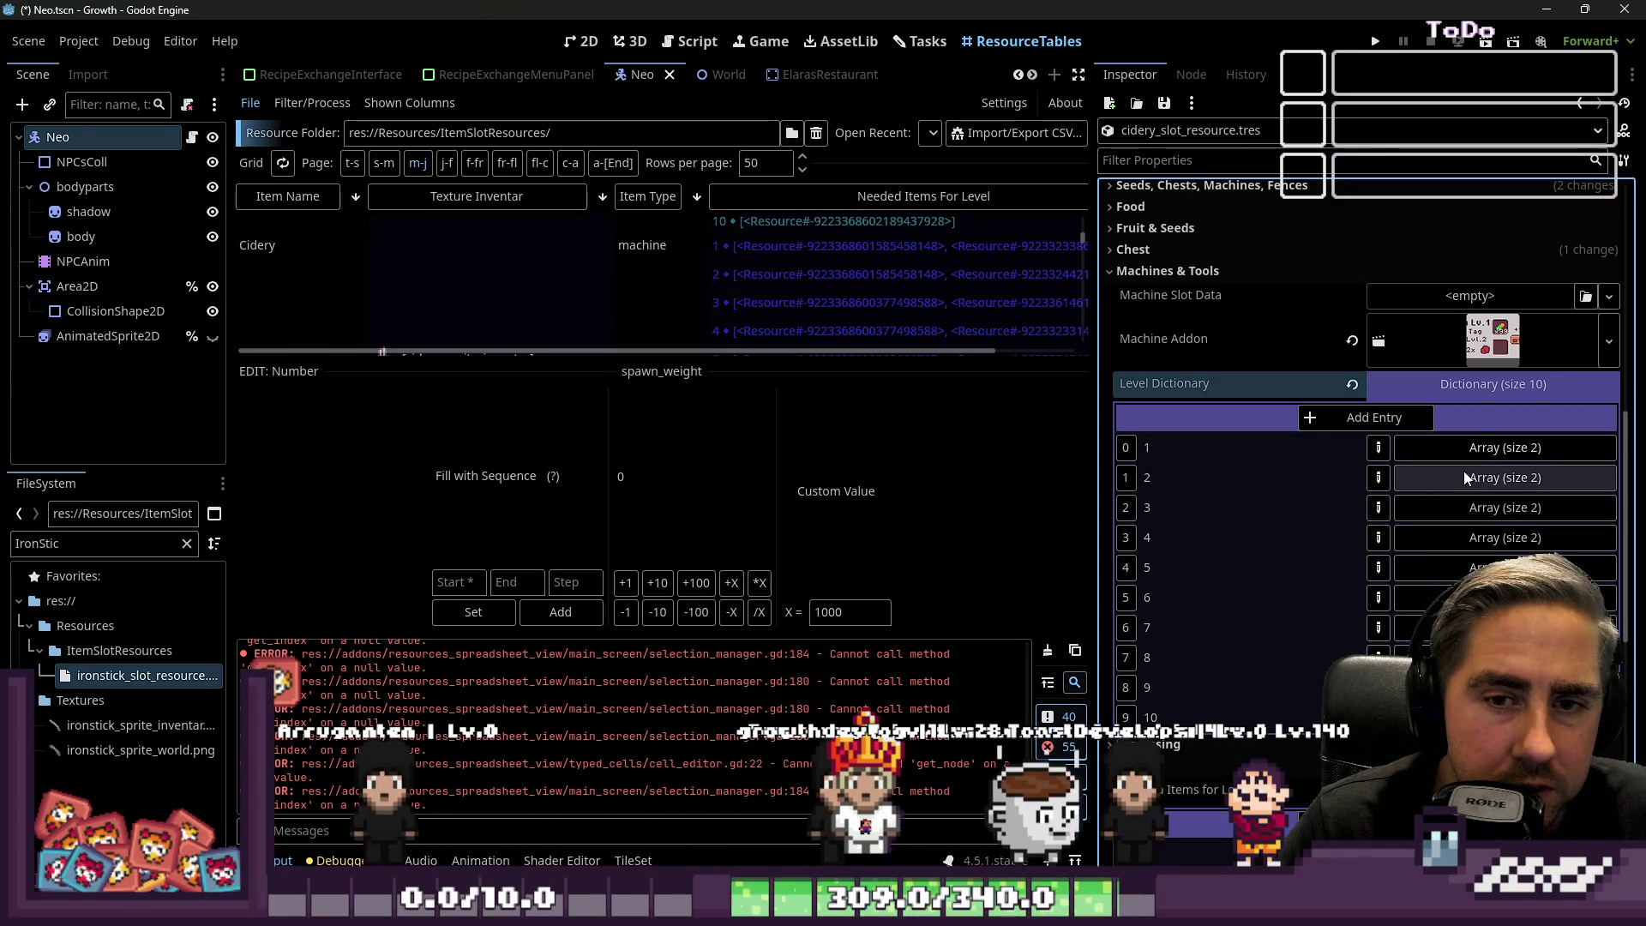
left_click(1452, 459)
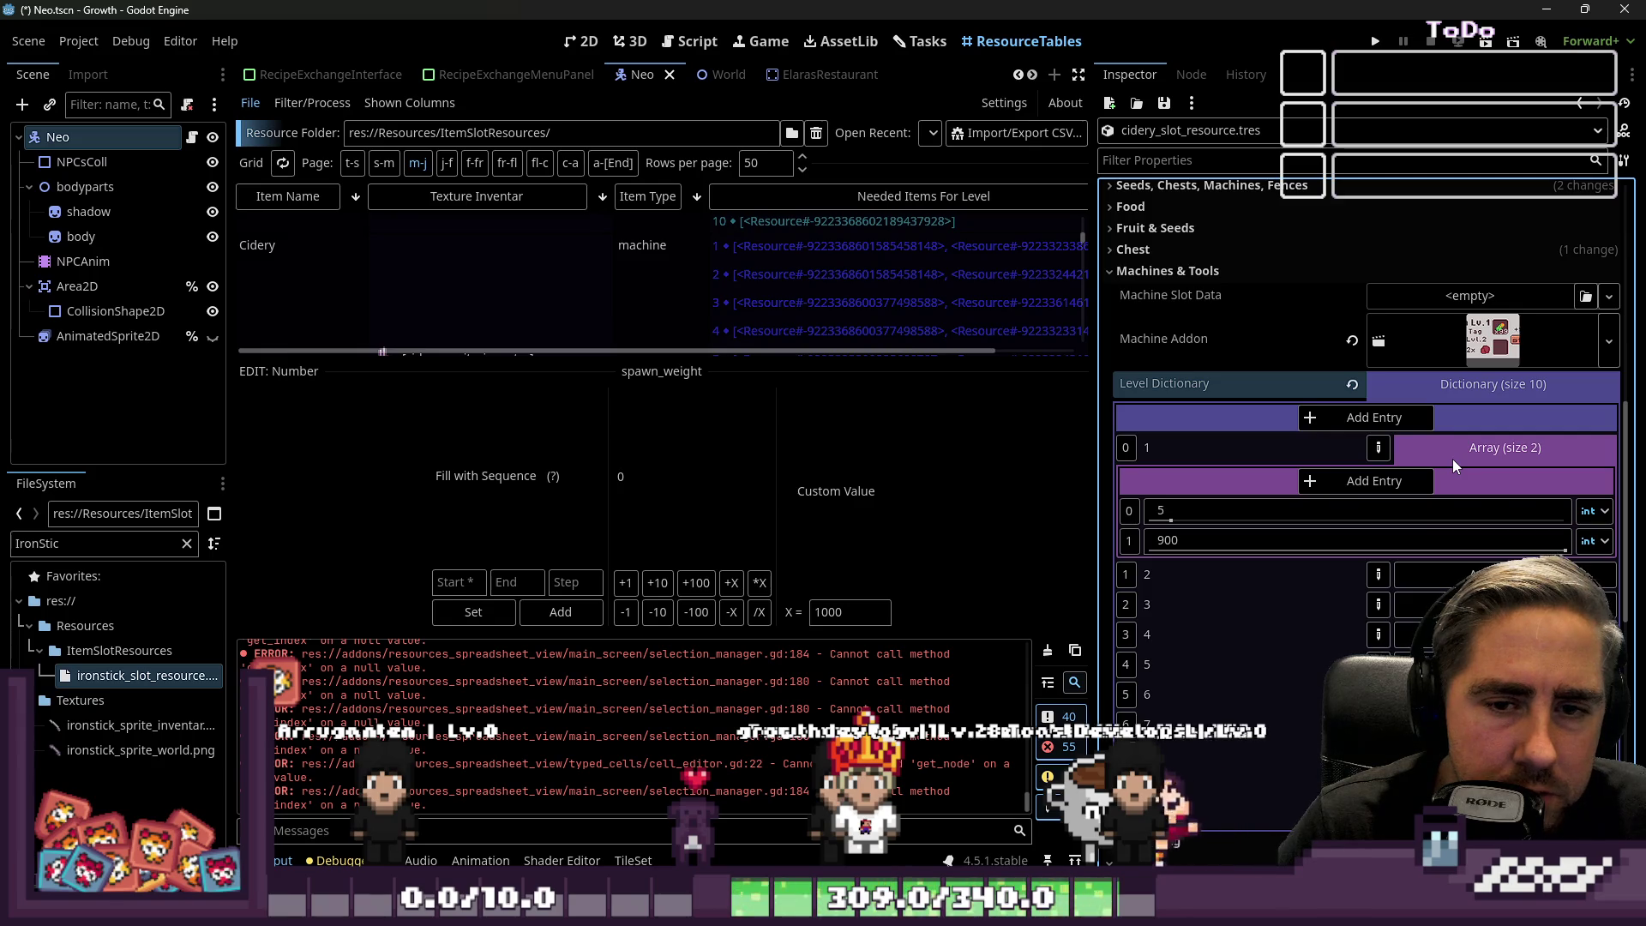
left_click(1450, 449)
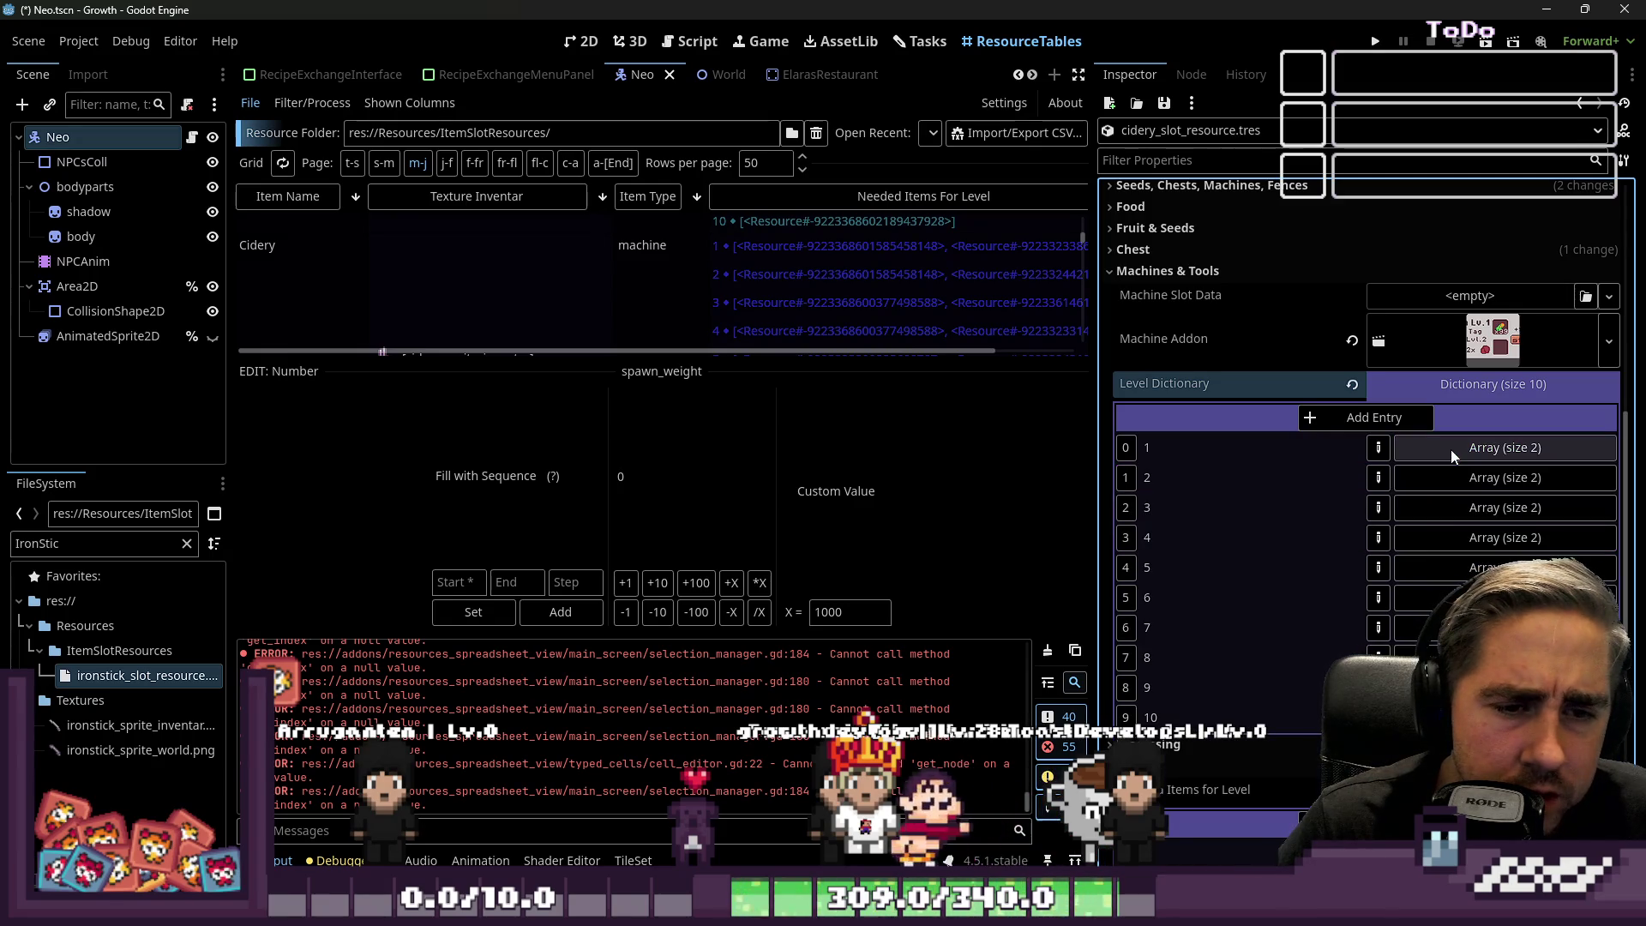
left_click(1468, 480)
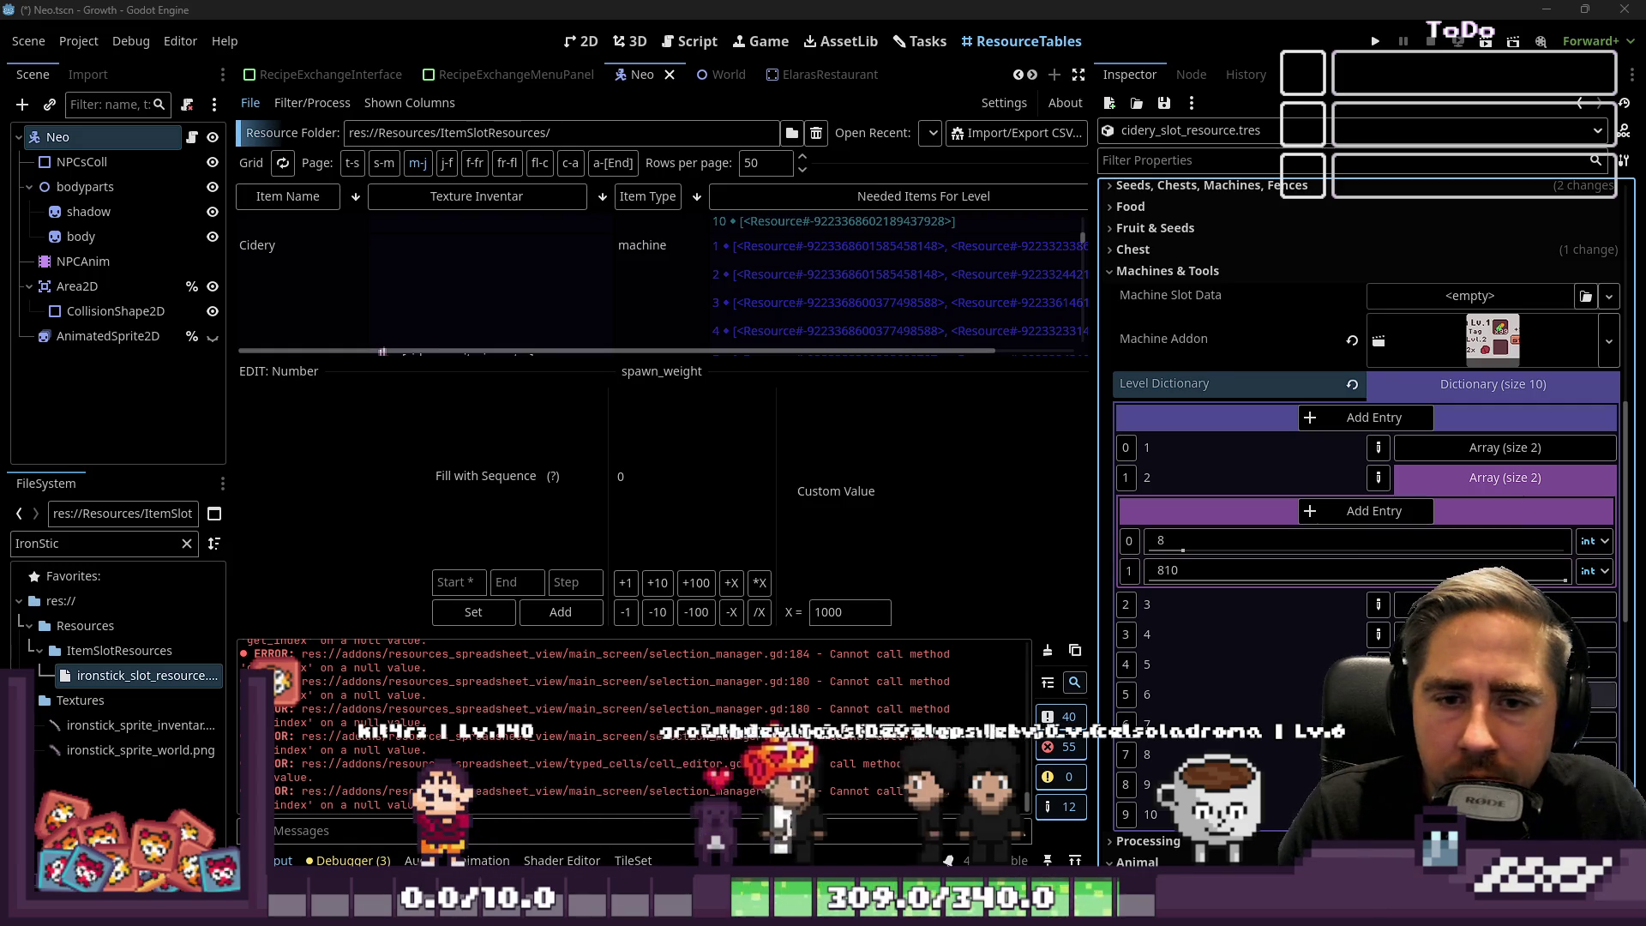
scroll(1363, 515, "down", 2)
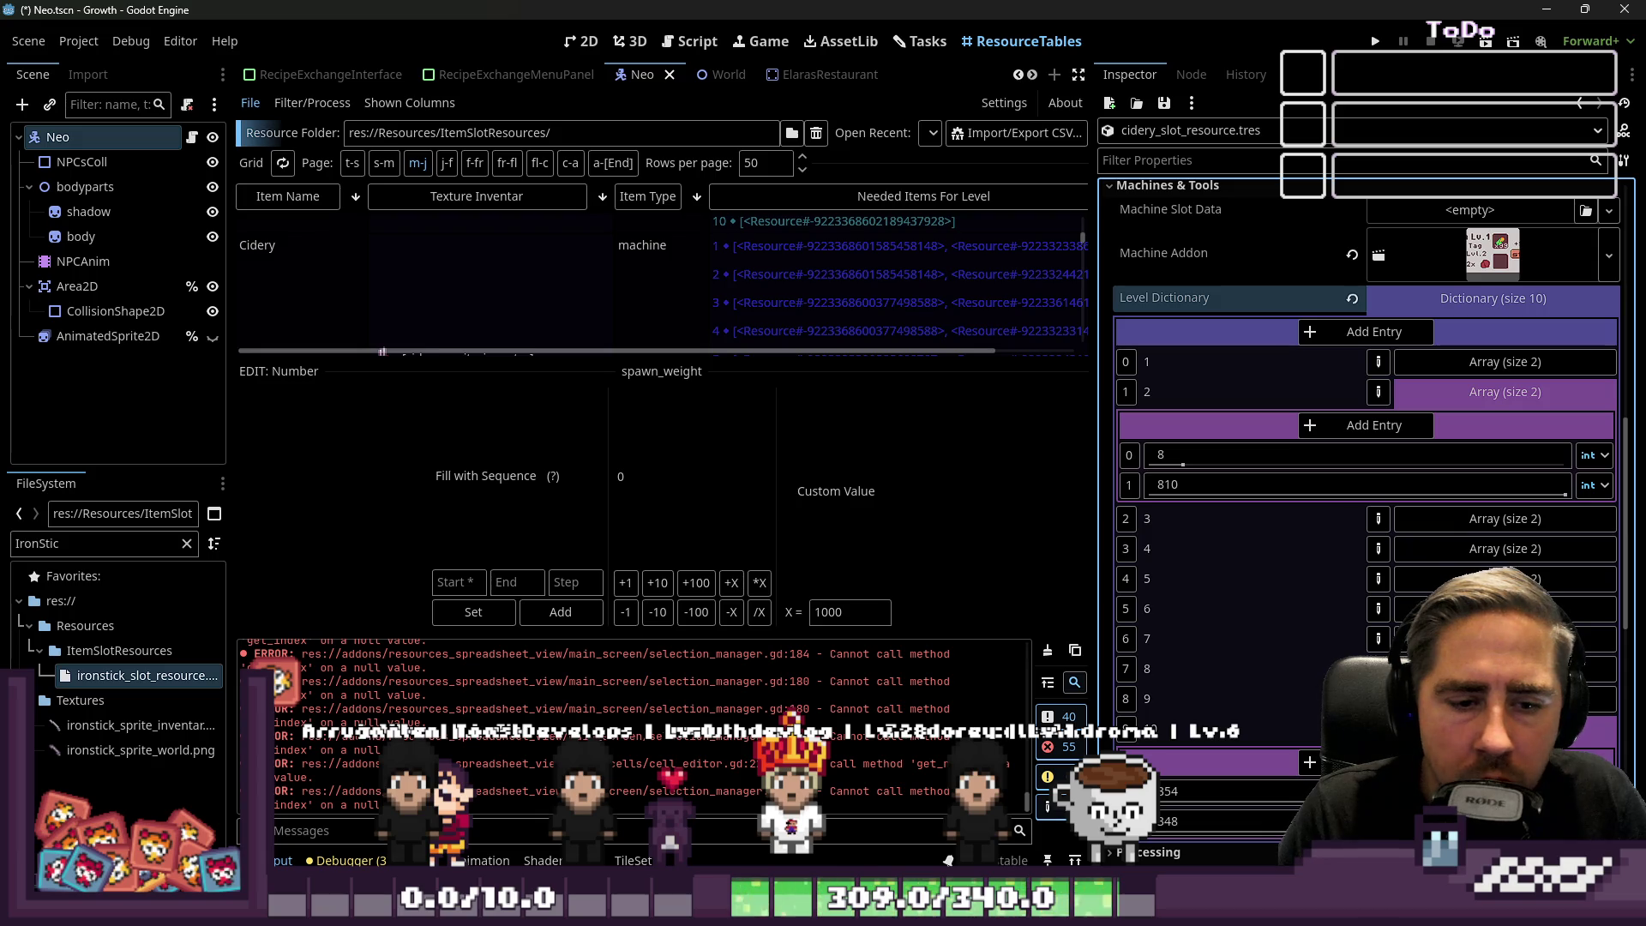
left_click(1463, 390)
left_click(1469, 361)
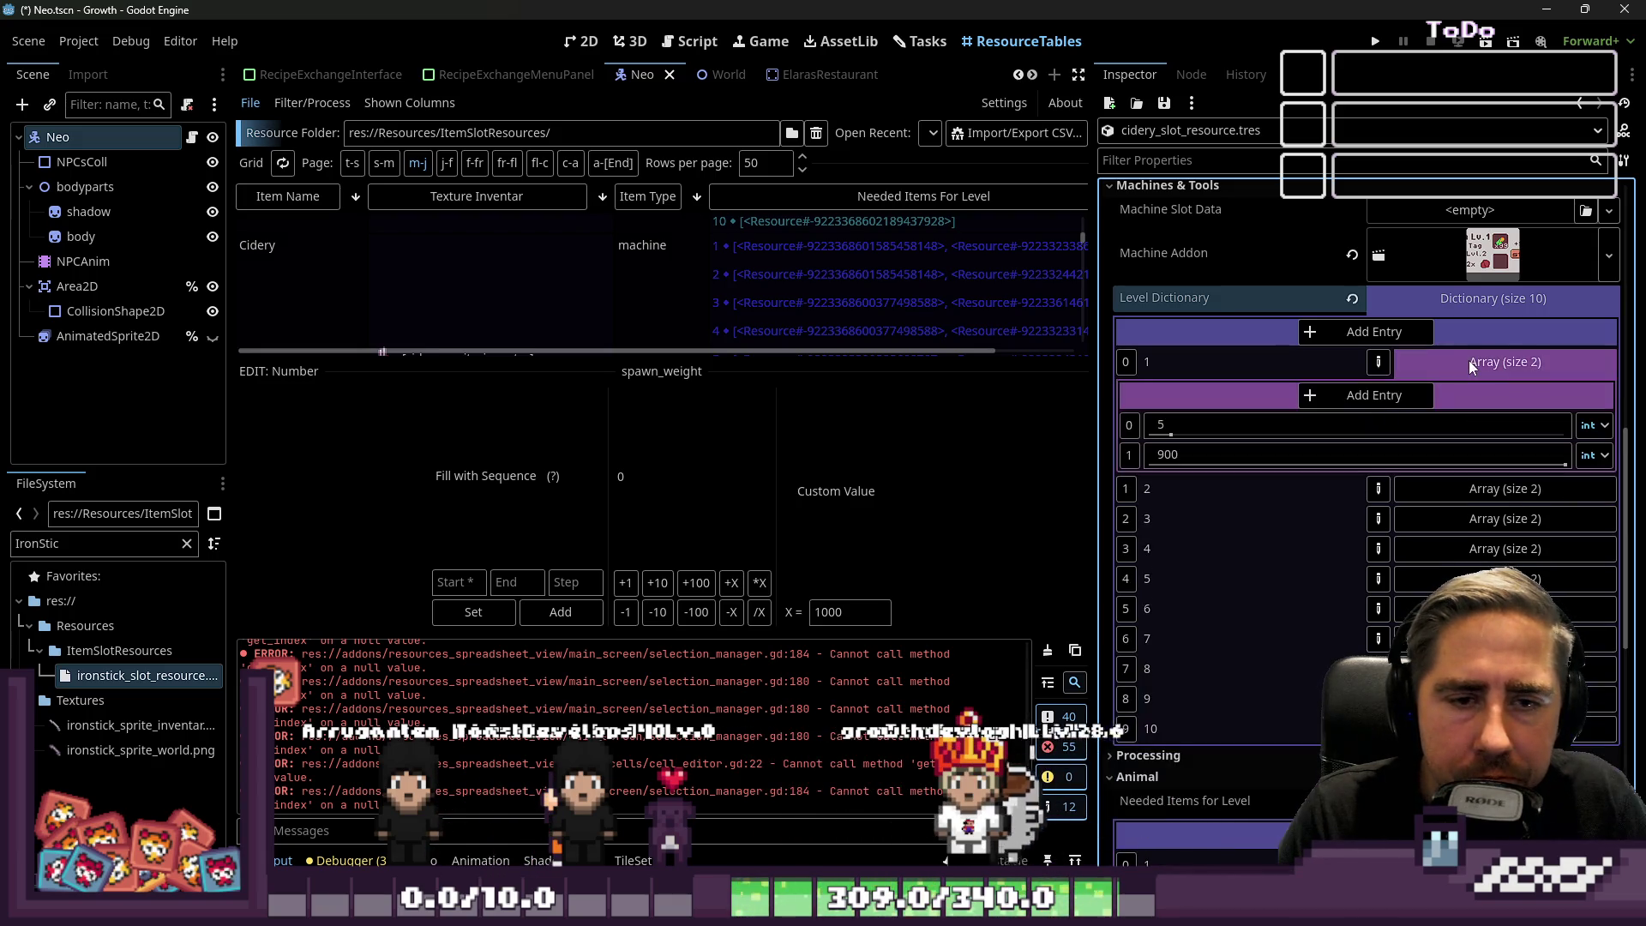
left_click(1468, 361)
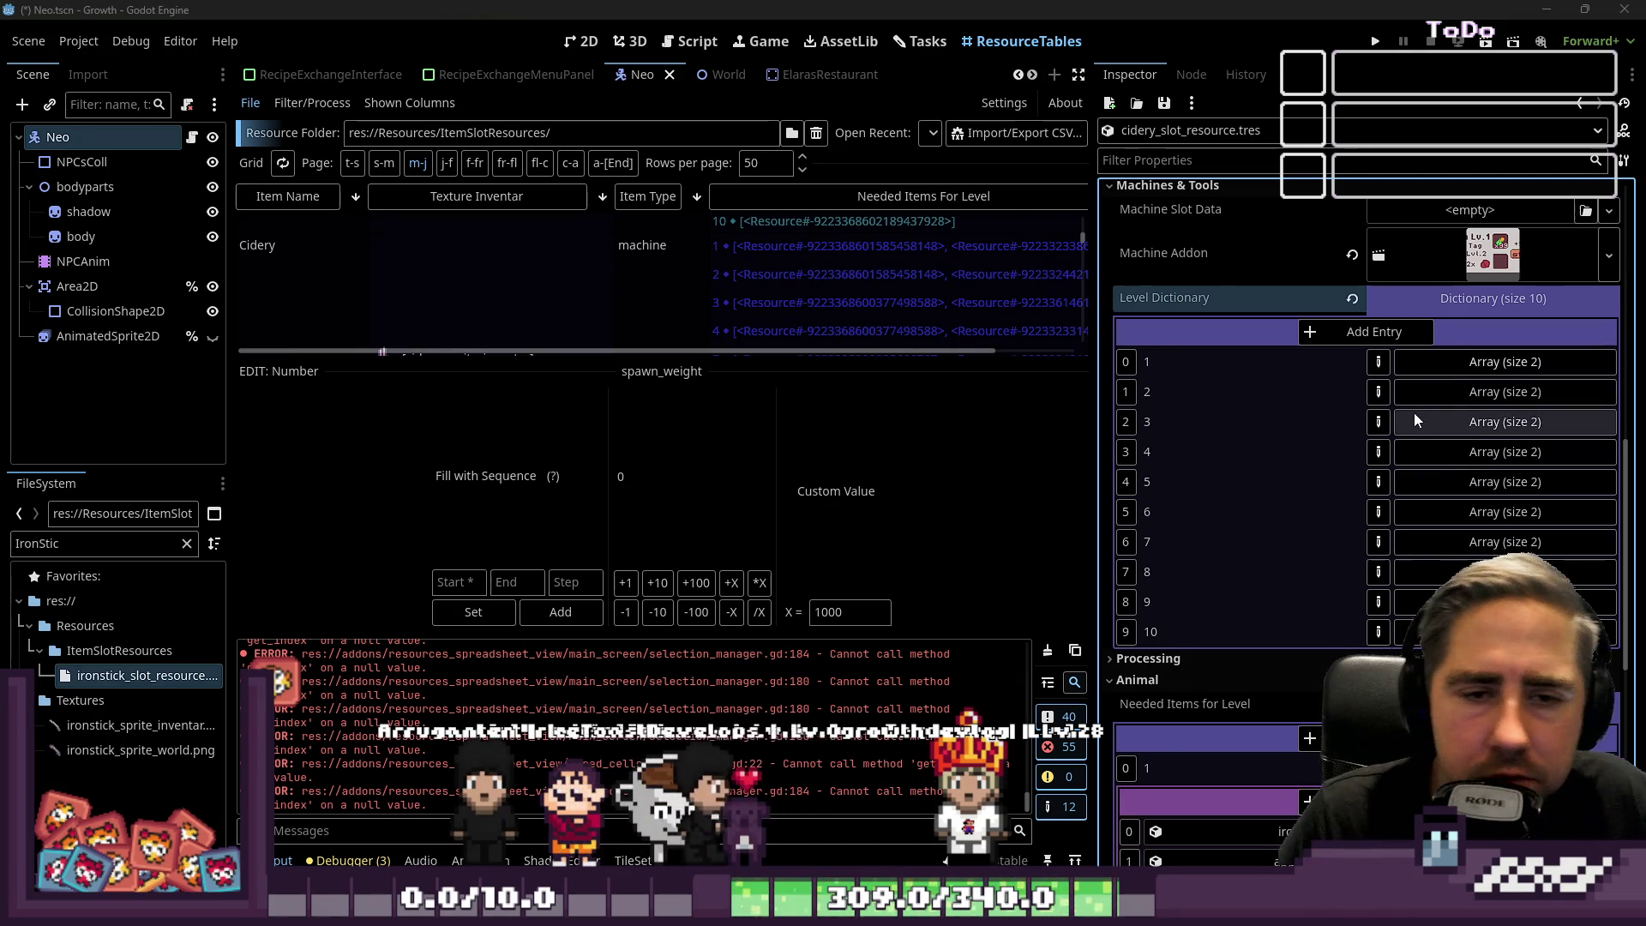
left_click(1457, 361)
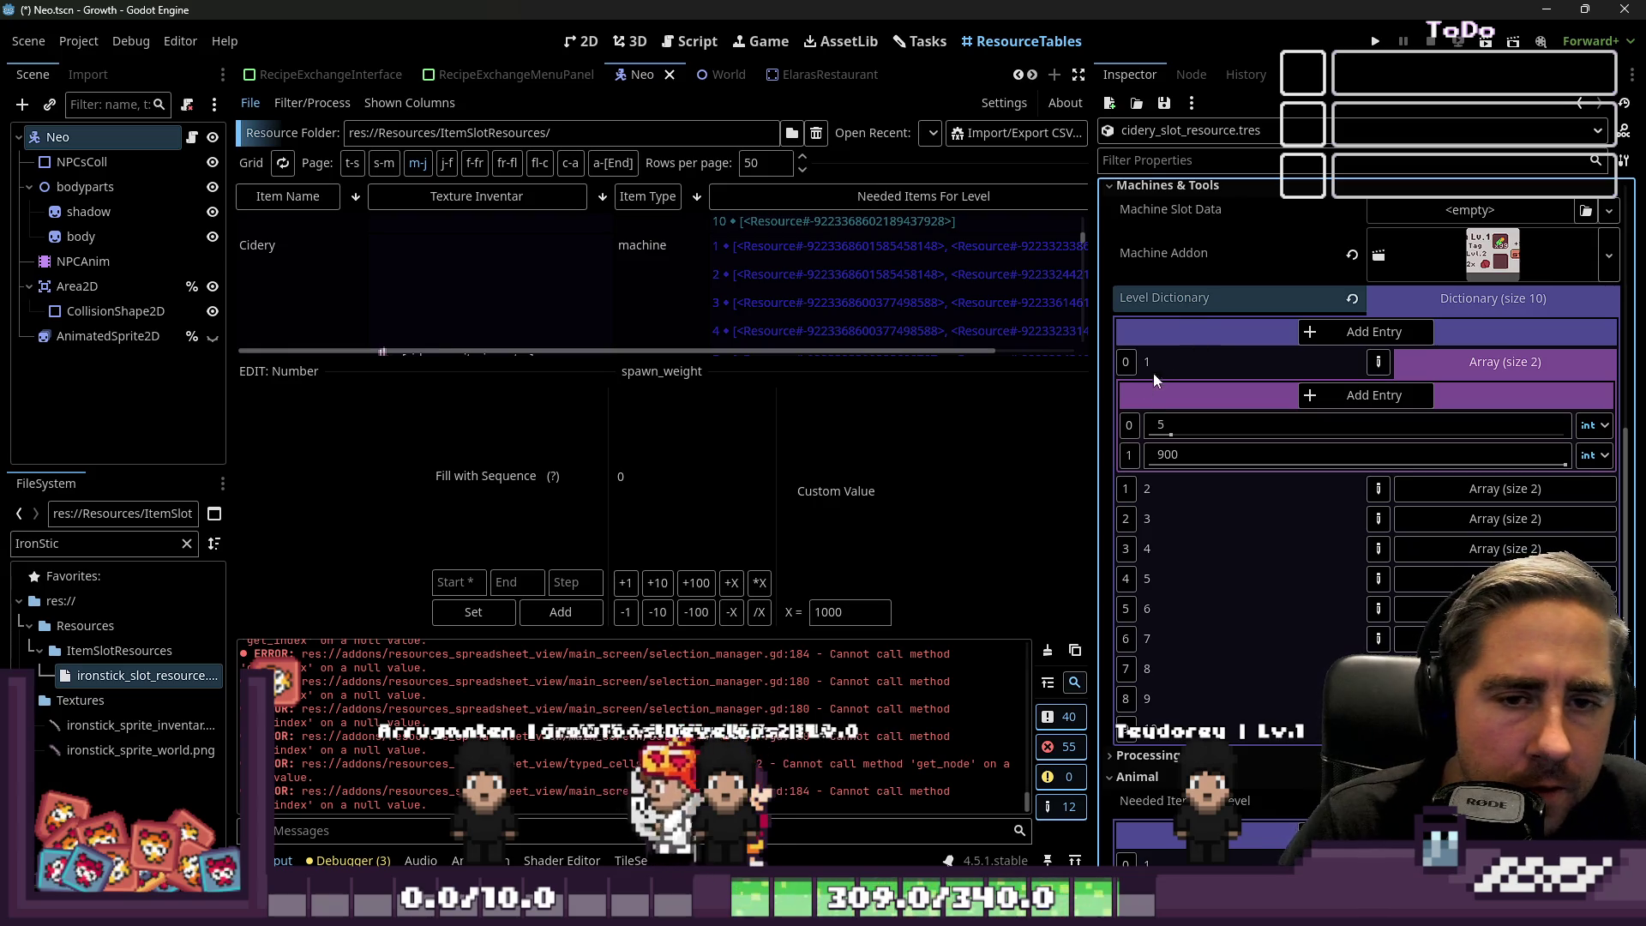
Narrow the Inspector, enlarge the resource table, glance at the script, and return to 2D view.
left_click_drag(1095, 351, 1324, 354)
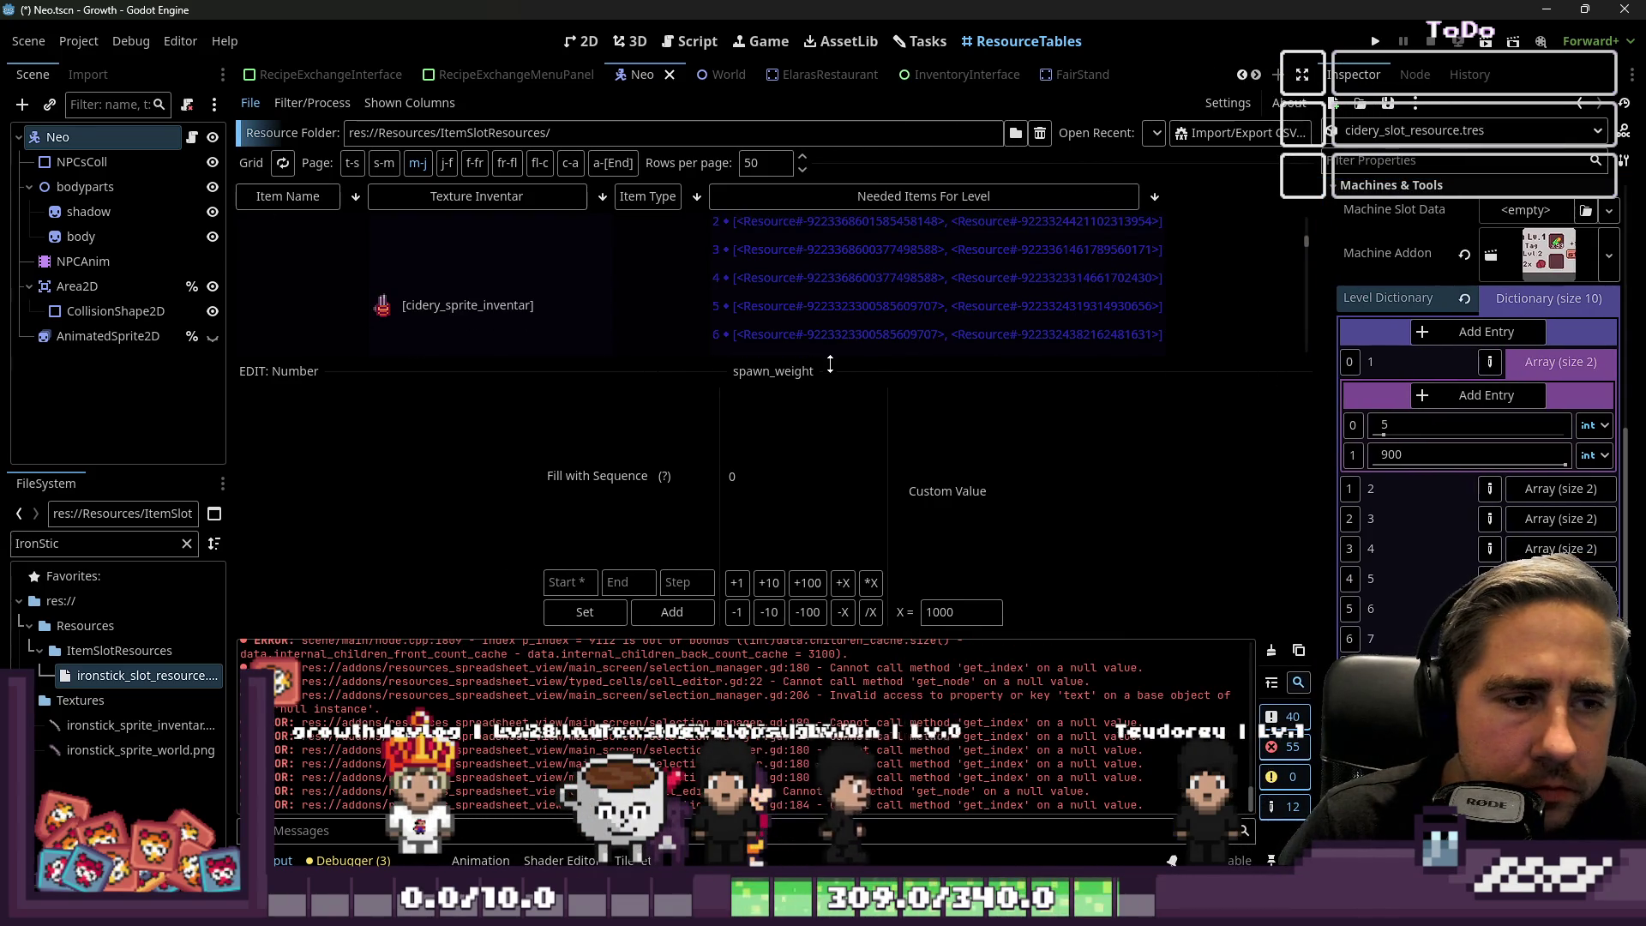
left_click_drag(800, 362, 801, 597)
left_click(688, 41)
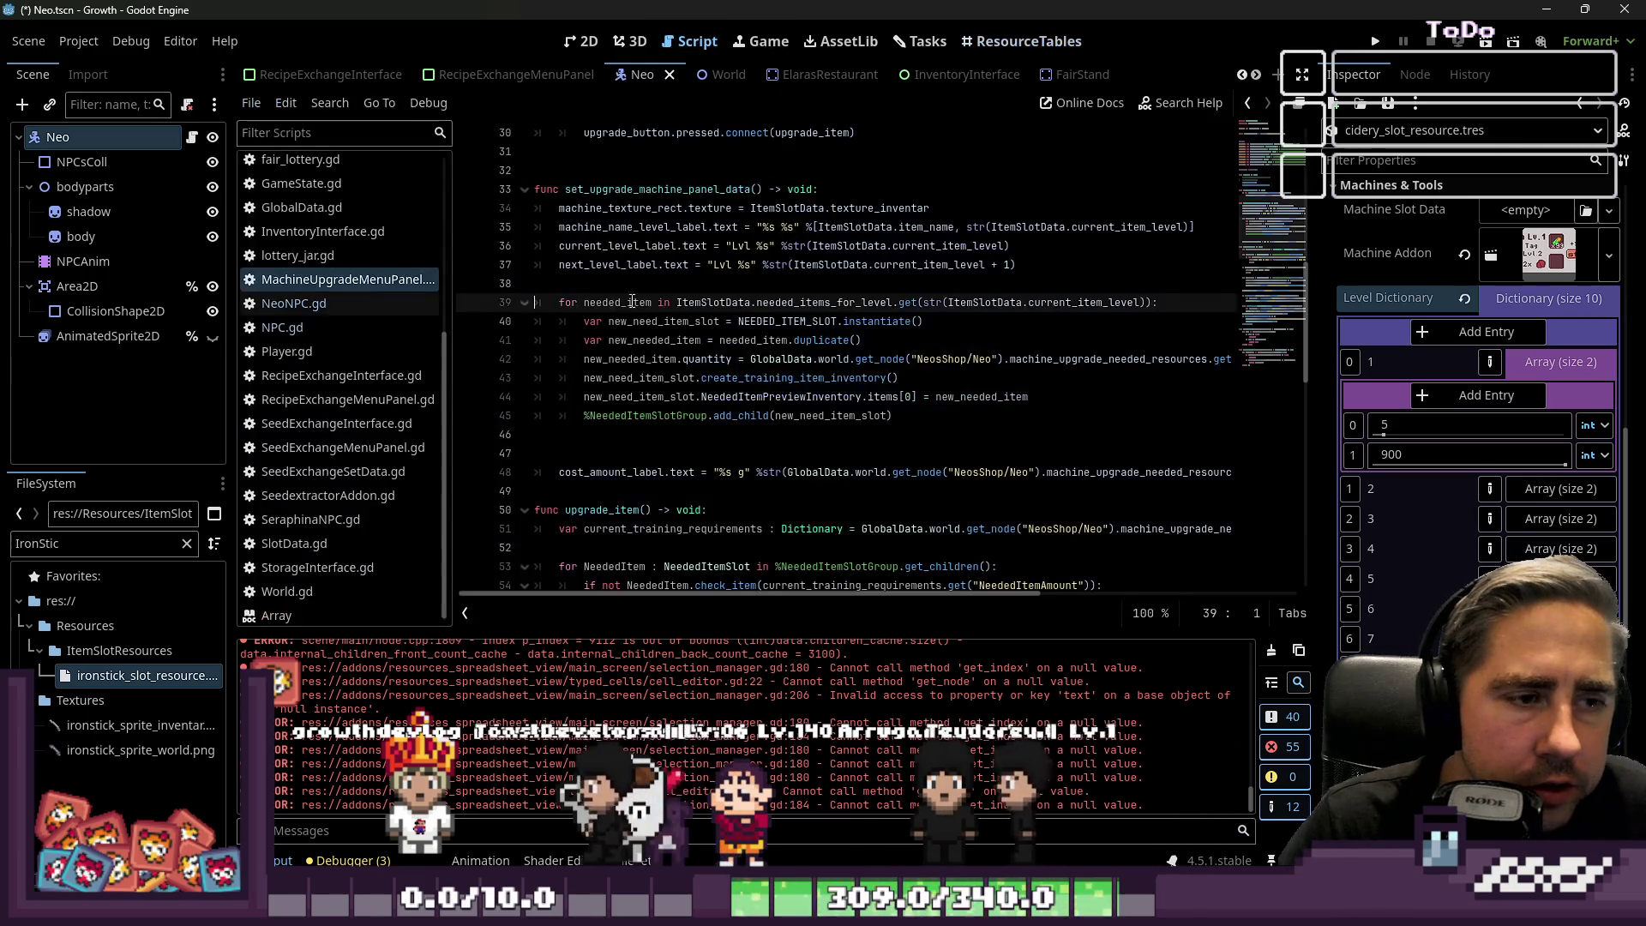
left_click(641, 377)
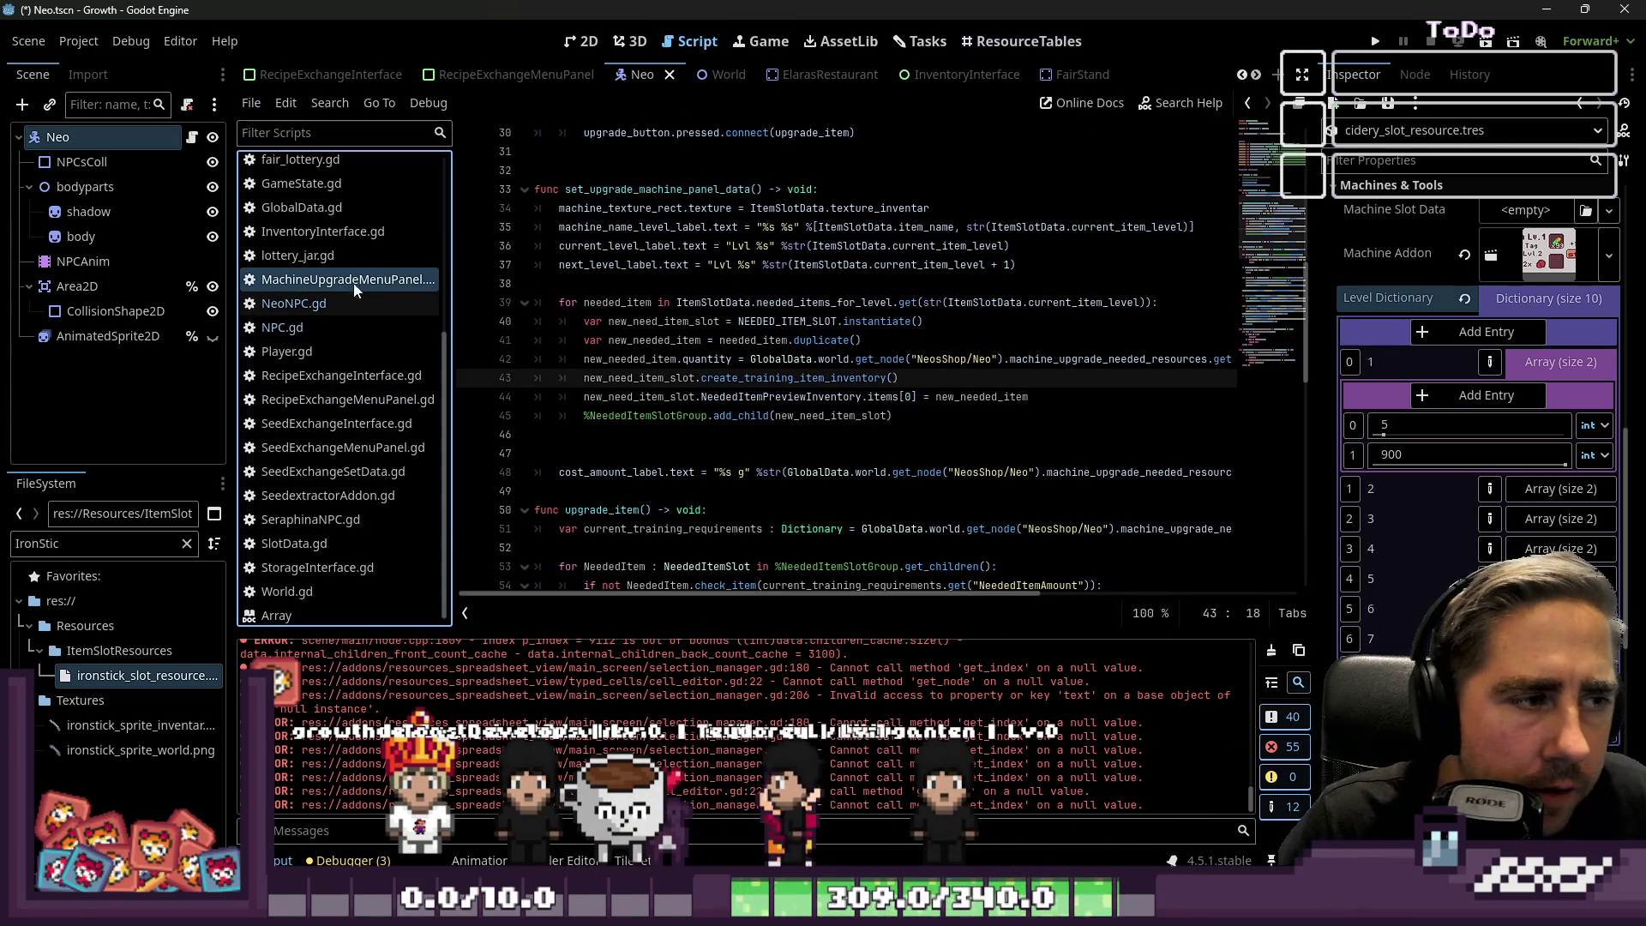
scroll(904, 395, "down", 3)
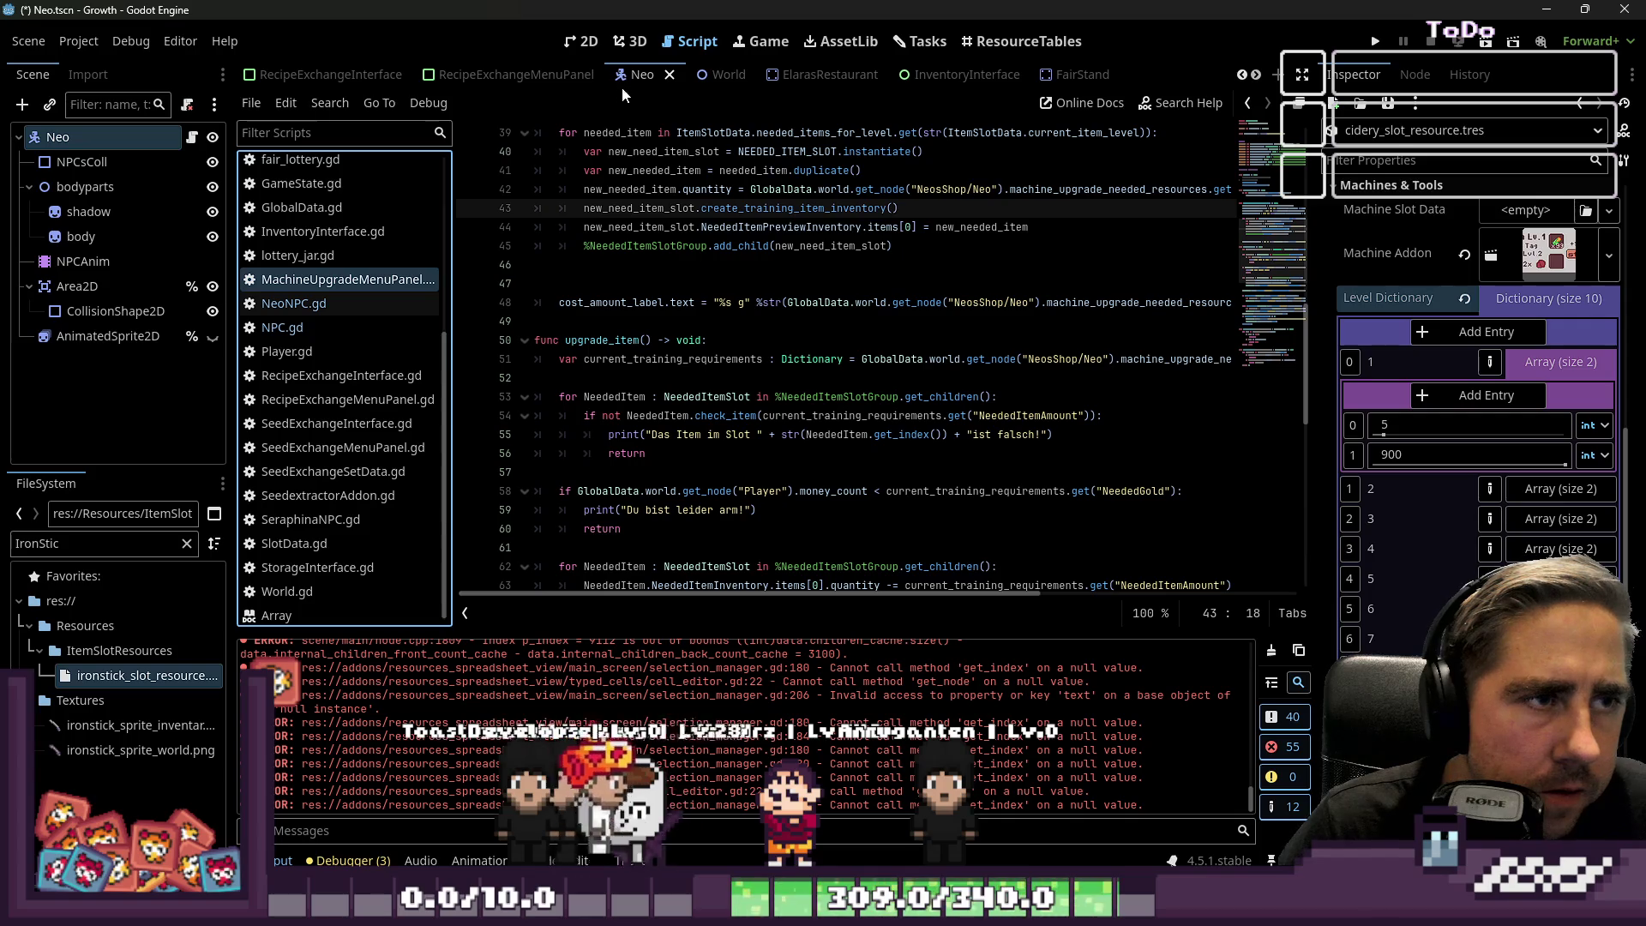
left_click(583, 42)
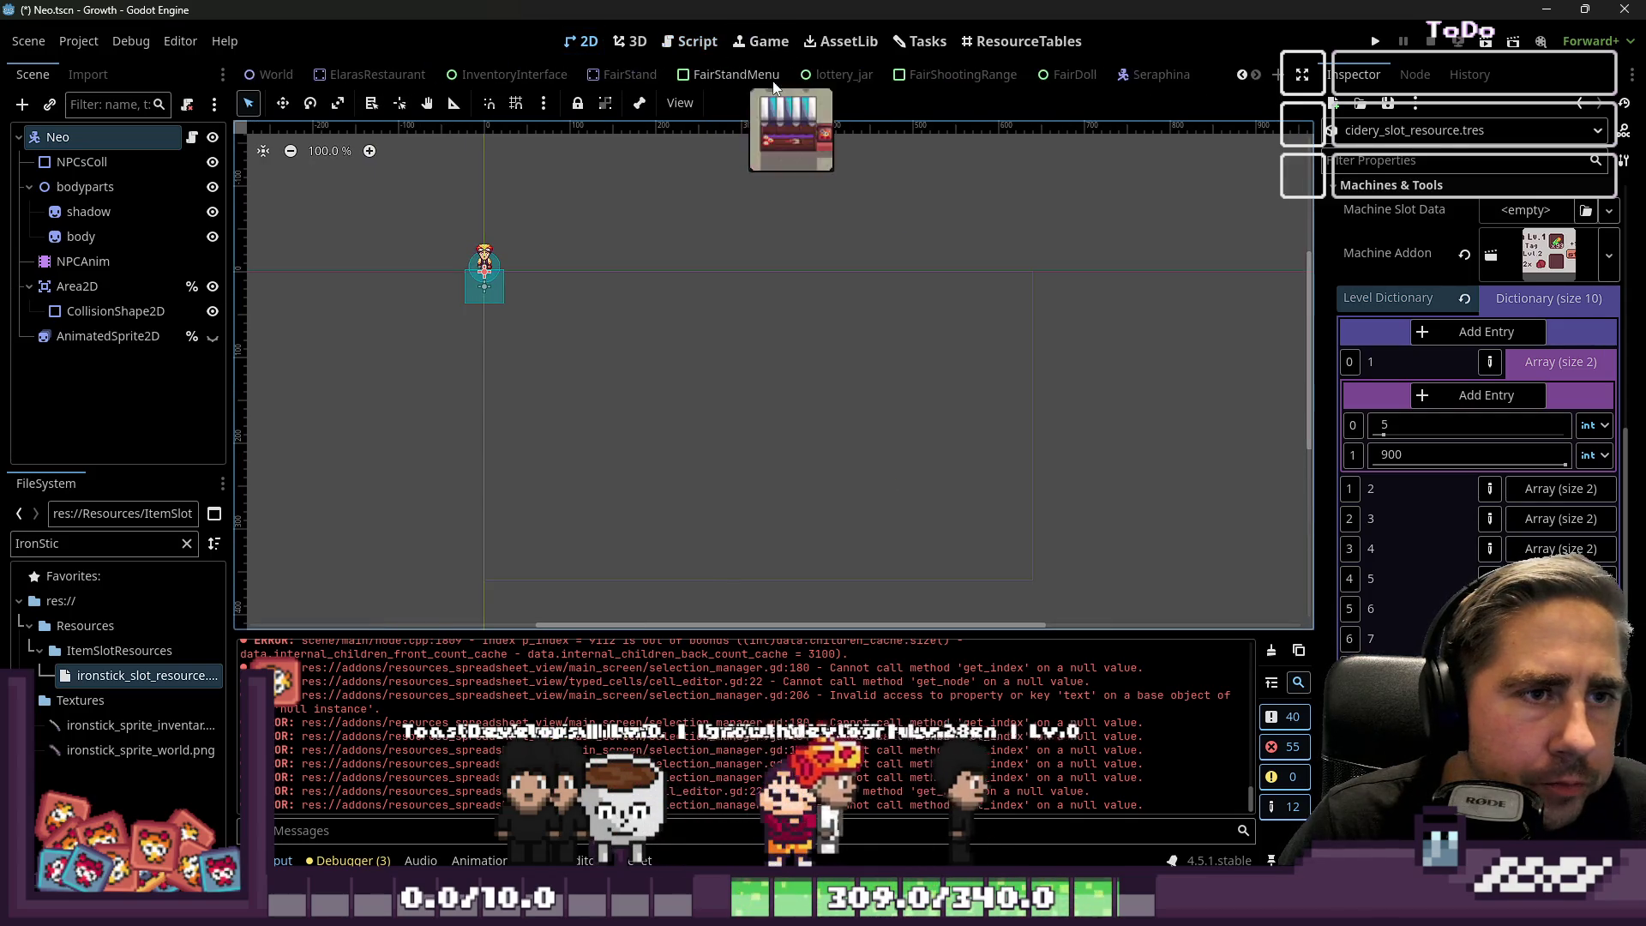
Filter FileSystem for 'MachineUp' and open MachineUpgradeMenuPanel.tscn.
scroll(343, 75, "down", 5)
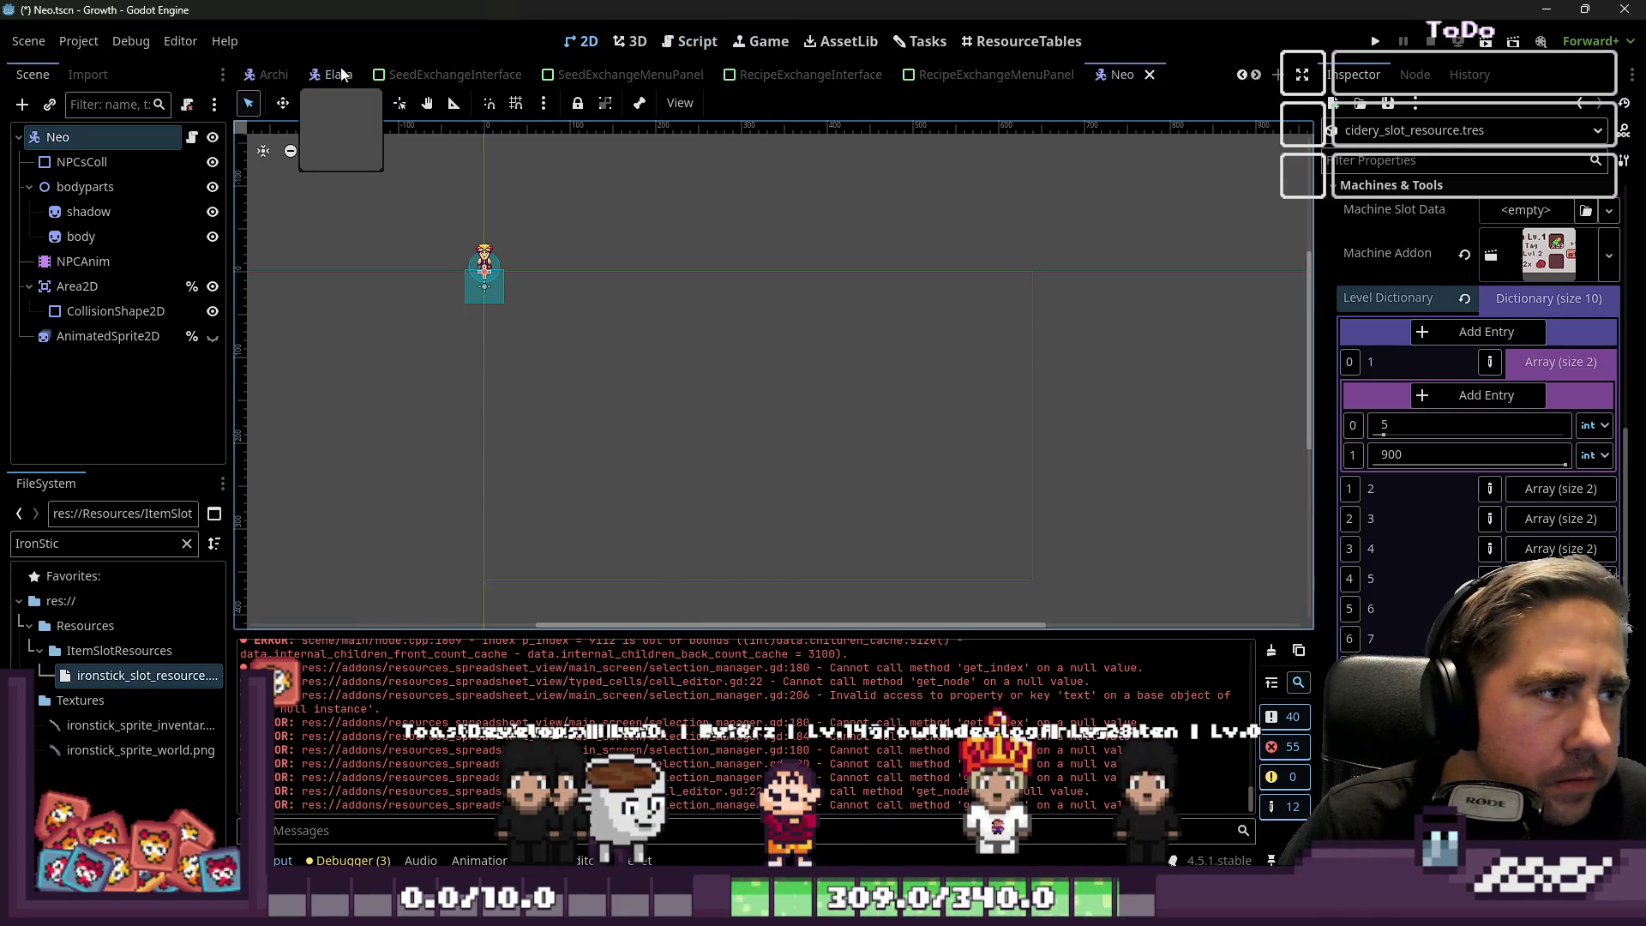
scroll(341, 75, "up", 2)
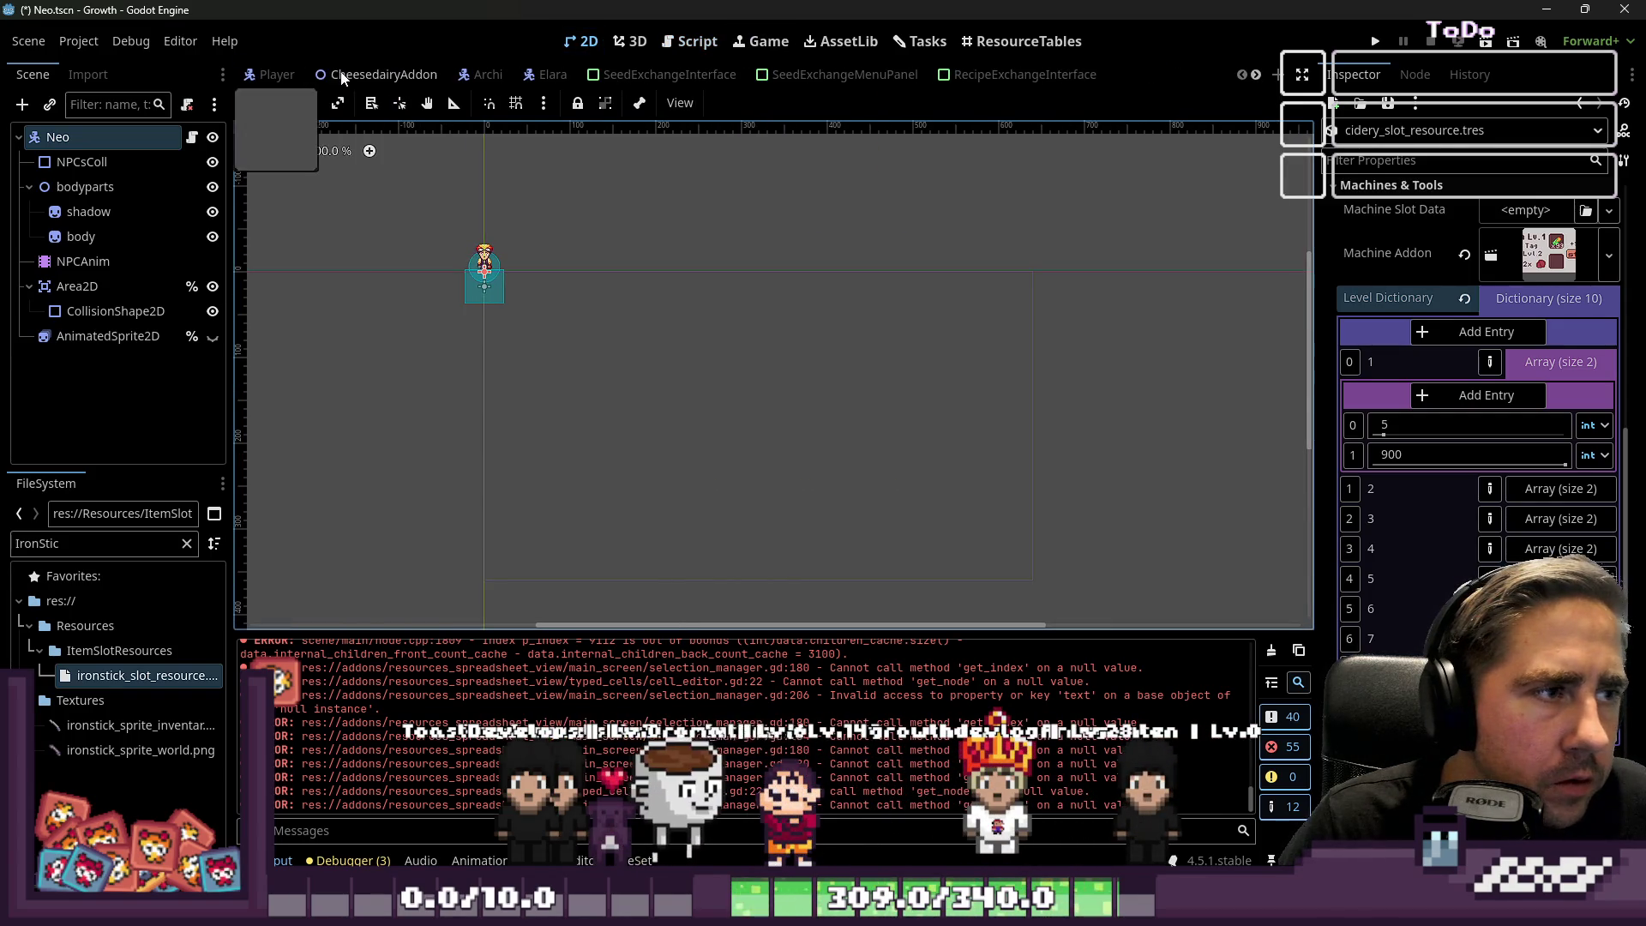
double_click(104, 544)
type("MachineUp")
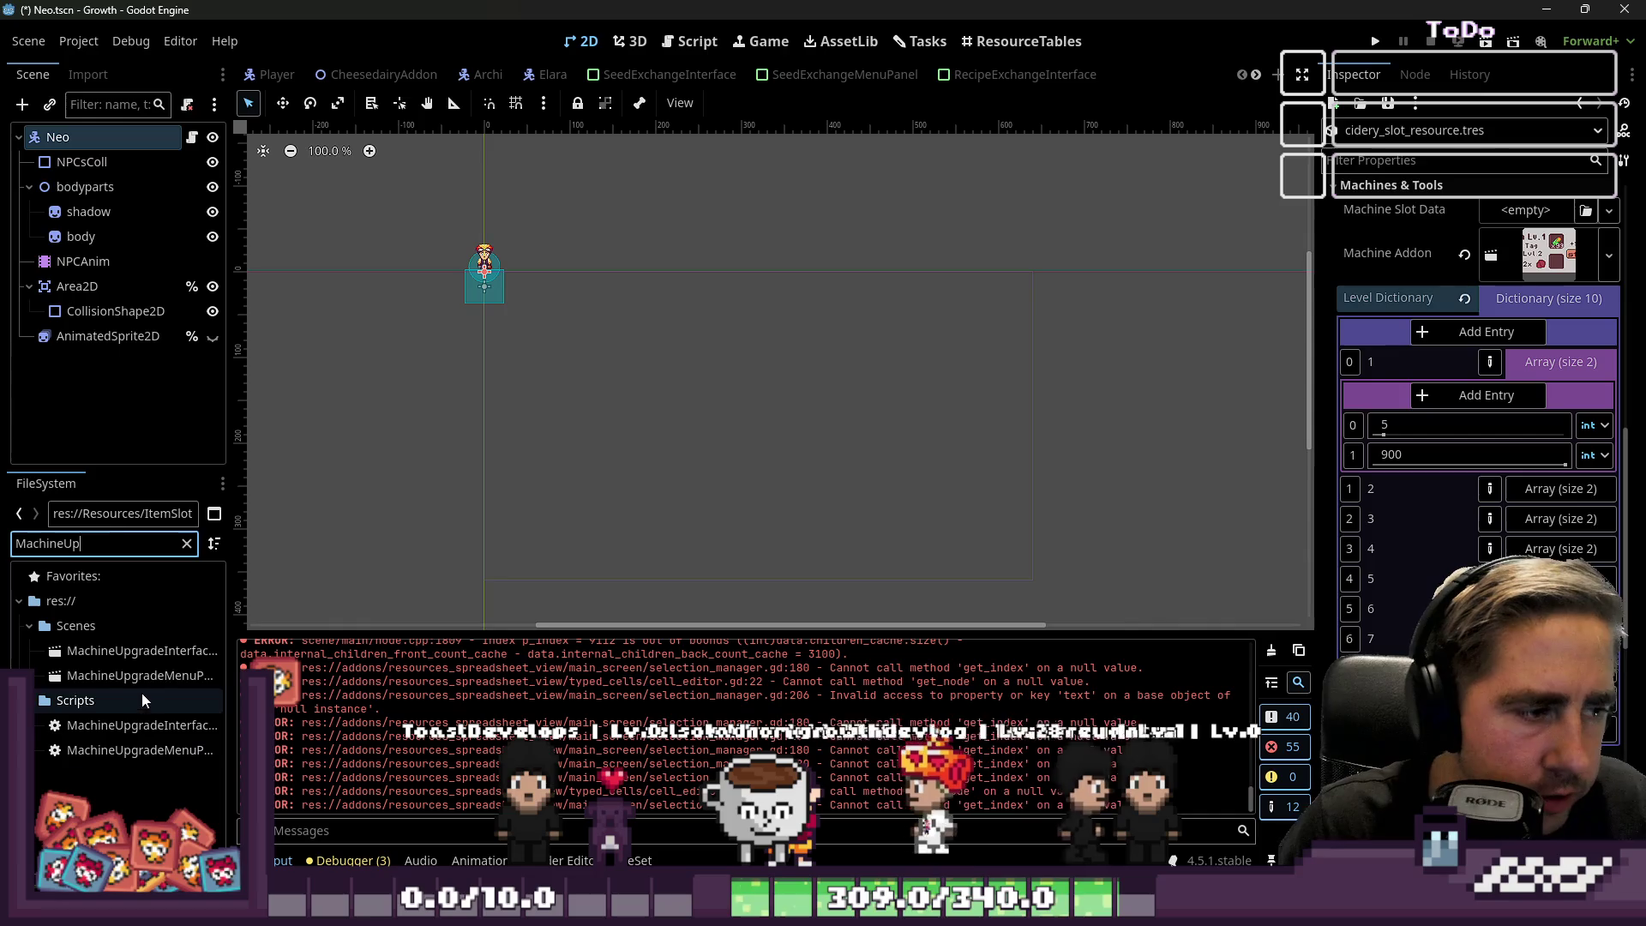
double_click(140, 676)
scroll(431, 245, "up", 5)
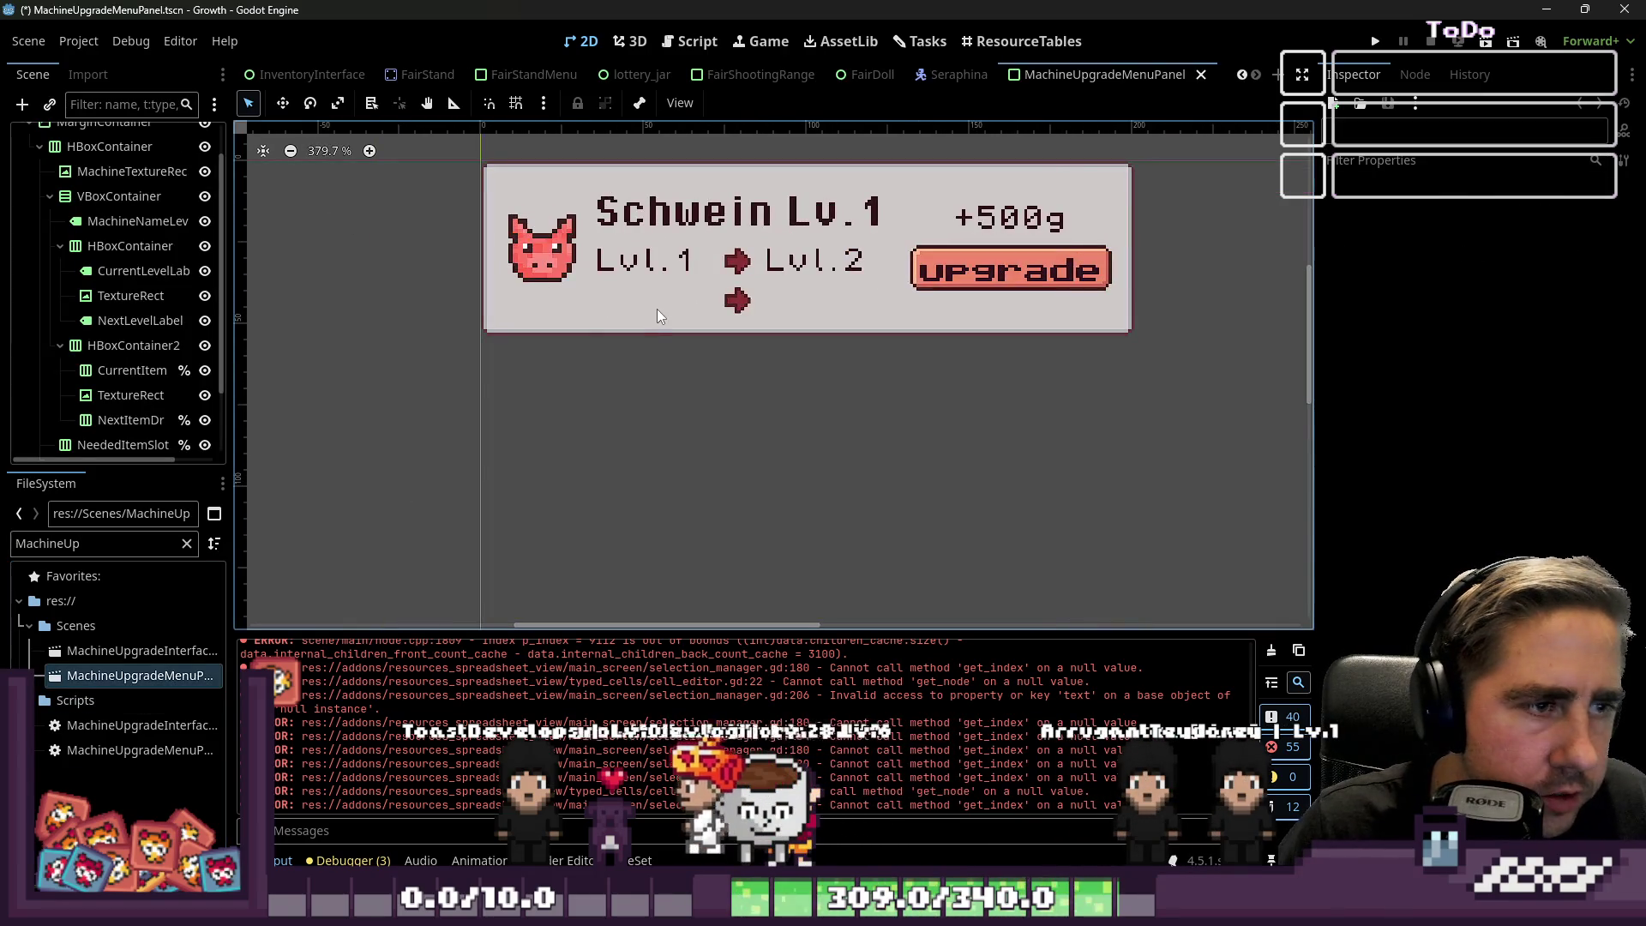
Compare CurrentItemDropGrp with the arrow TextureRect and widen the Scene dock.
left_click(657, 307)
left_click(120, 394)
left_click(109, 374)
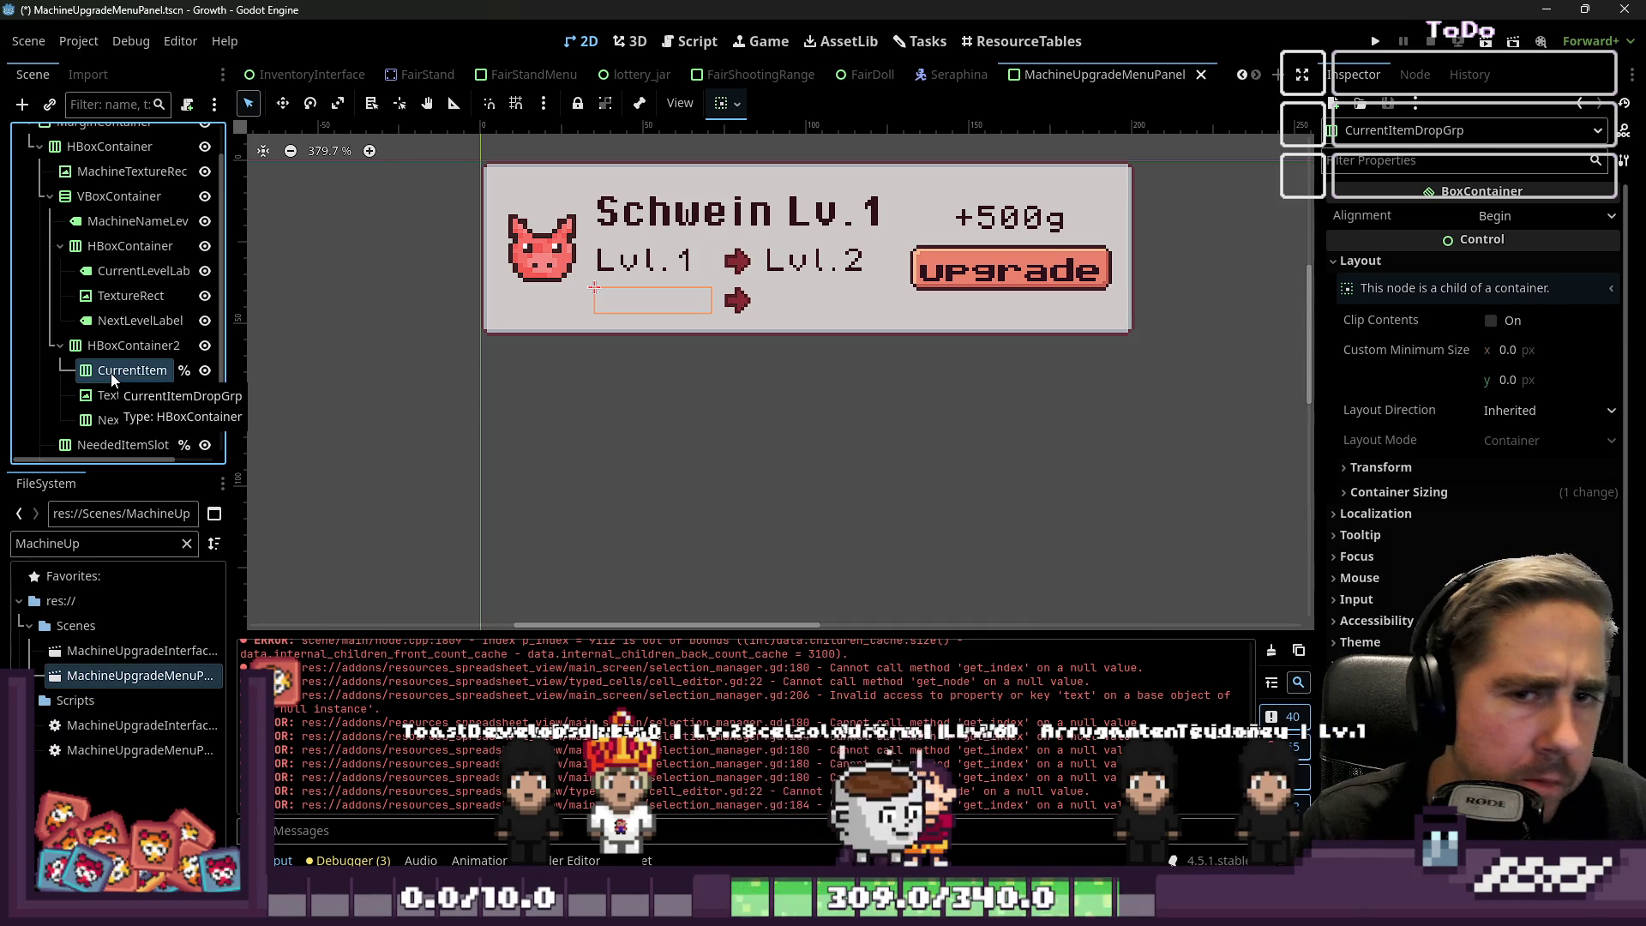
left_click(121, 391)
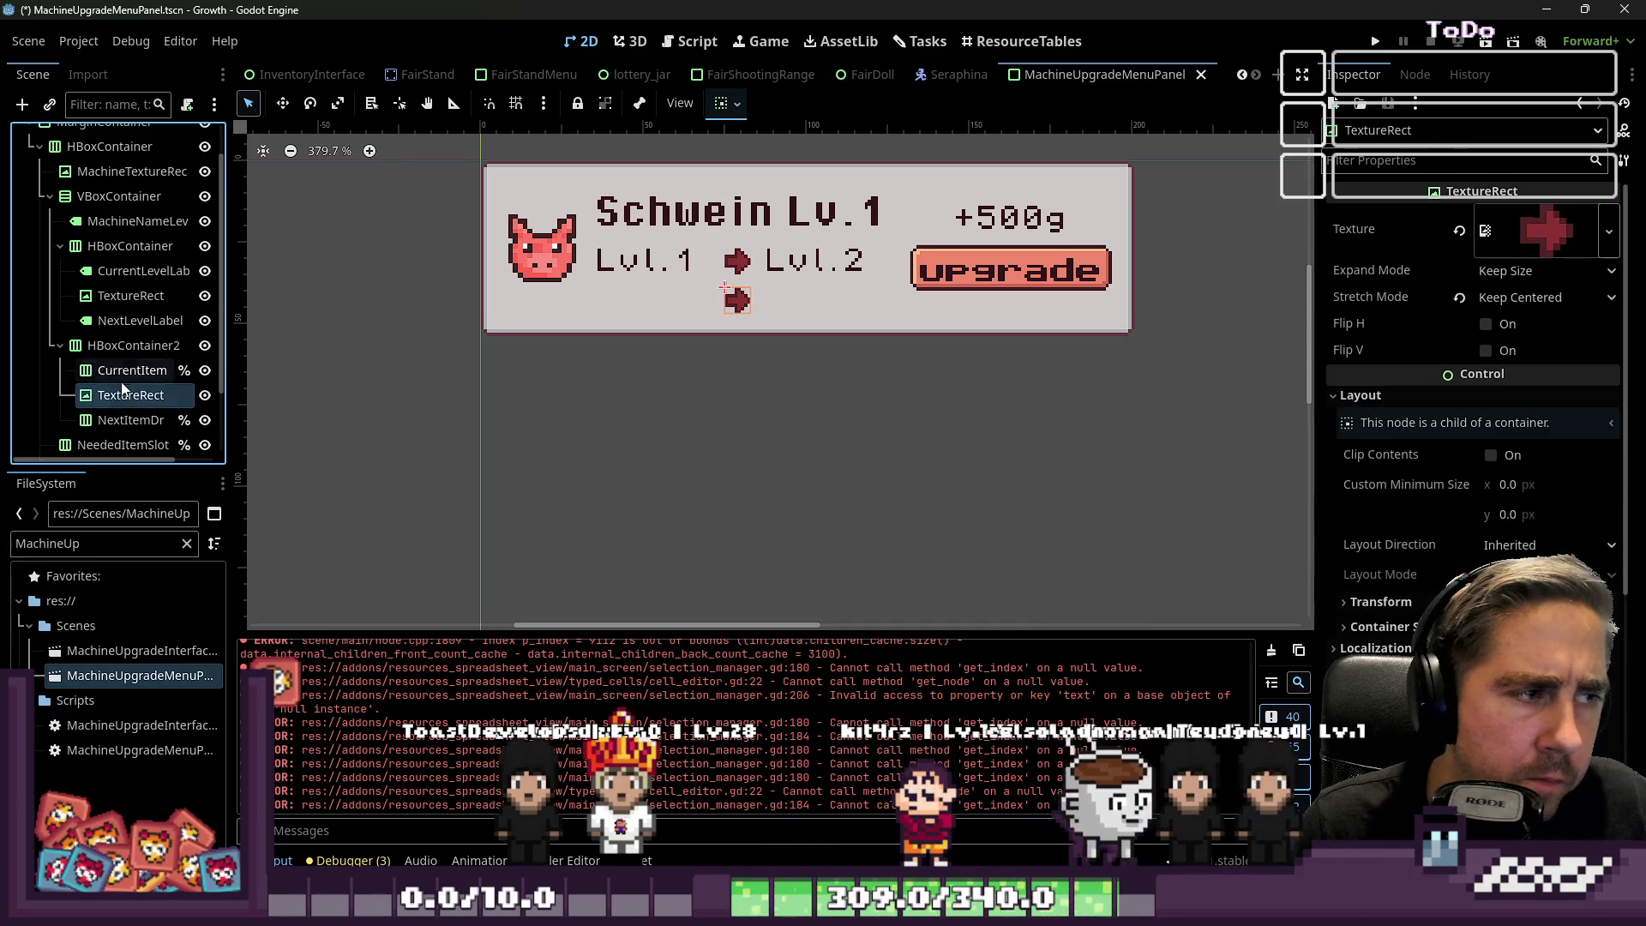
left_click(123, 379)
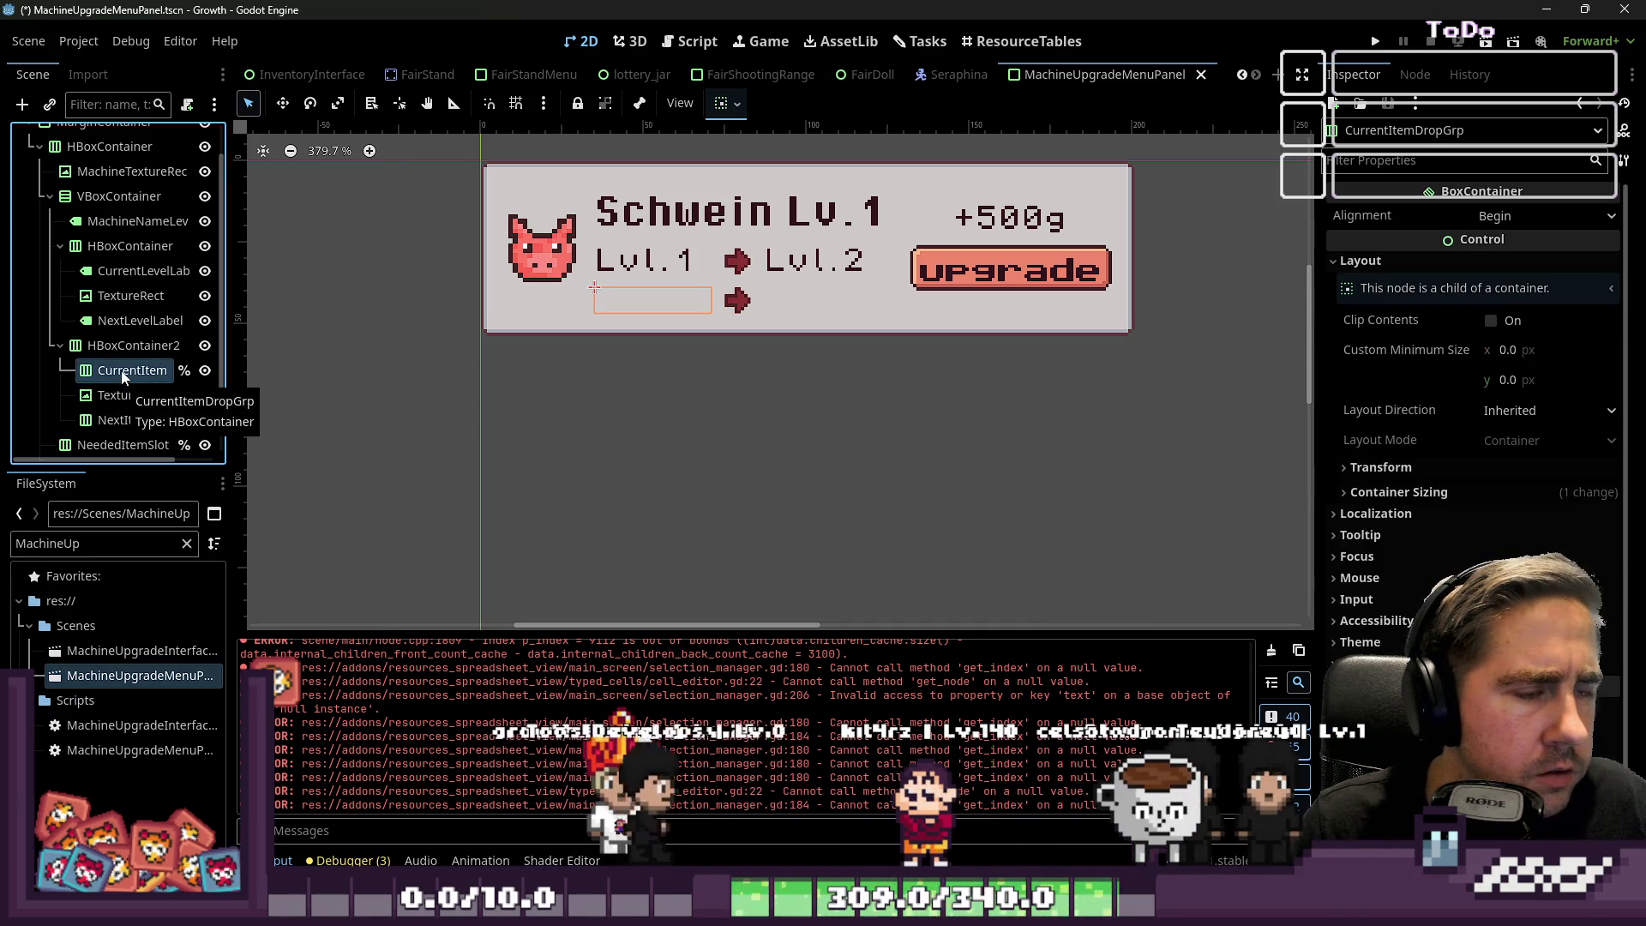
left_click_drag(236, 390, 356, 391)
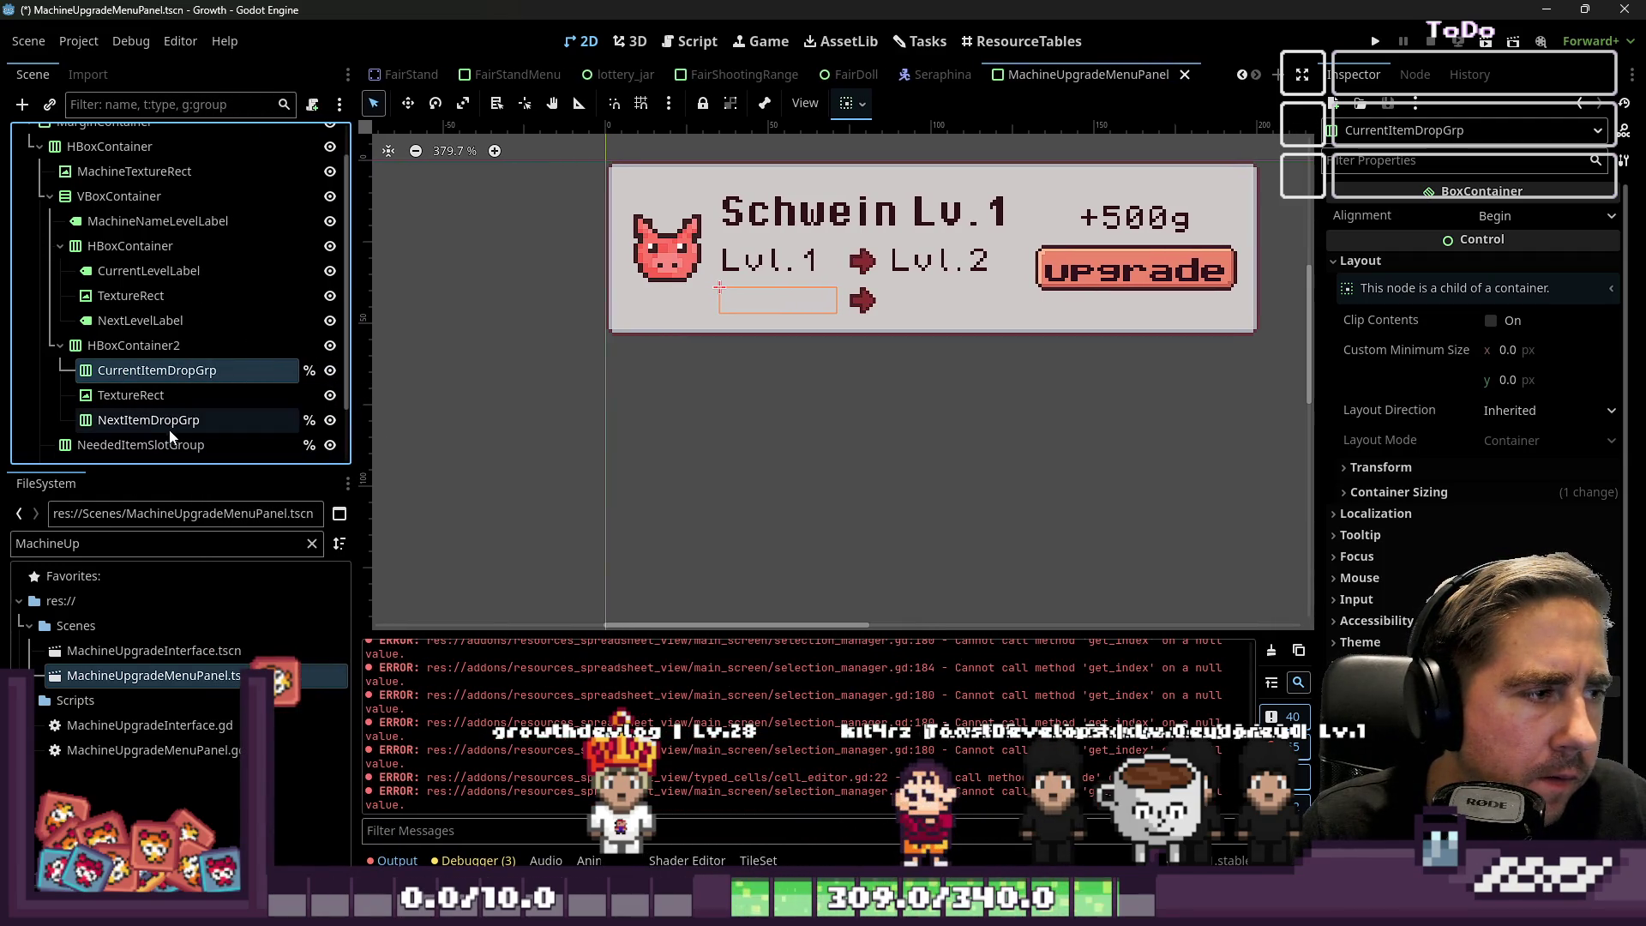
Select CurrentItemDropGrp and NextItemDropGrp, then bring up CurrentItemDropGrp's node menu.
left_click(162, 372)
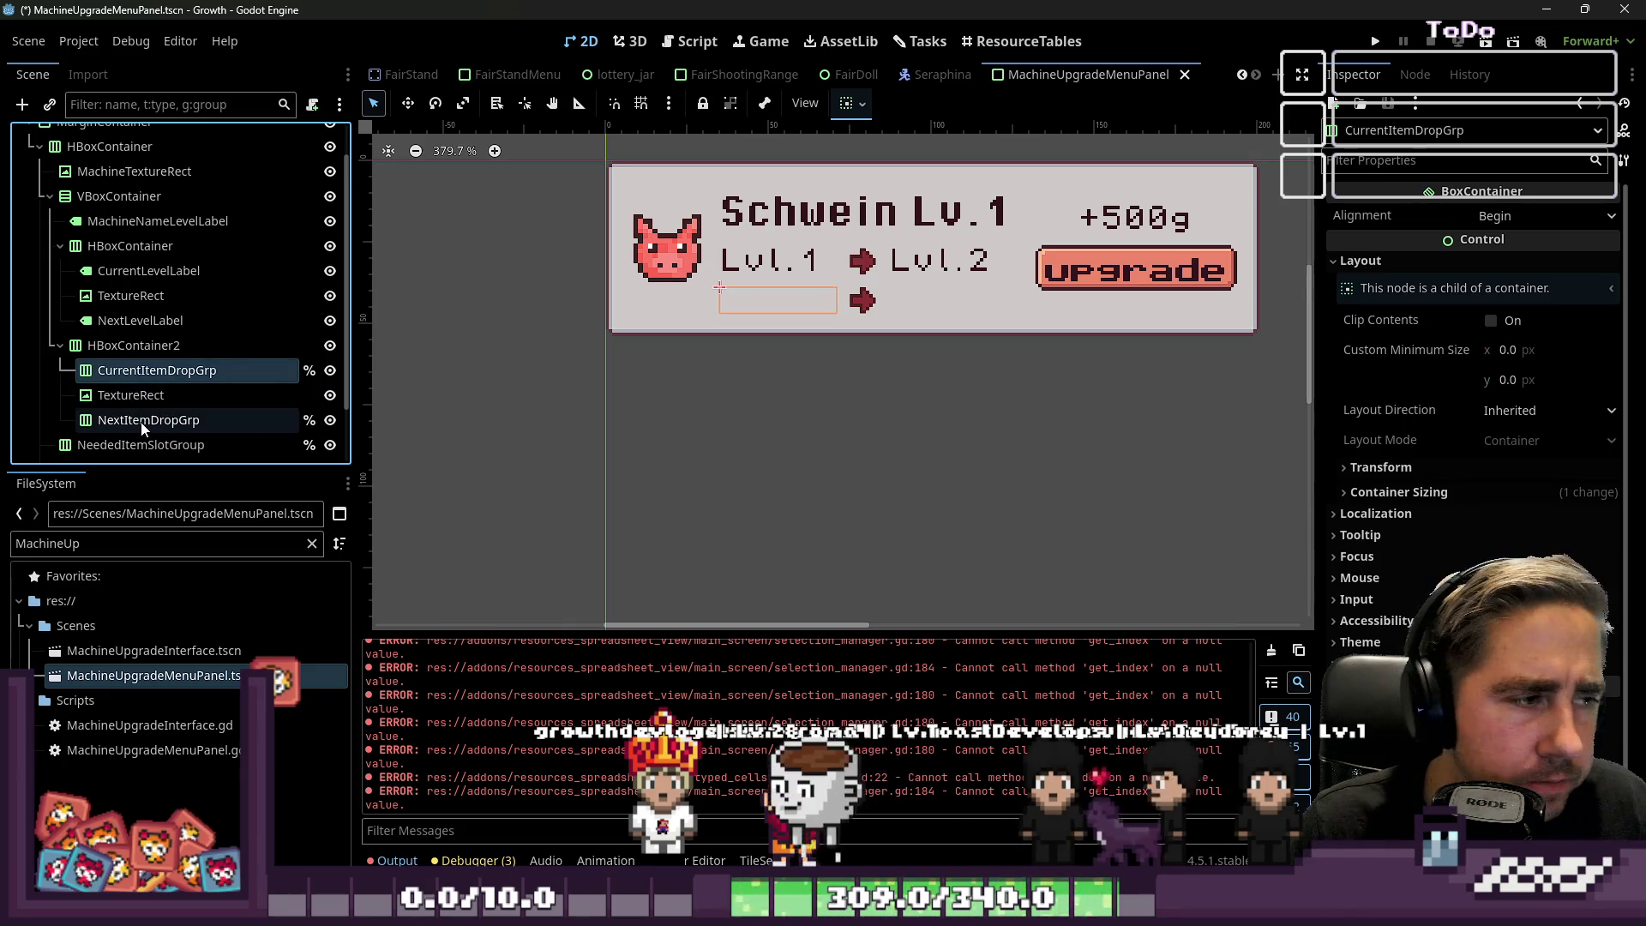
left_click(141, 419, "ctrl")
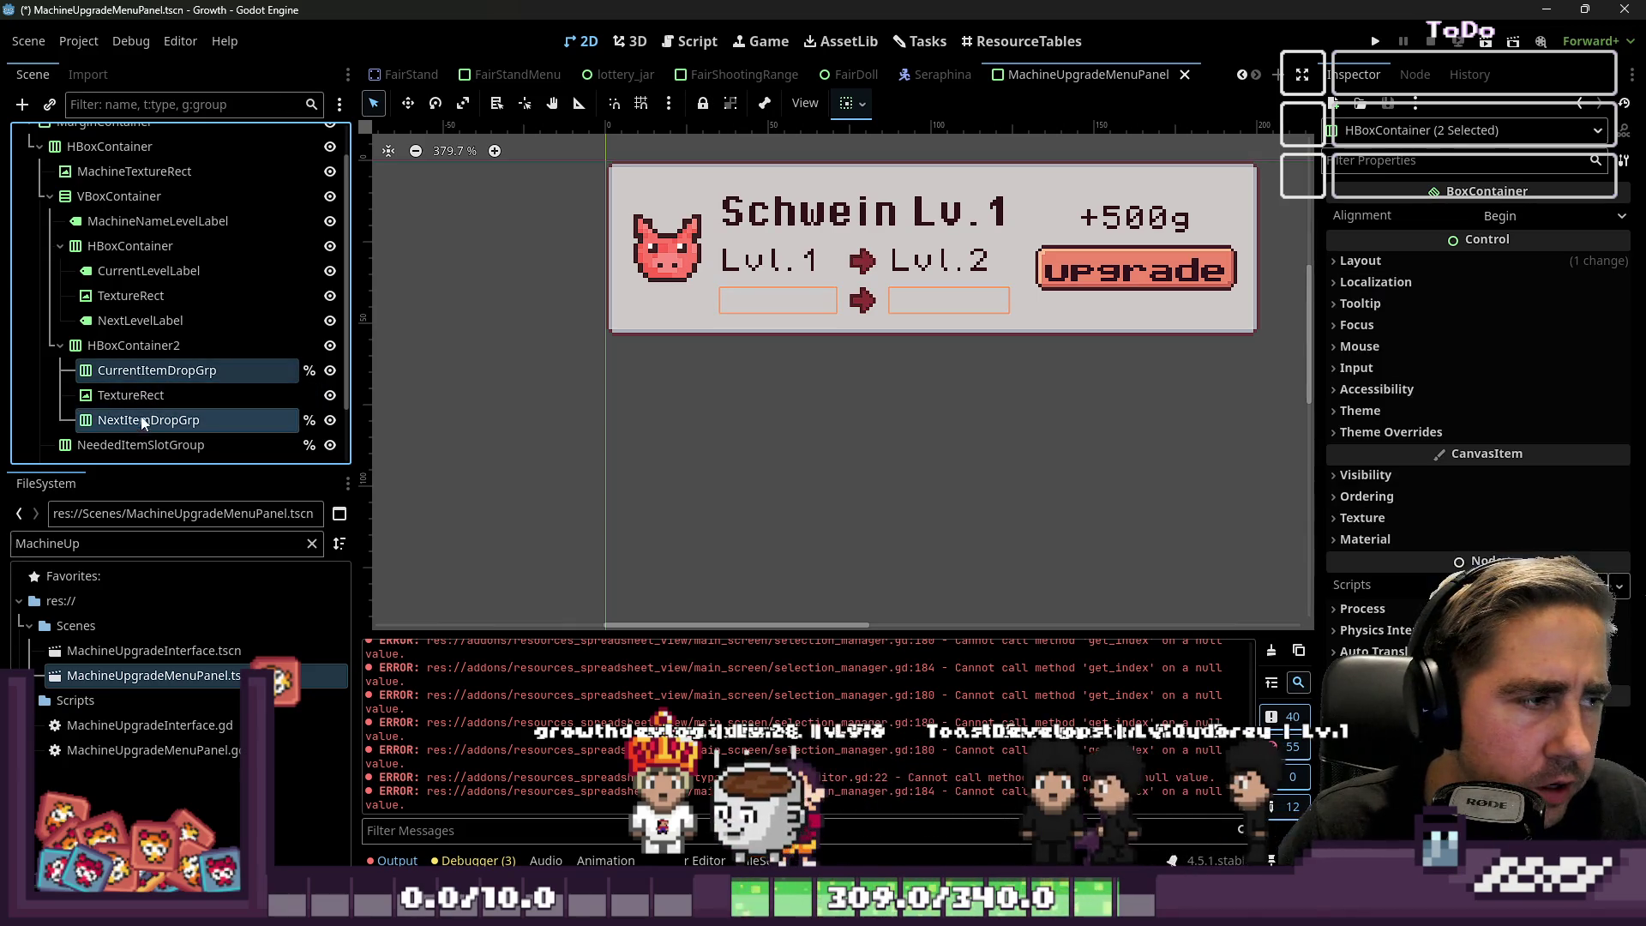
left_click(142, 372)
right_click(141, 372)
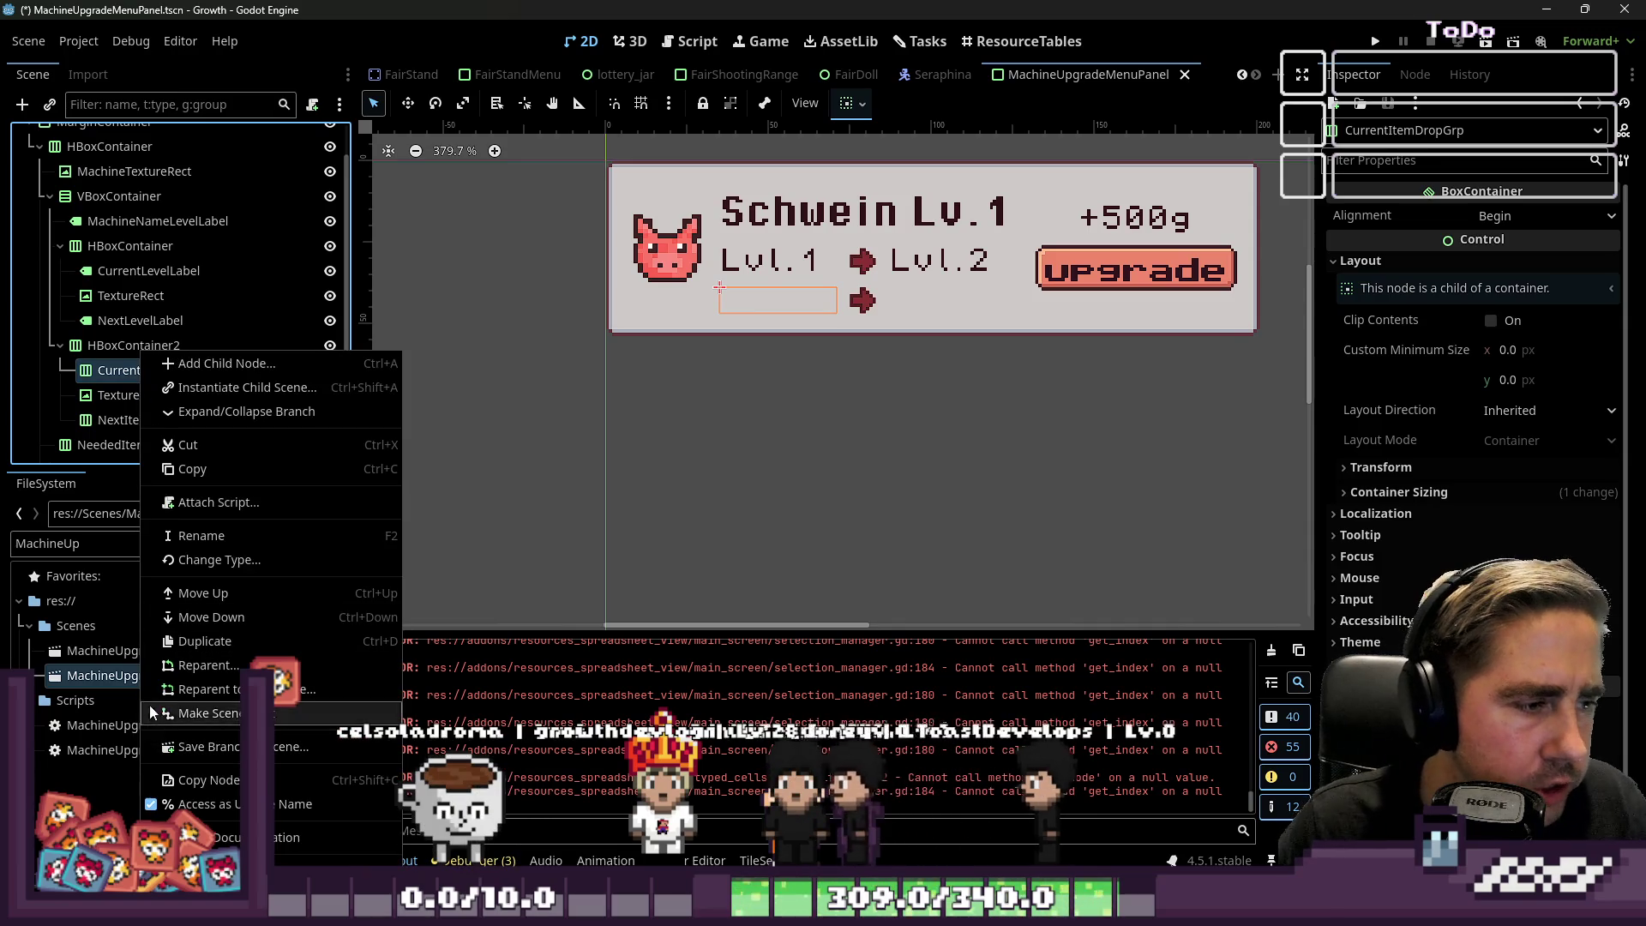
Change CurrentItemDropGrp and NextItemDropGrp into Label nodes.
left_click(209, 560)
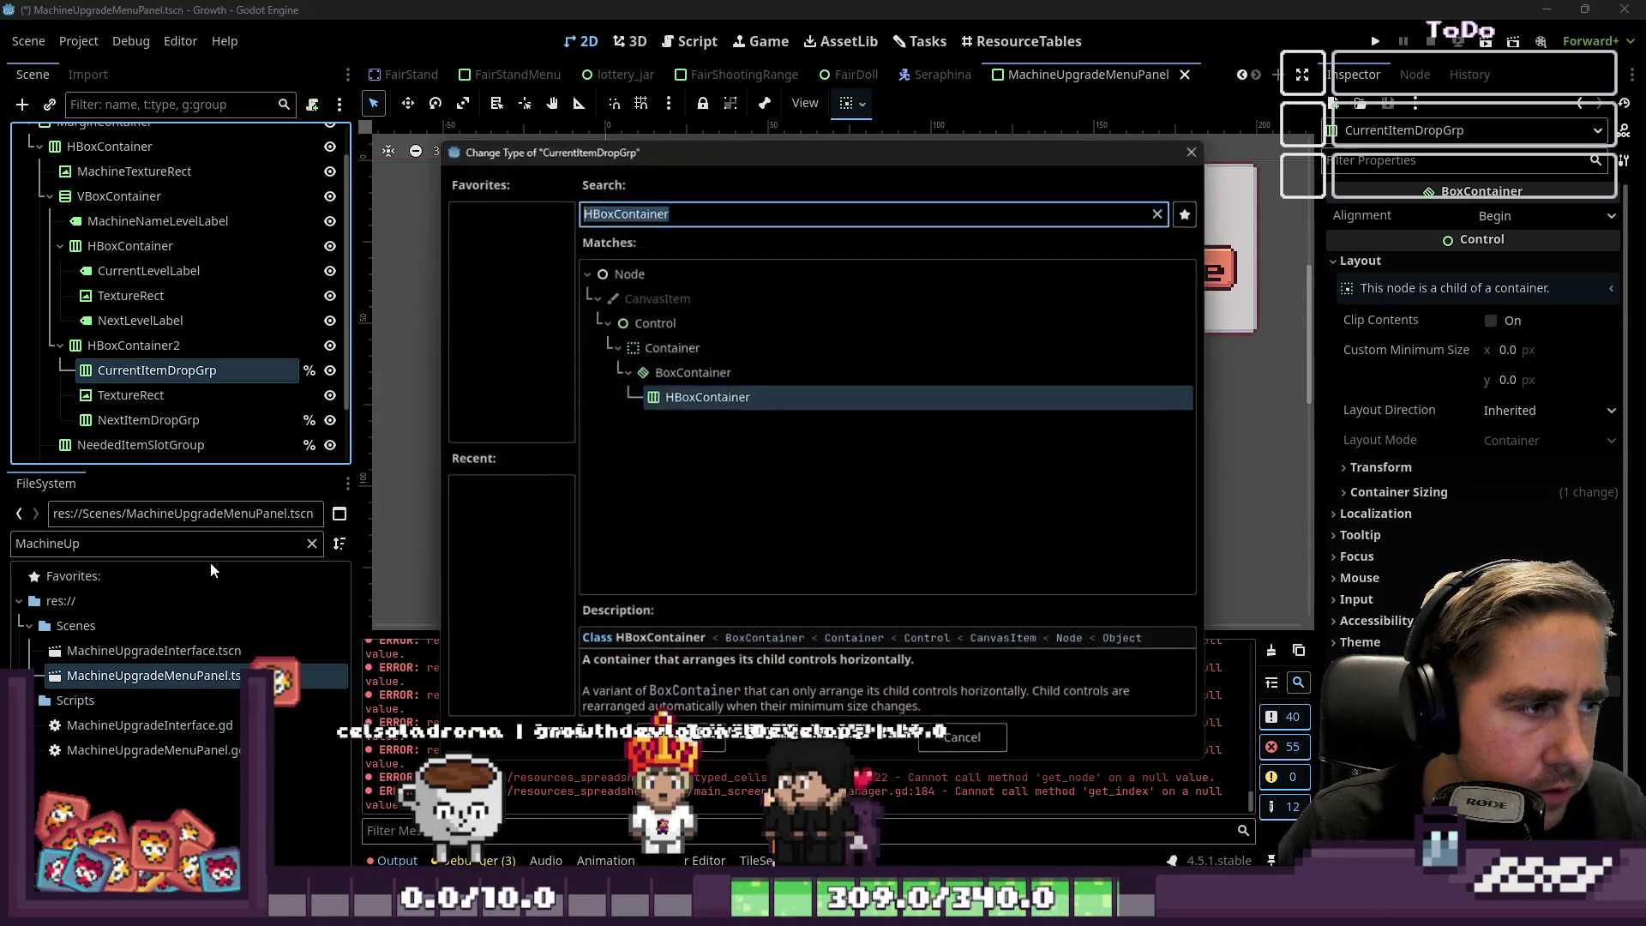
type("Text")
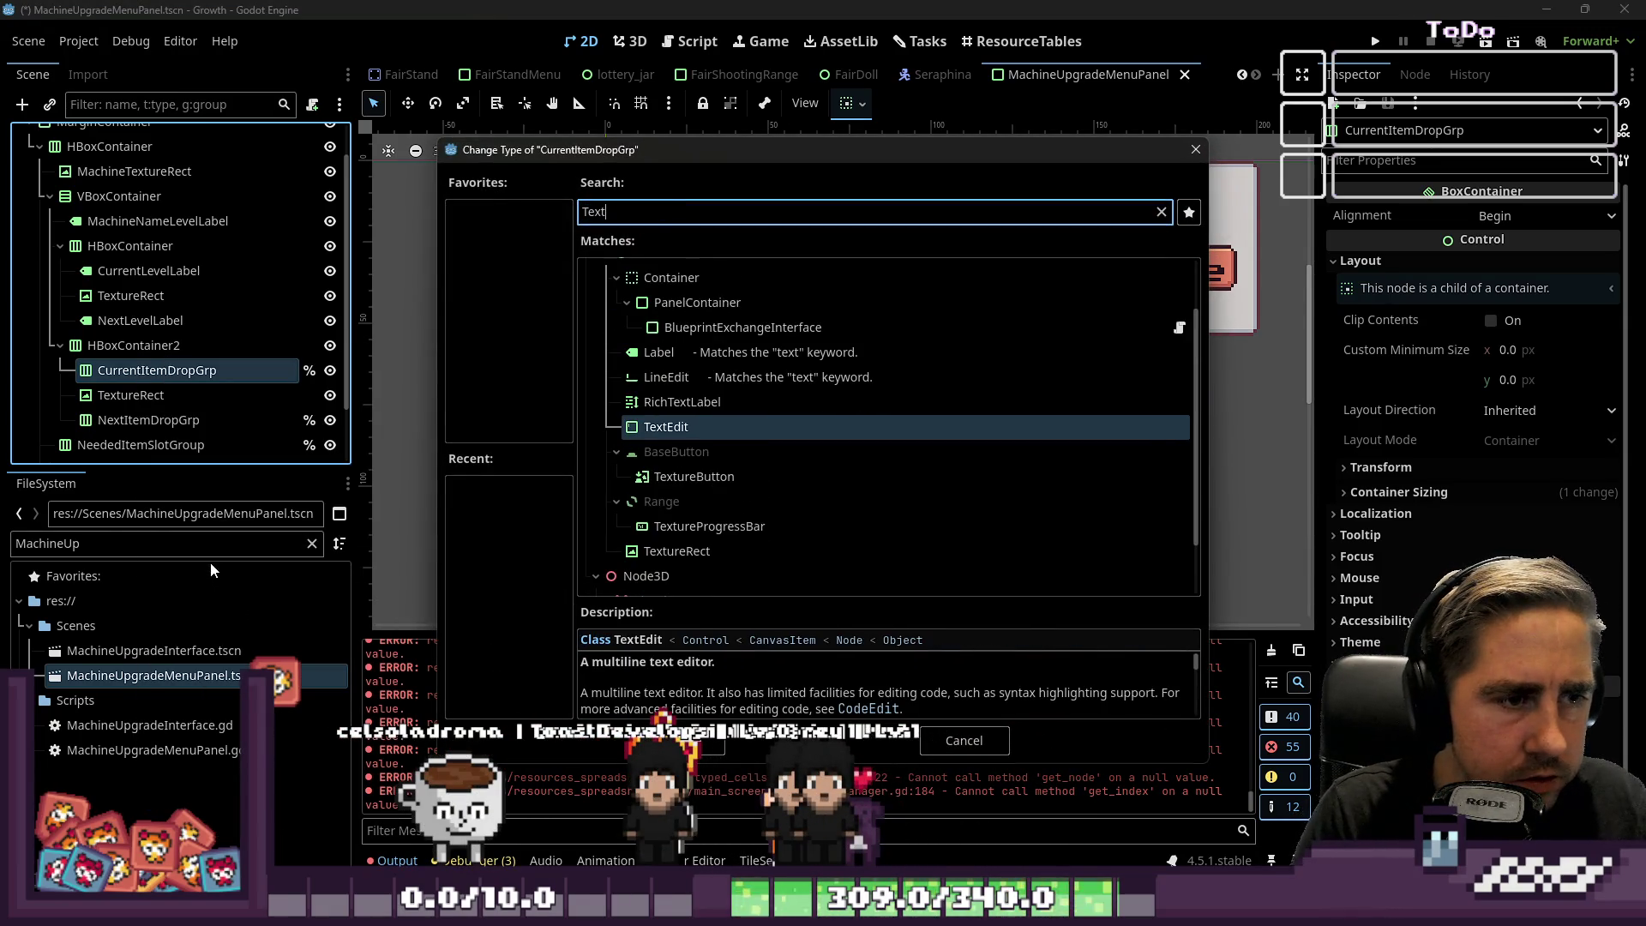
type("Label")
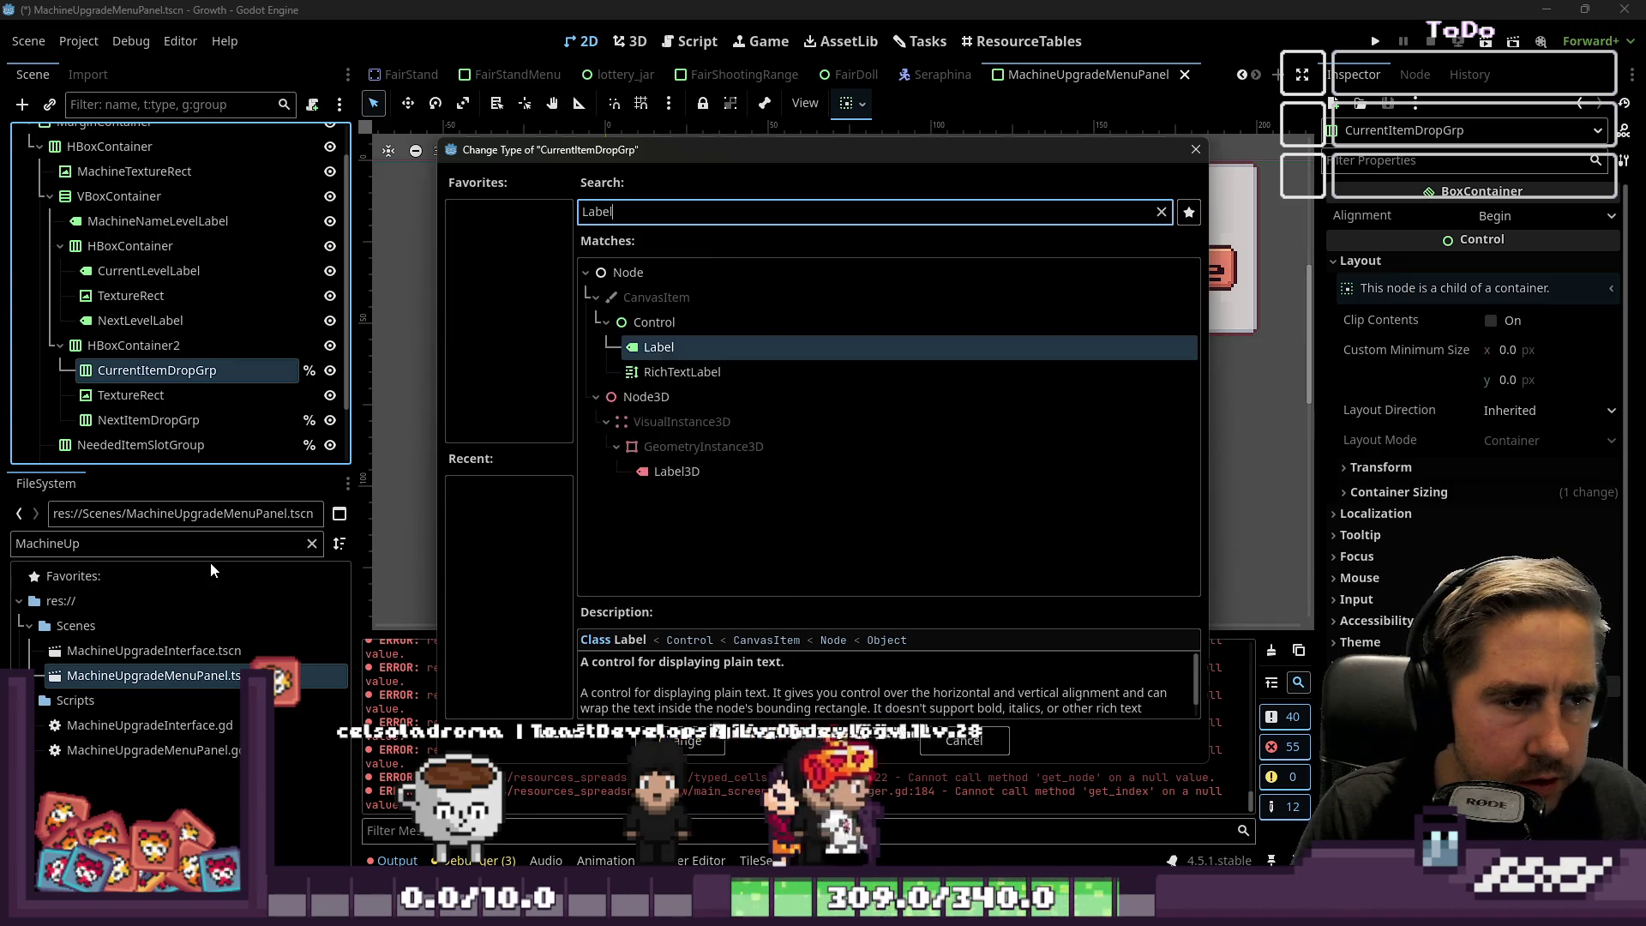
key("Return")
left_click(91, 420)
right_click(92, 420)
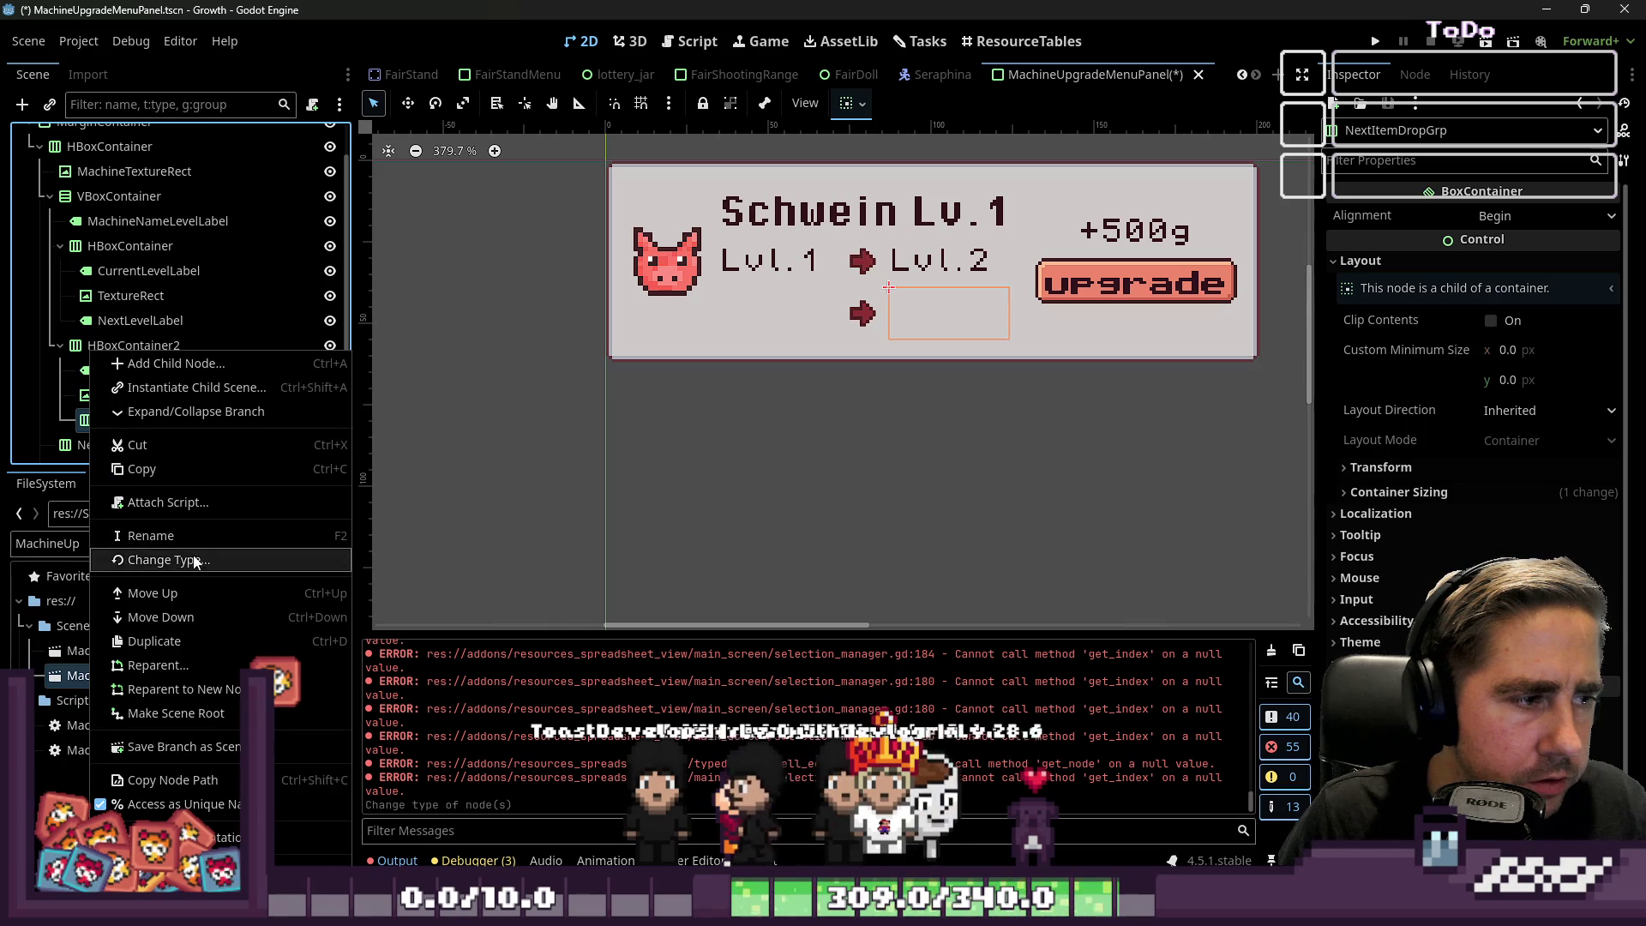
left_click(168, 560)
type("Label")
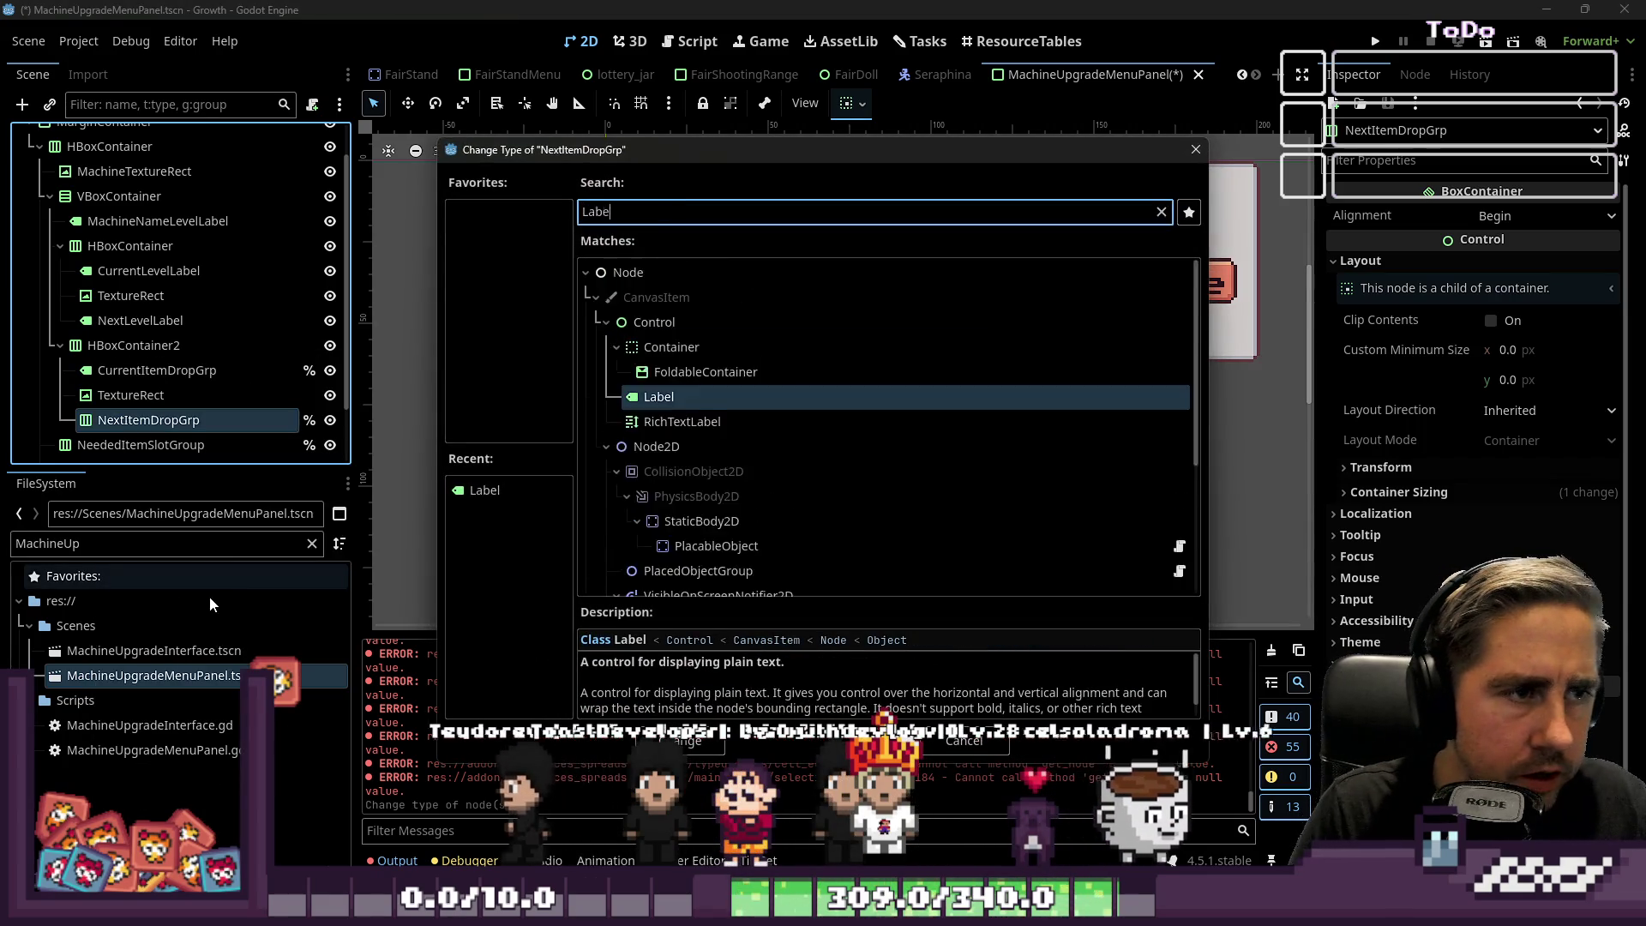
key("Return")
Rename the two labels NextLevelSpeed and CurrentLevelSpeed.
double_click(189, 420)
type("NextLevel")
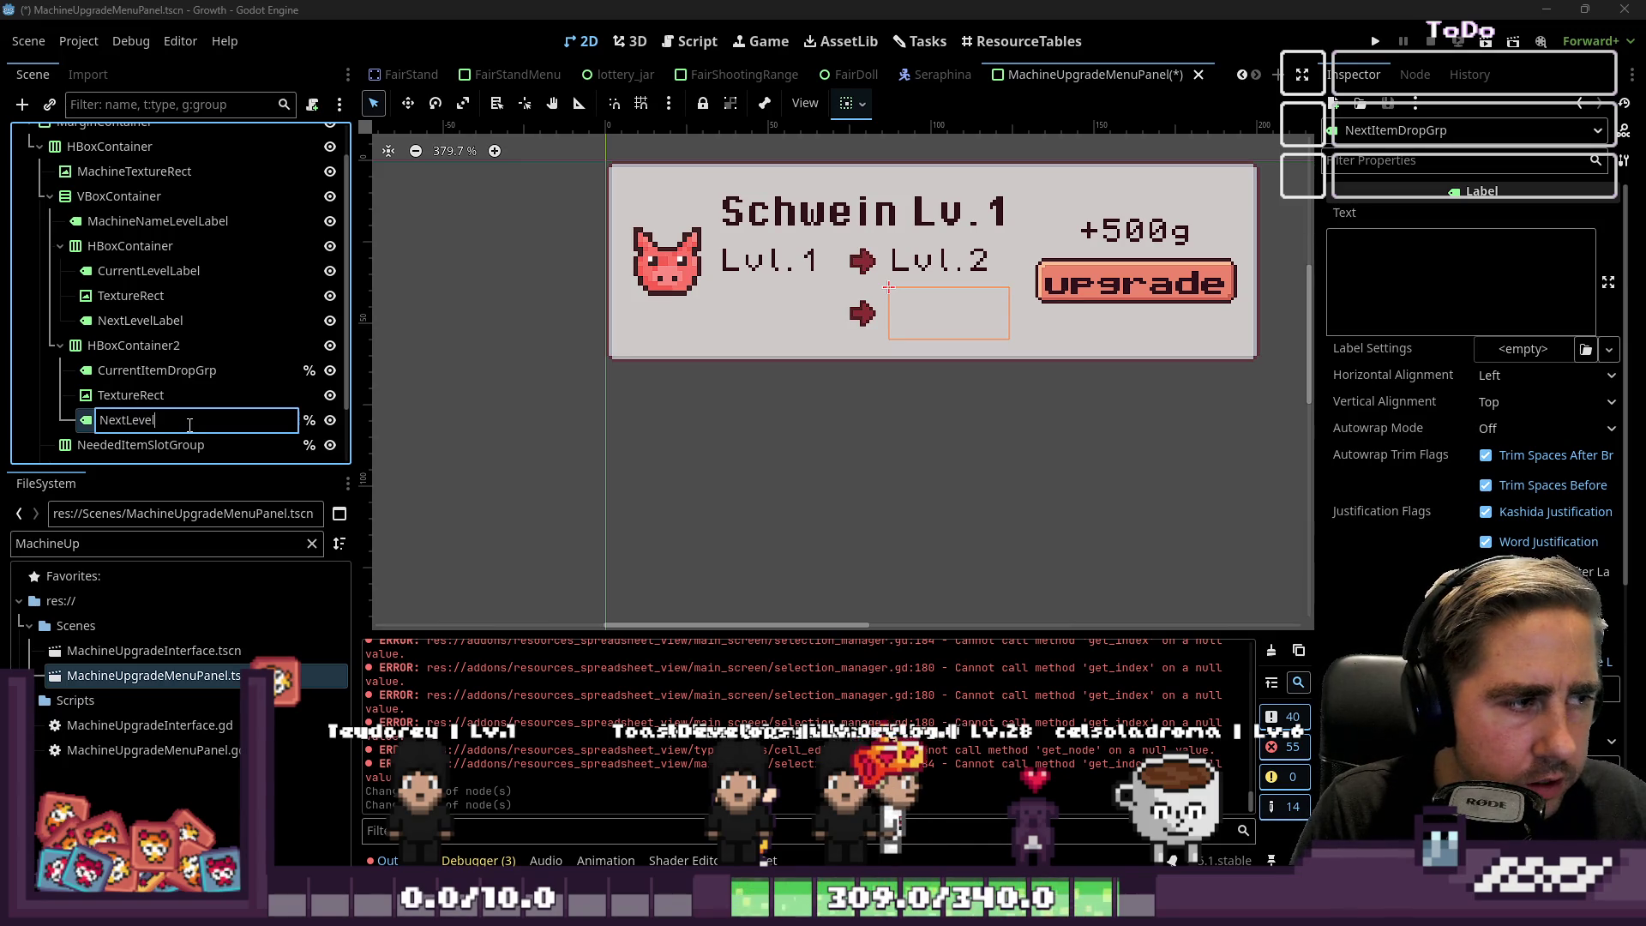
type("Speed")
key("Return")
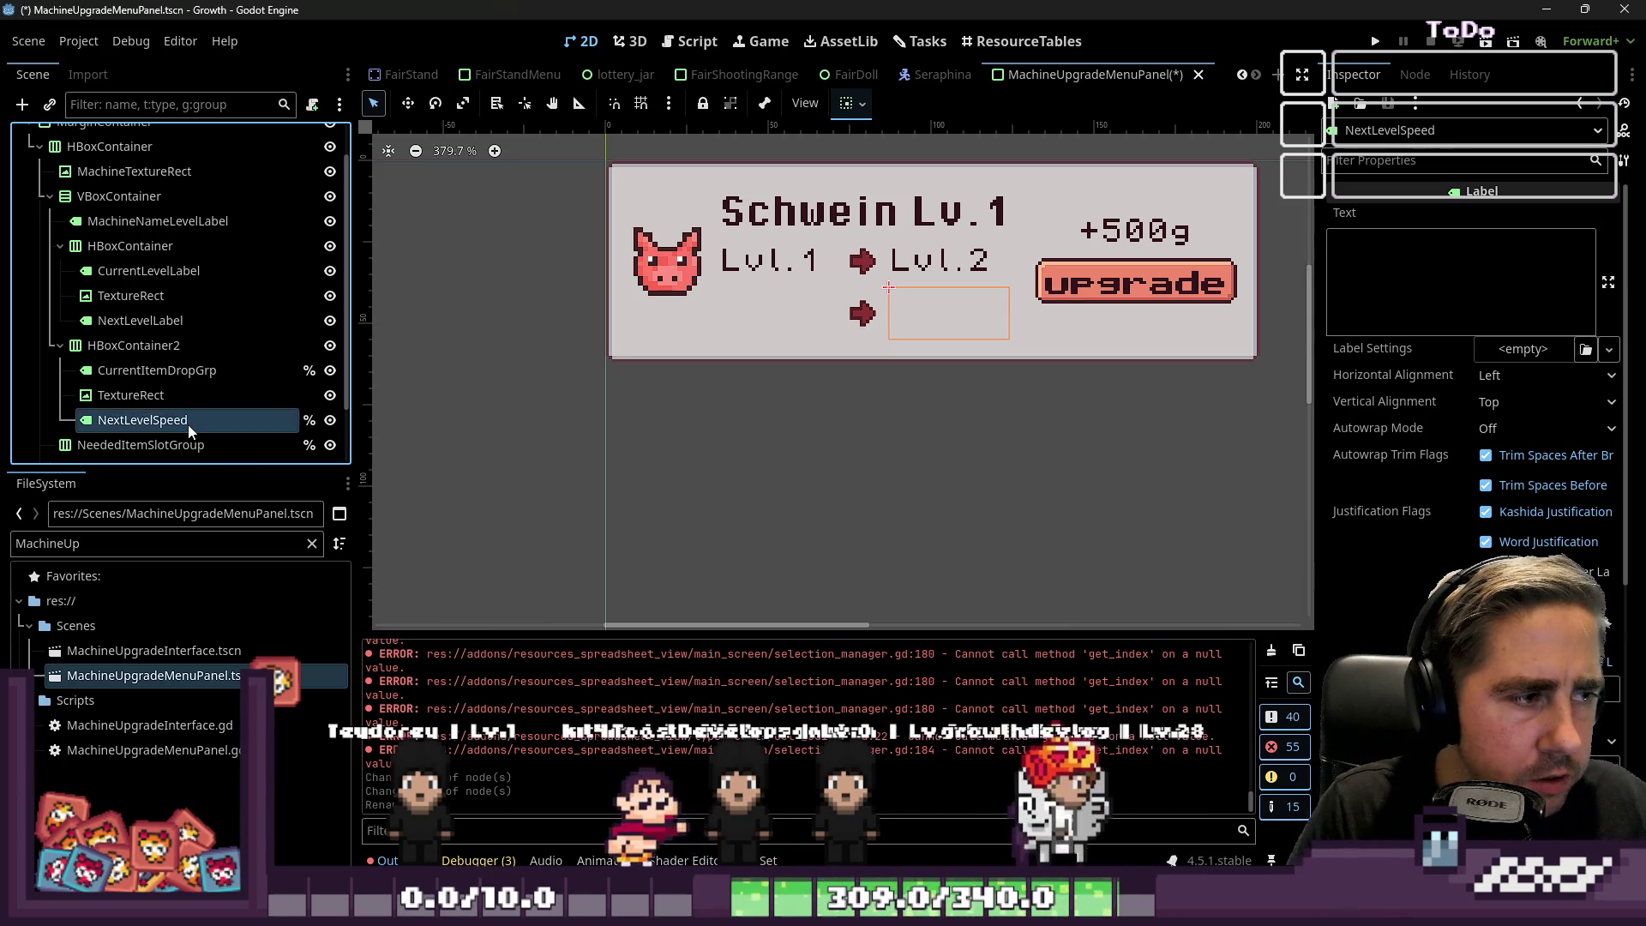
key("F2")
type("Curr")
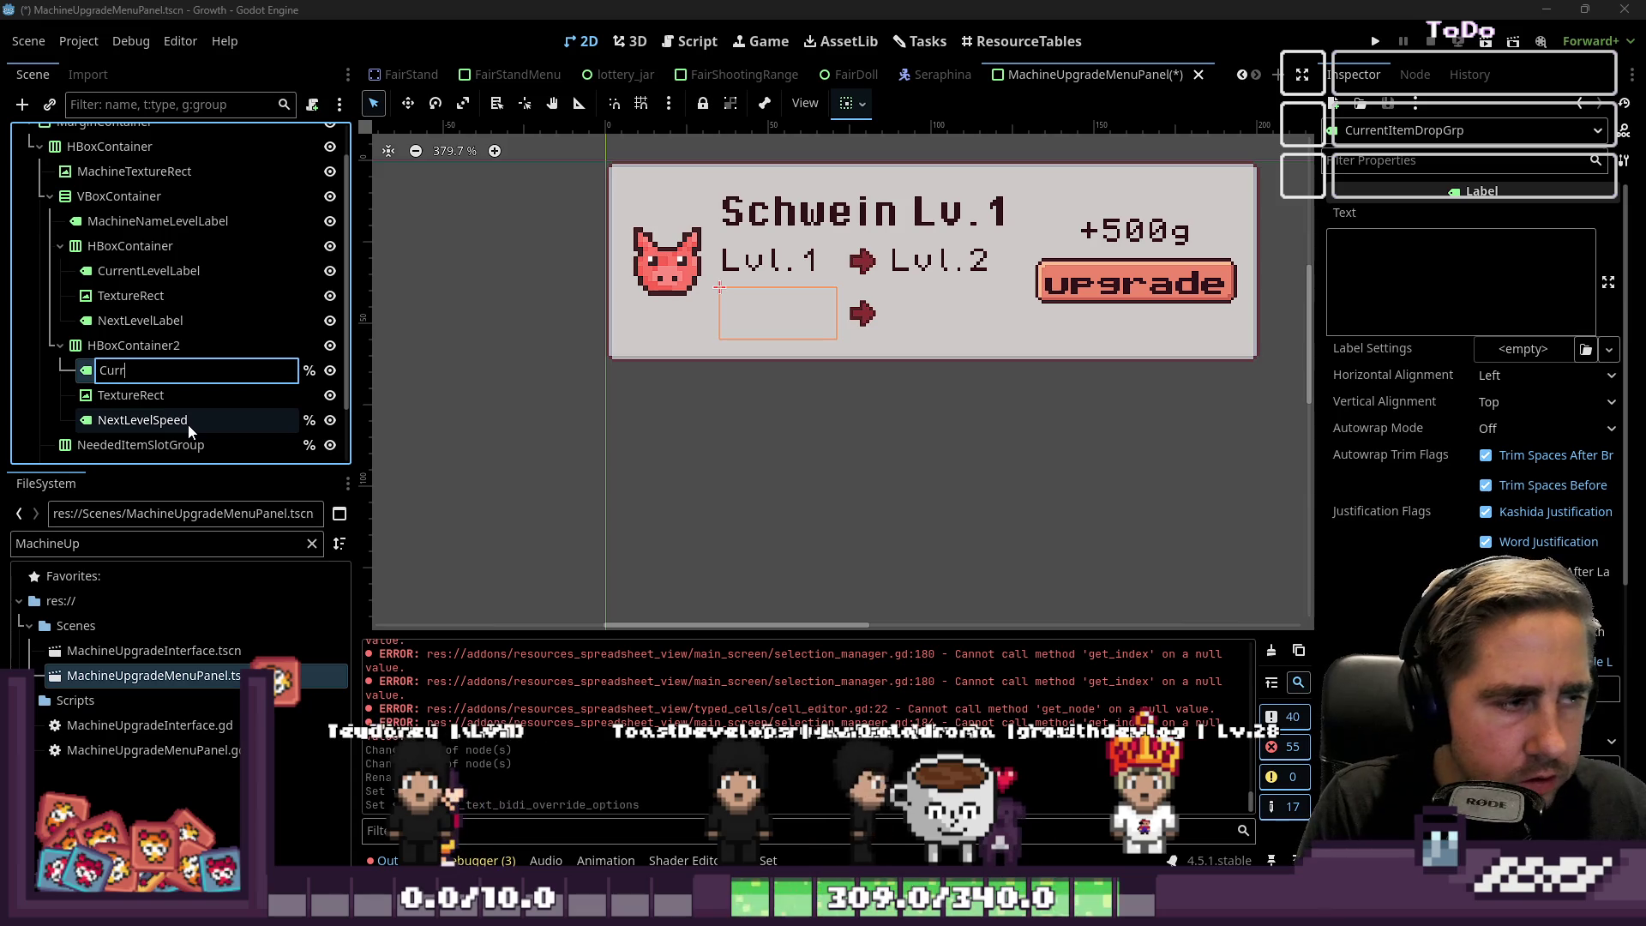
type("entLevelSpeed")
key("Return")
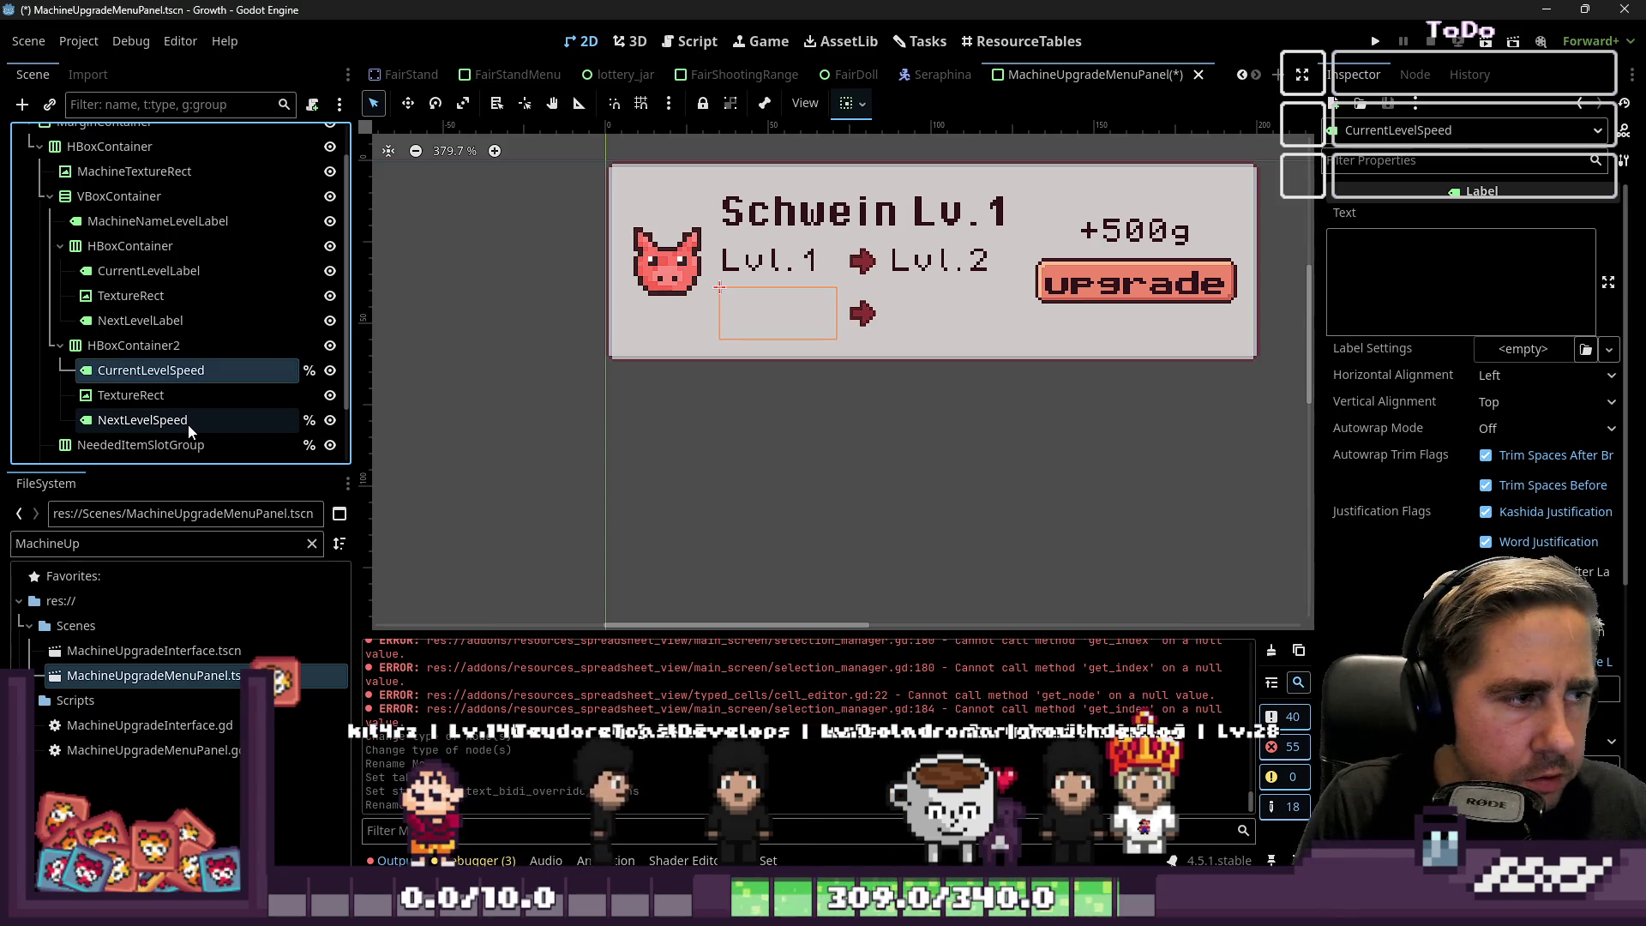
left_click(686, 42)
Insert a blank line after line 18's node declarations in the script.
scroll(889, 268, "up", 5)
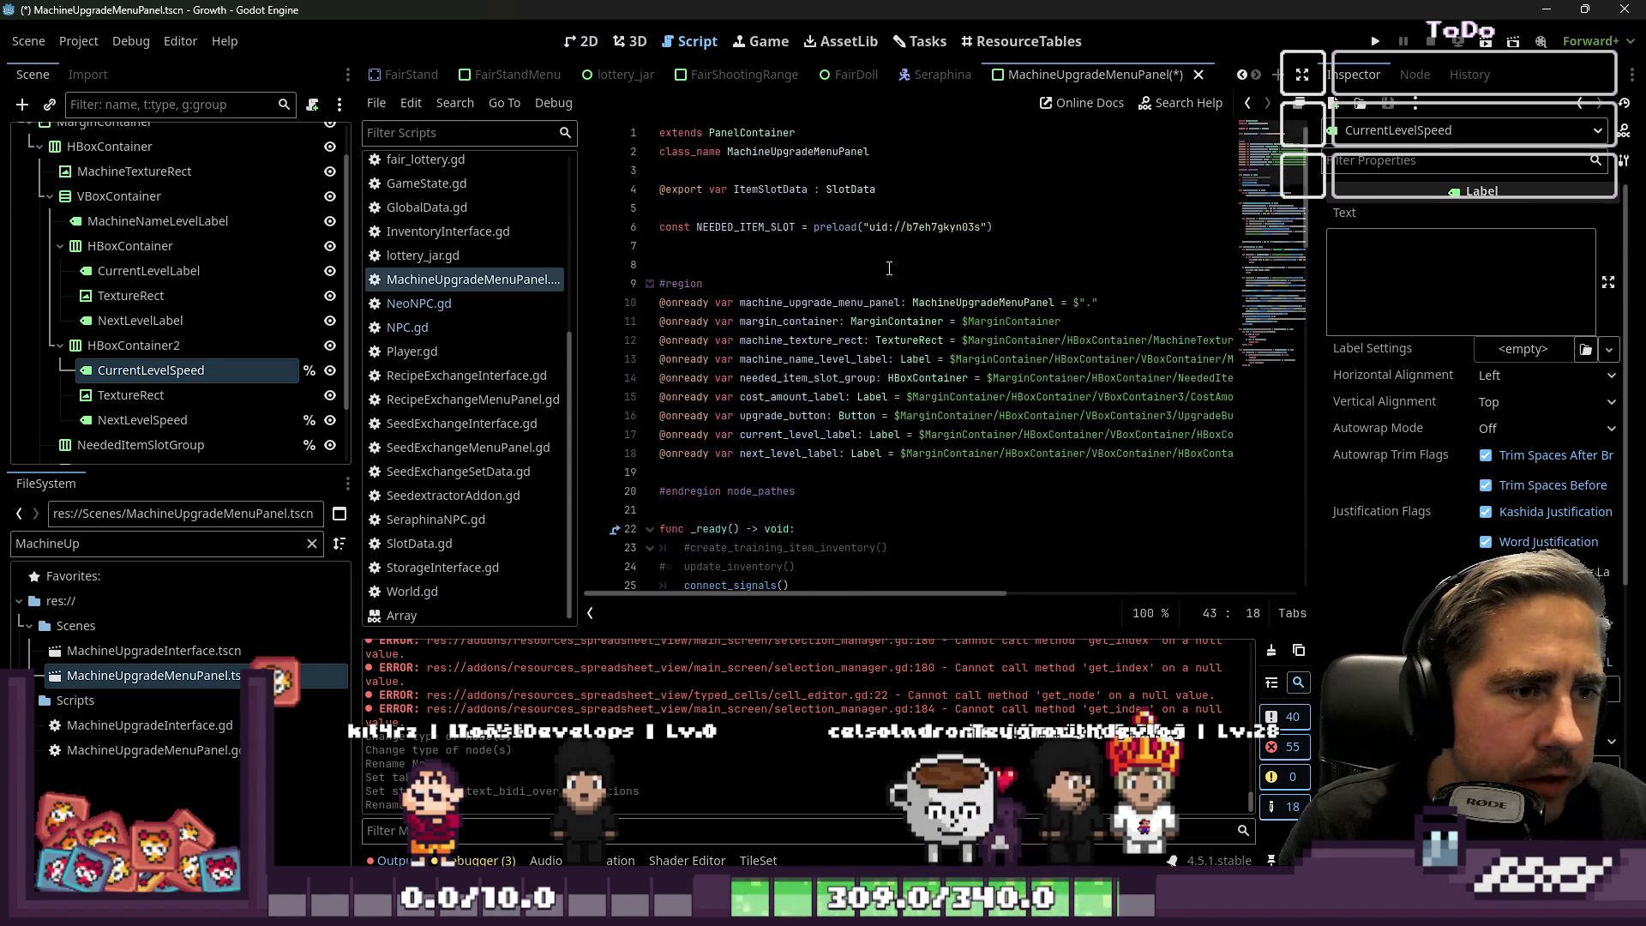
left_click(774, 453)
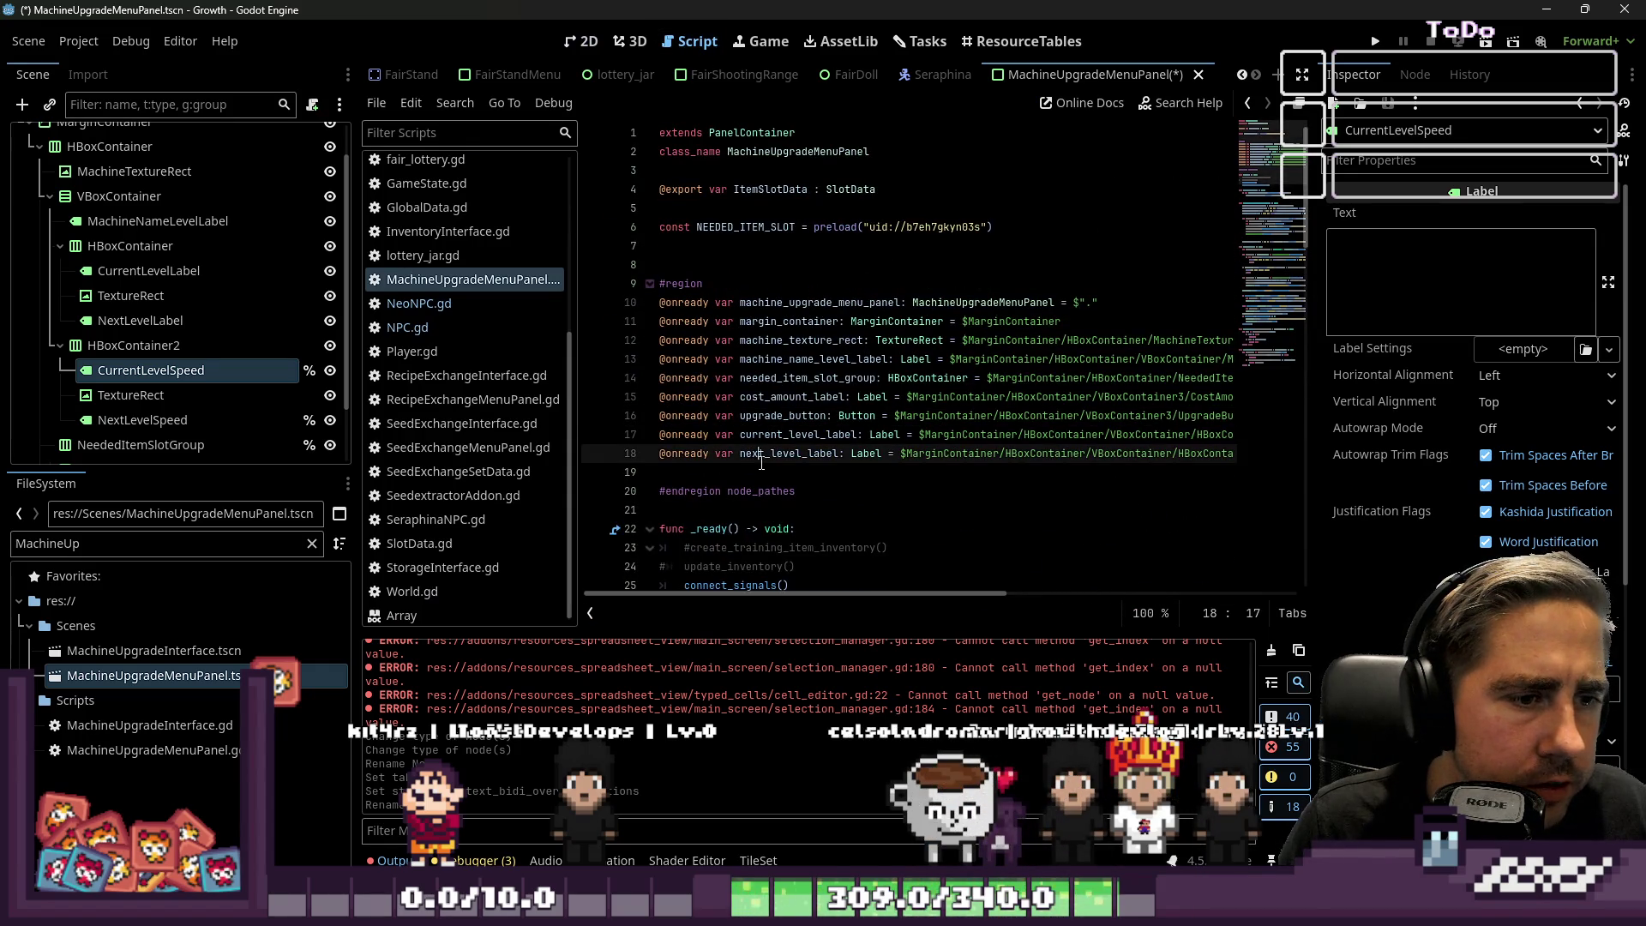
left_click(641, 456)
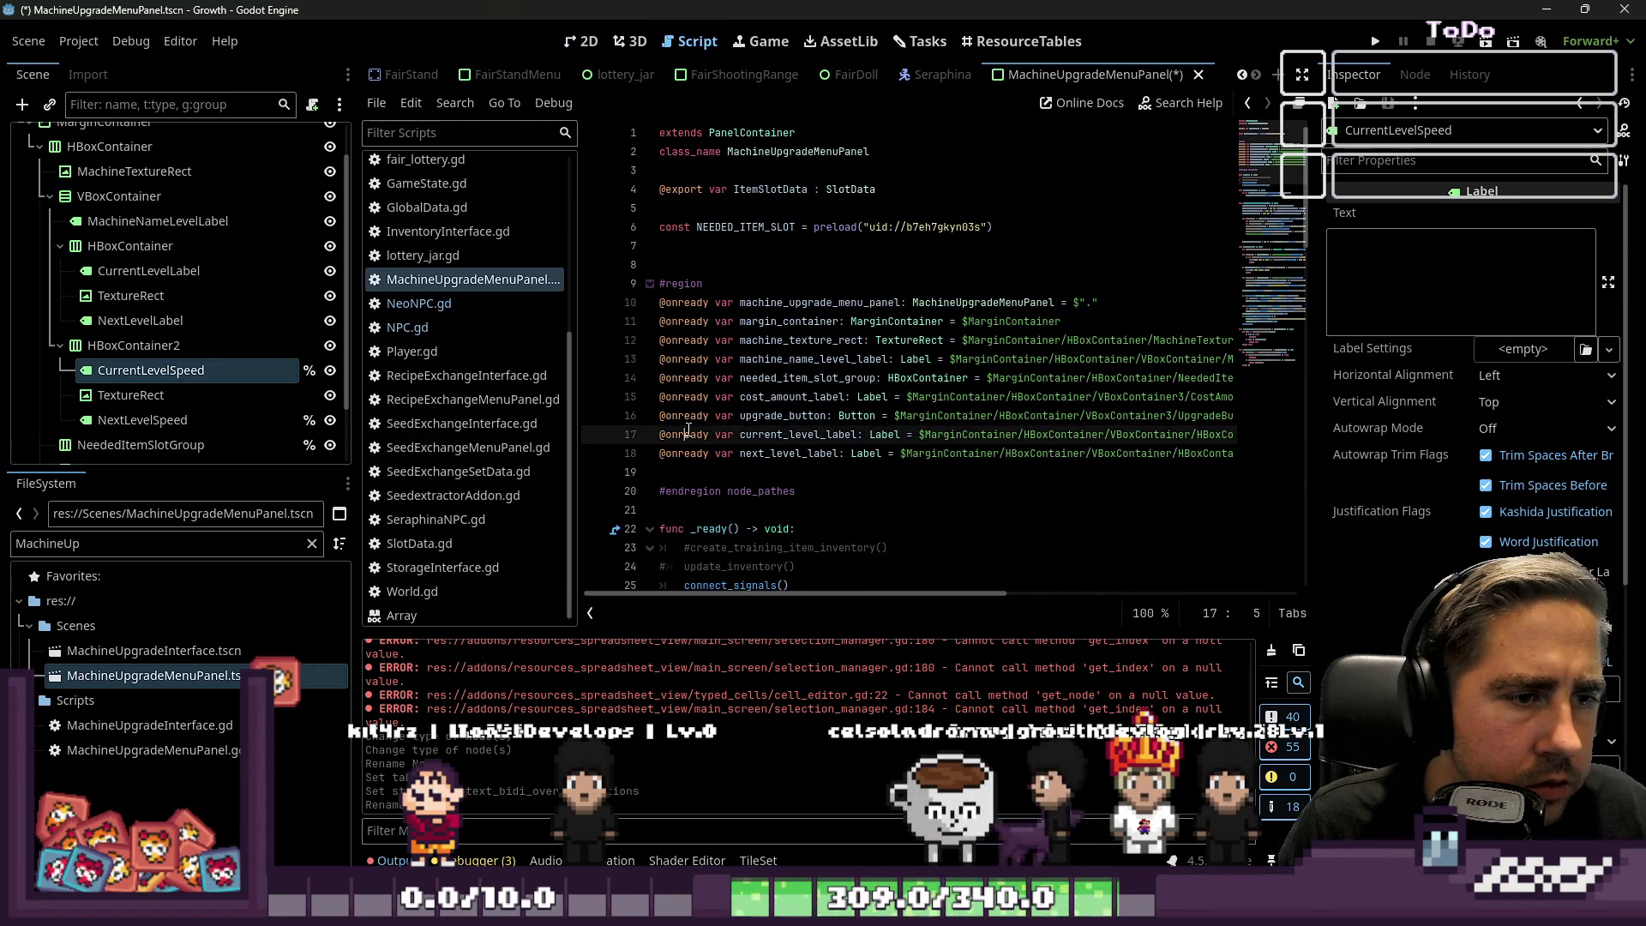
left_click(675, 471)
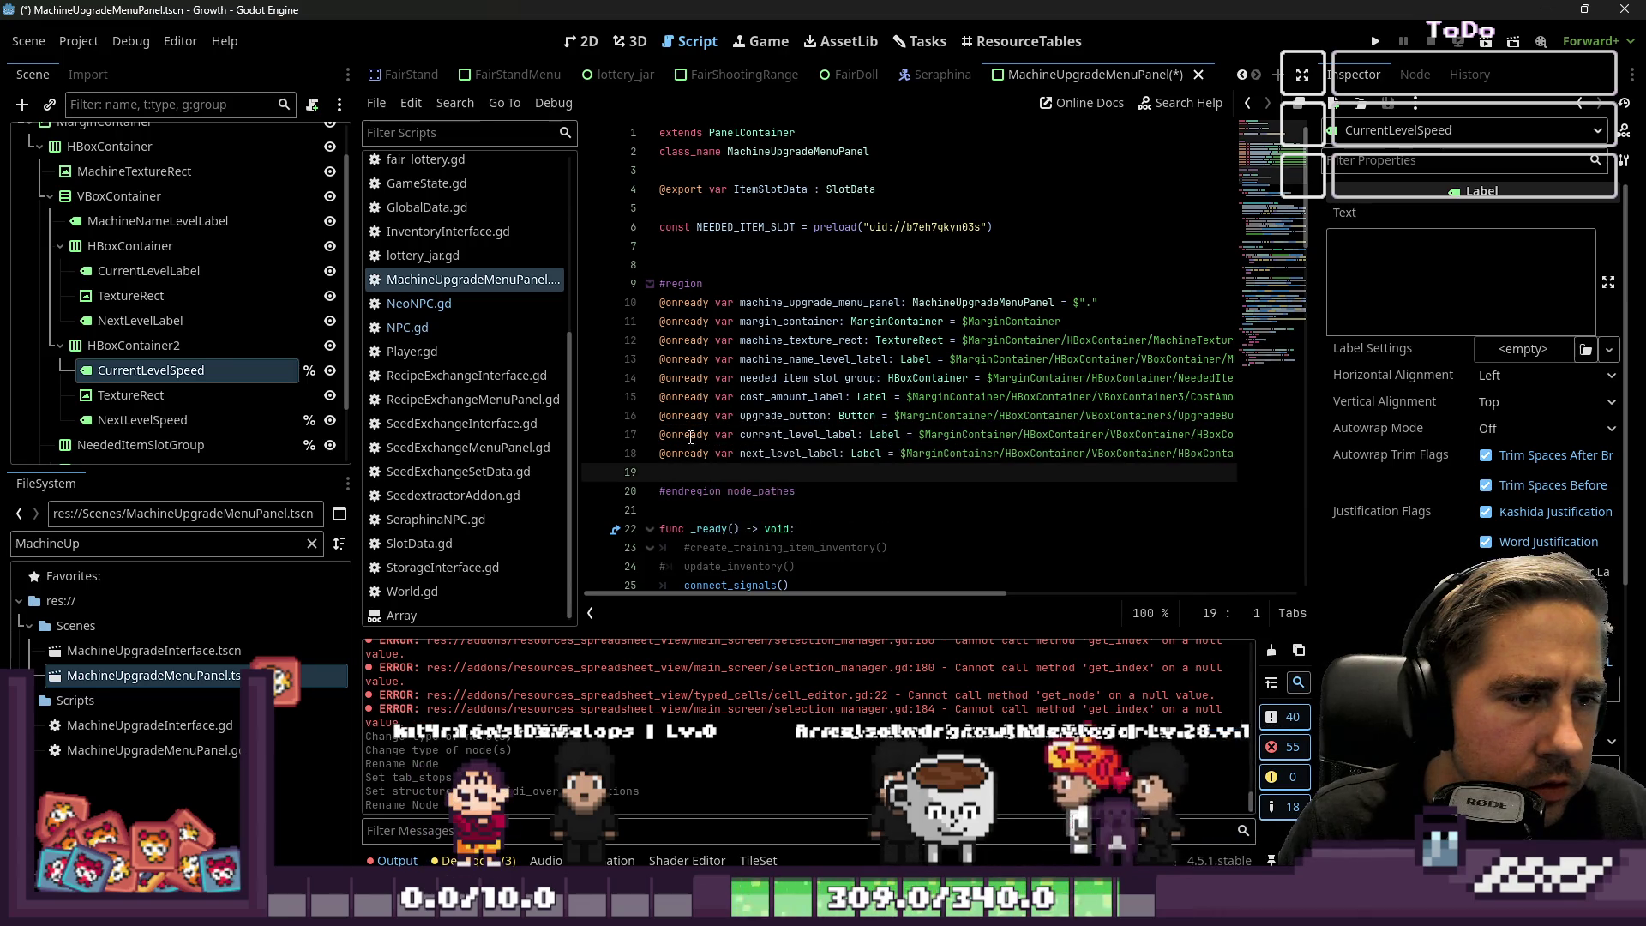
left_click(684, 398)
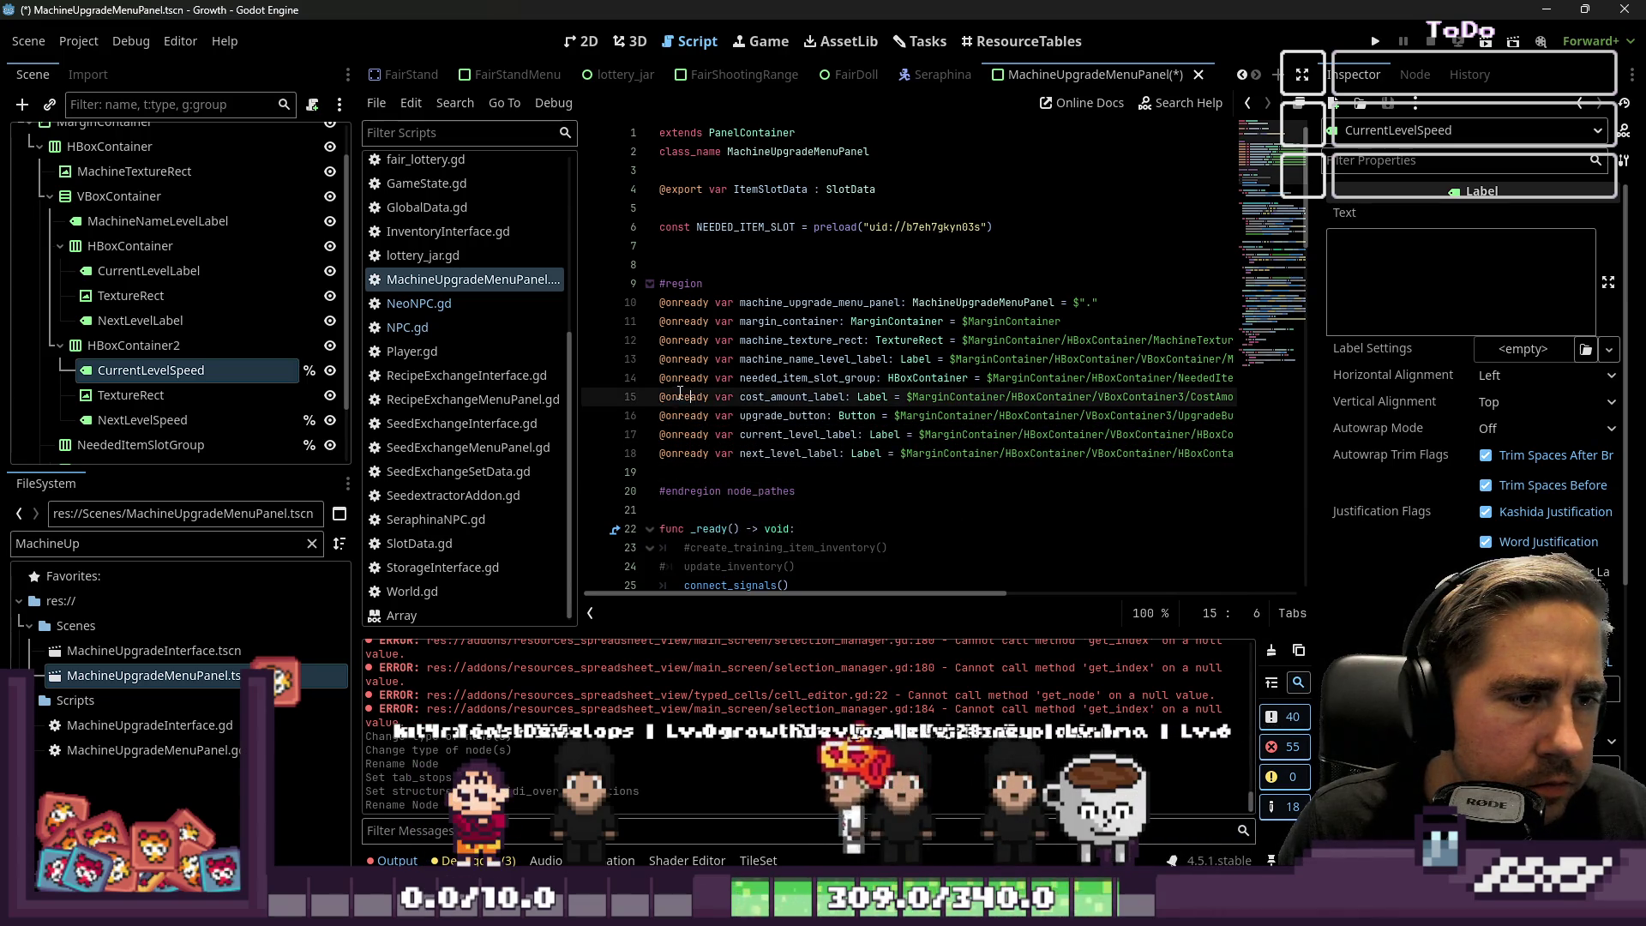
left_click(683, 463)
scroll(691, 437, "down", 2)
key("Return")
key("Return")
key("Up")
key("BackSpace")
key("BackSpace")
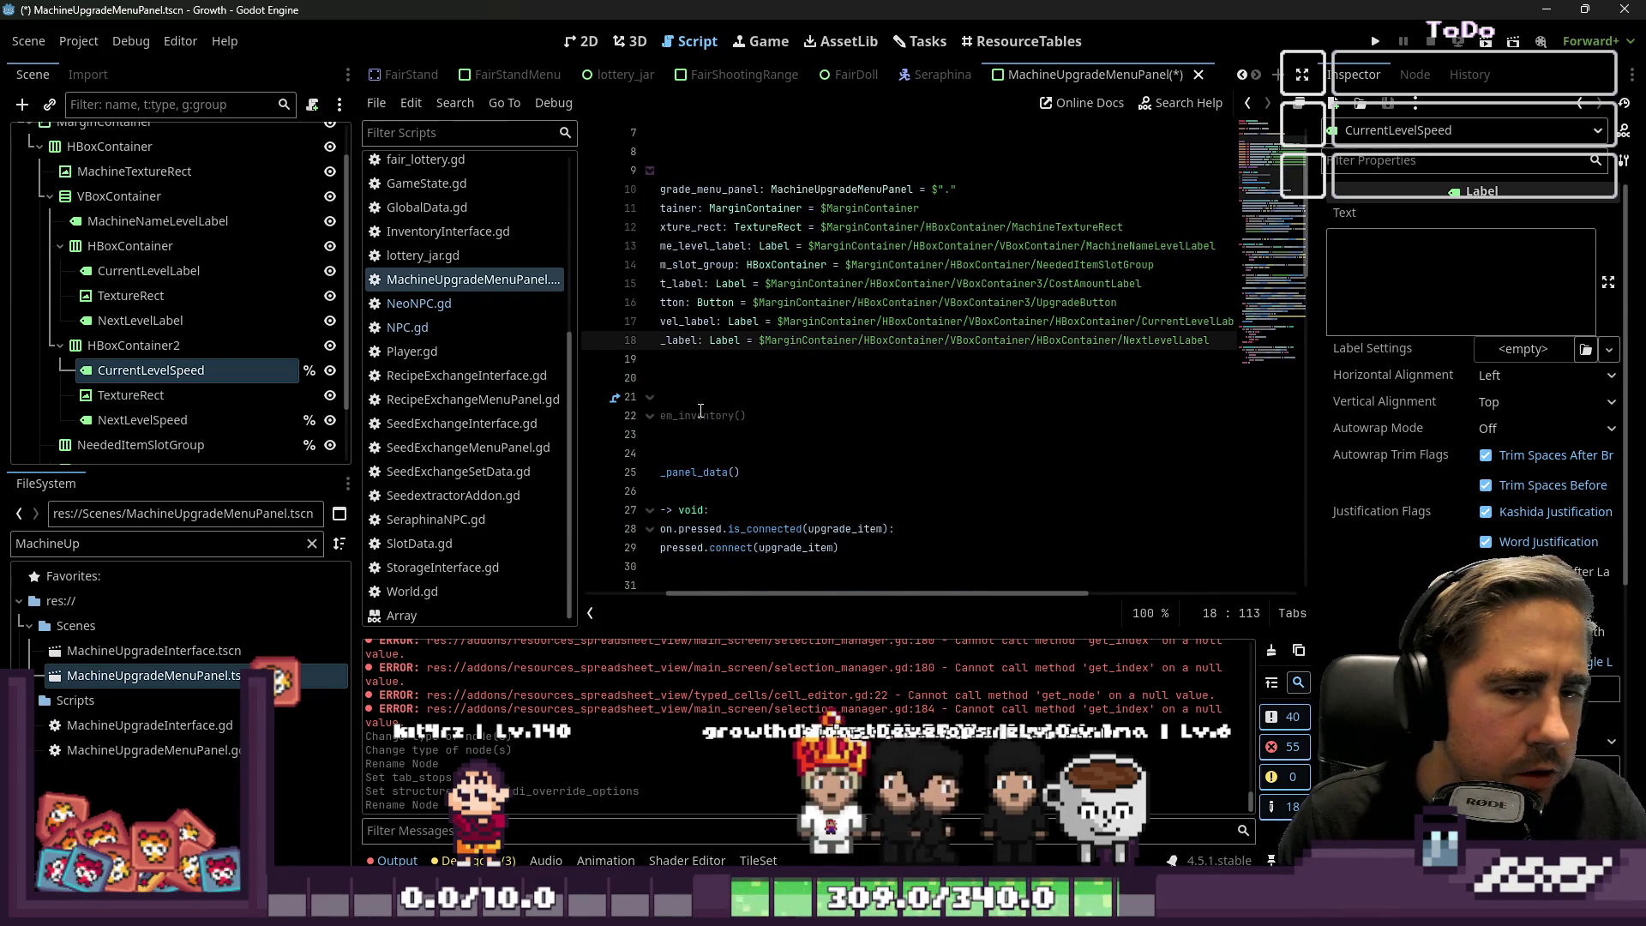
key("Return")
key("Return")
key("Return")
key("Up")
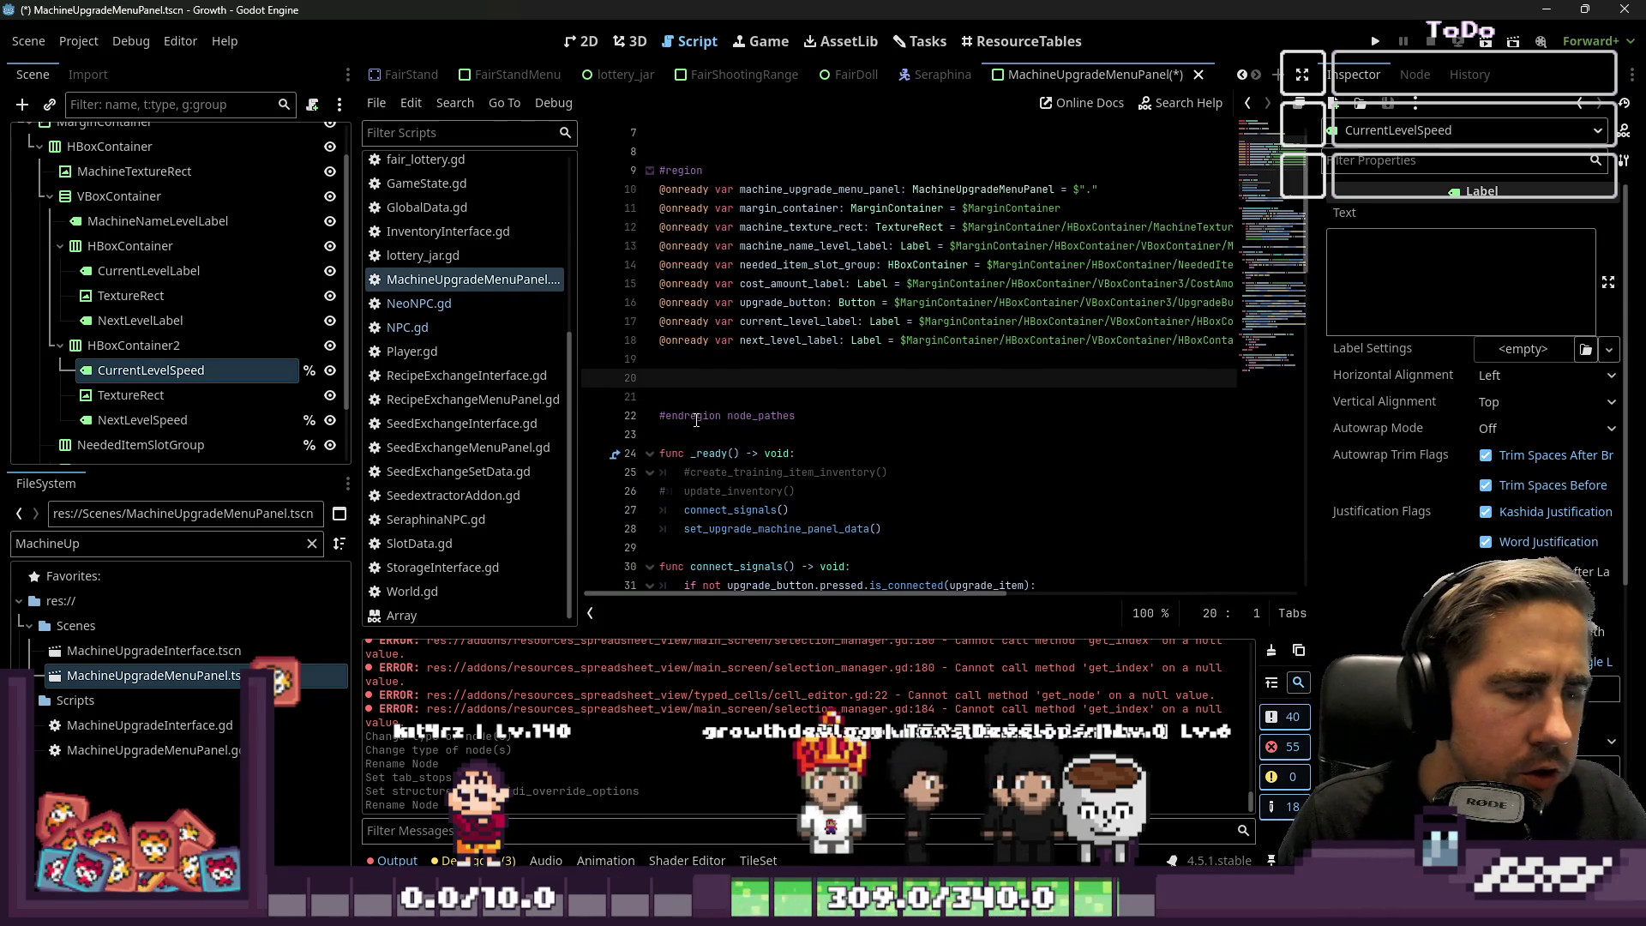
key("BackSpace")
left_click(175, 420, "ctrl")
mouse_move(174, 419)
left_mouse_down()
mouse_move(772, 421)
mouse_move(735, 369)
left_mouse_up()
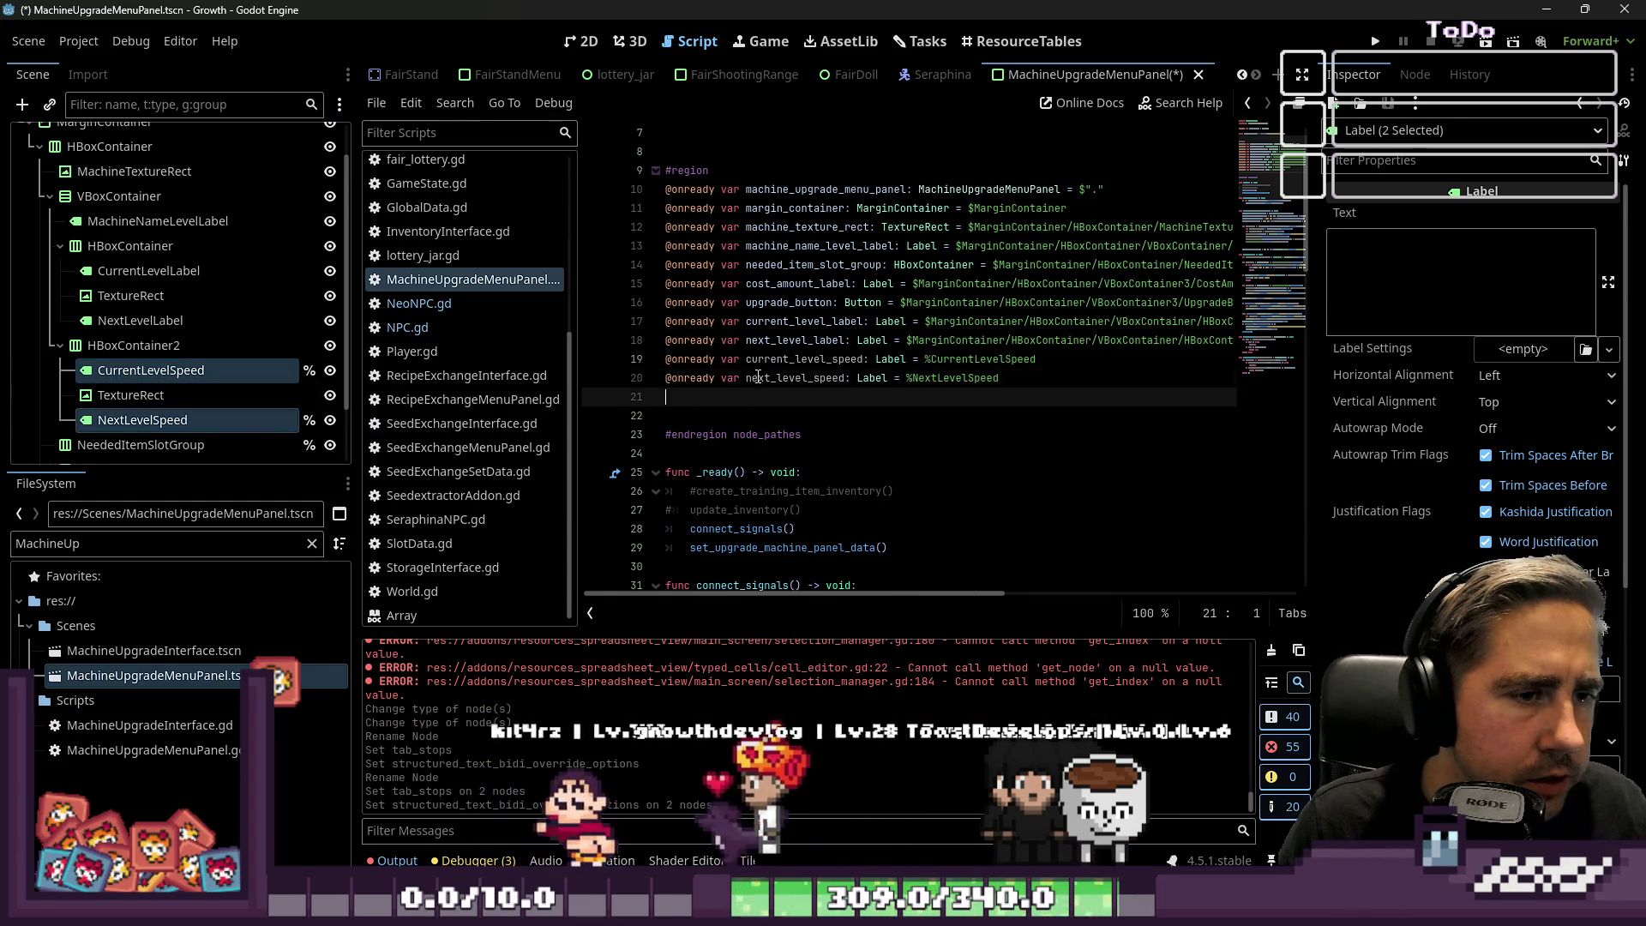
double_click(805, 360)
Place the caret after the next_level_label assignment on line 40 of set_upgrade_machine_panel_data.
scroll(805, 387, "down", 2)
scroll(805, 386, "down", 6)
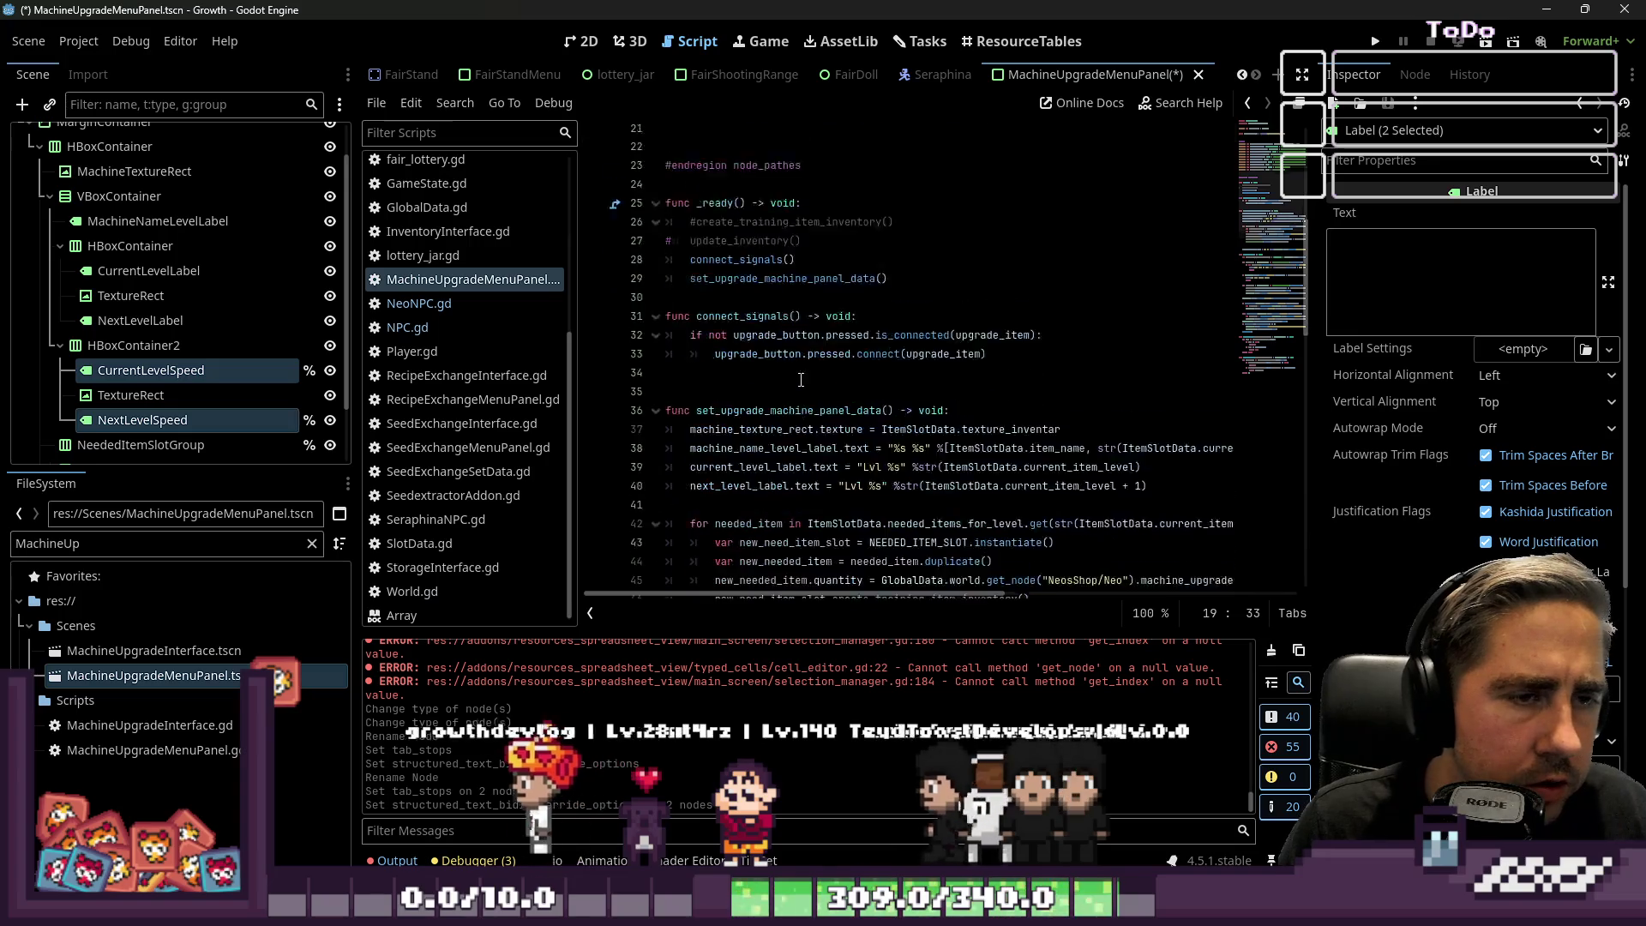
scroll(806, 386, "up", 5)
scroll(809, 386, "down", 3)
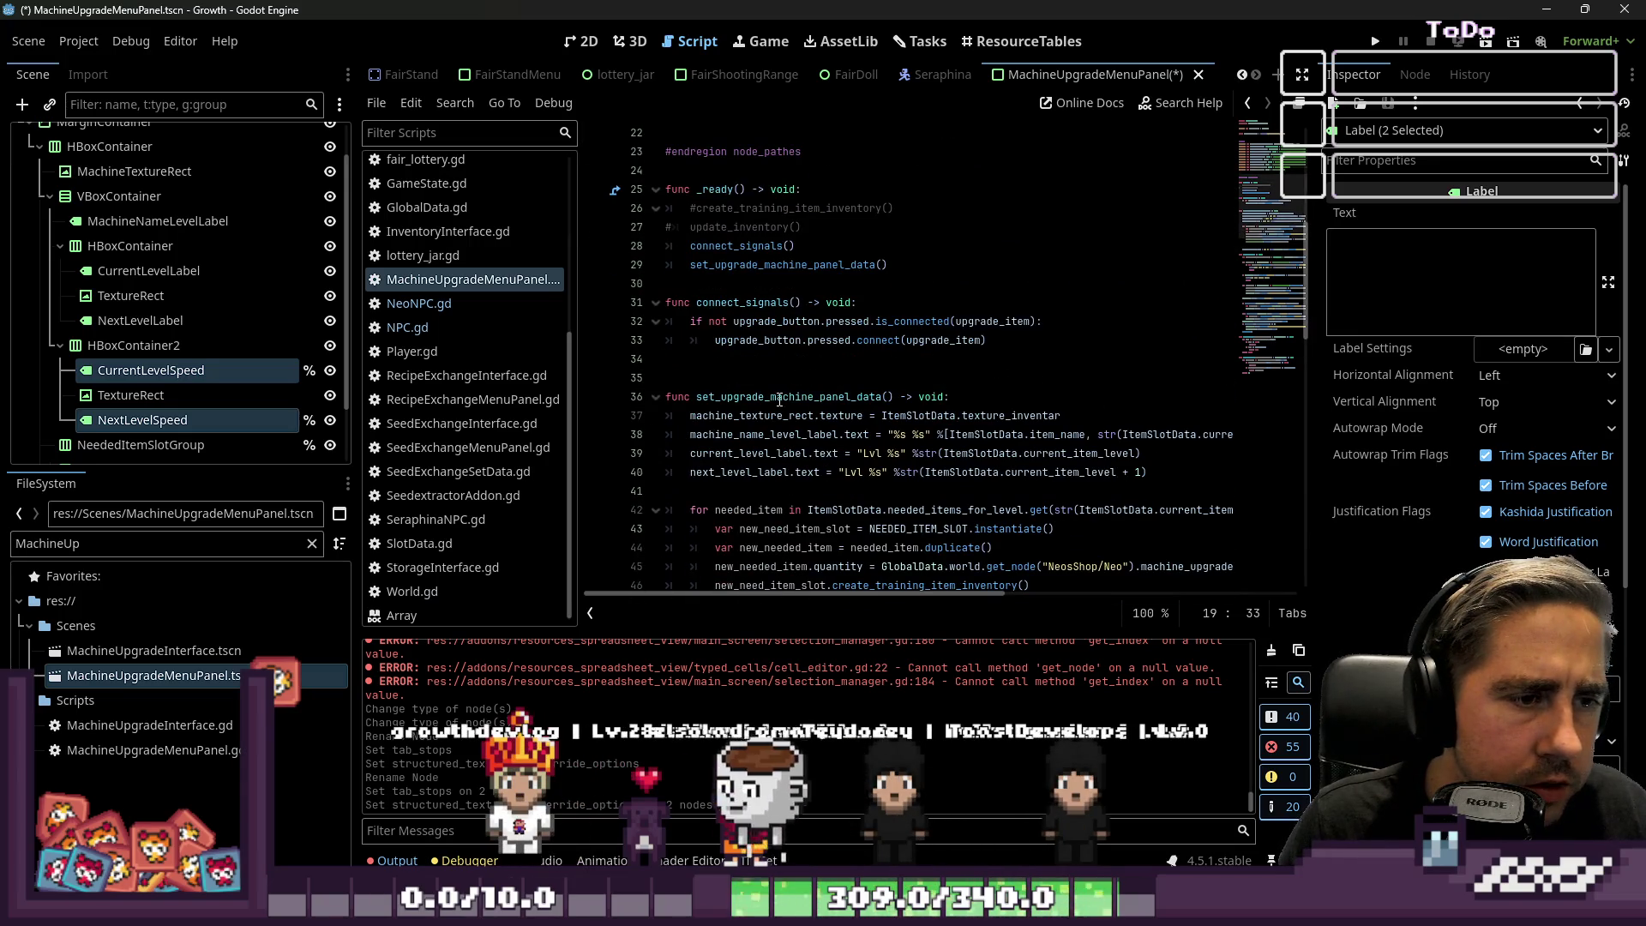
left_click(780, 397)
scroll(798, 400, "up", 3)
scroll(806, 403, "down", 5)
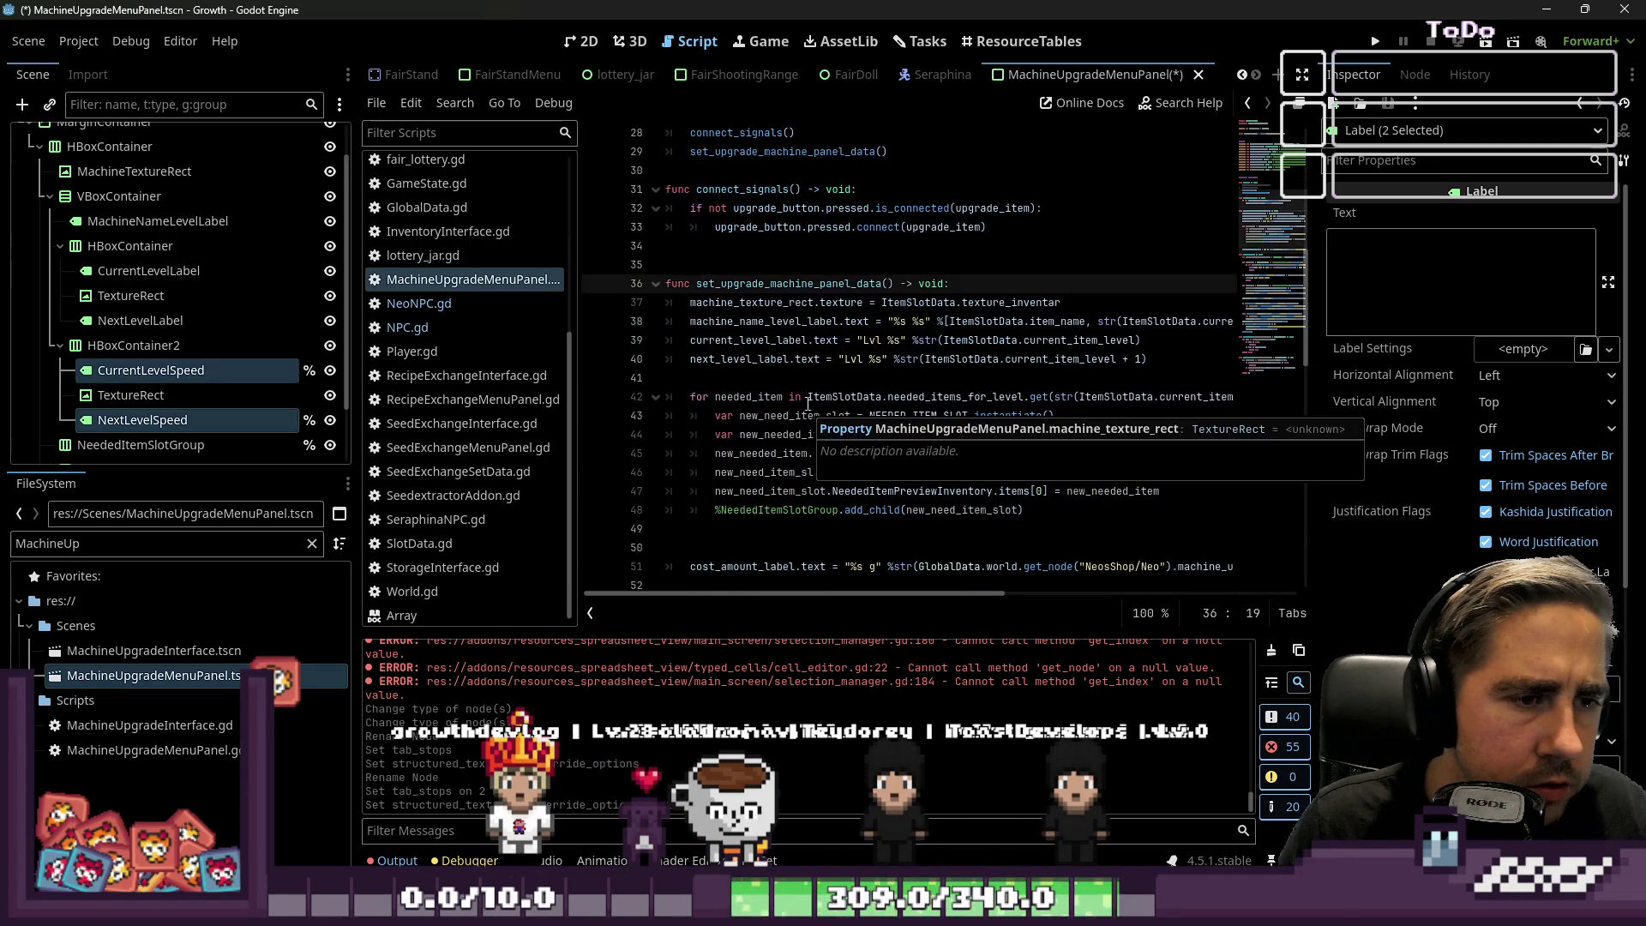
left_click(792, 361)
scroll(827, 343, "up", 5)
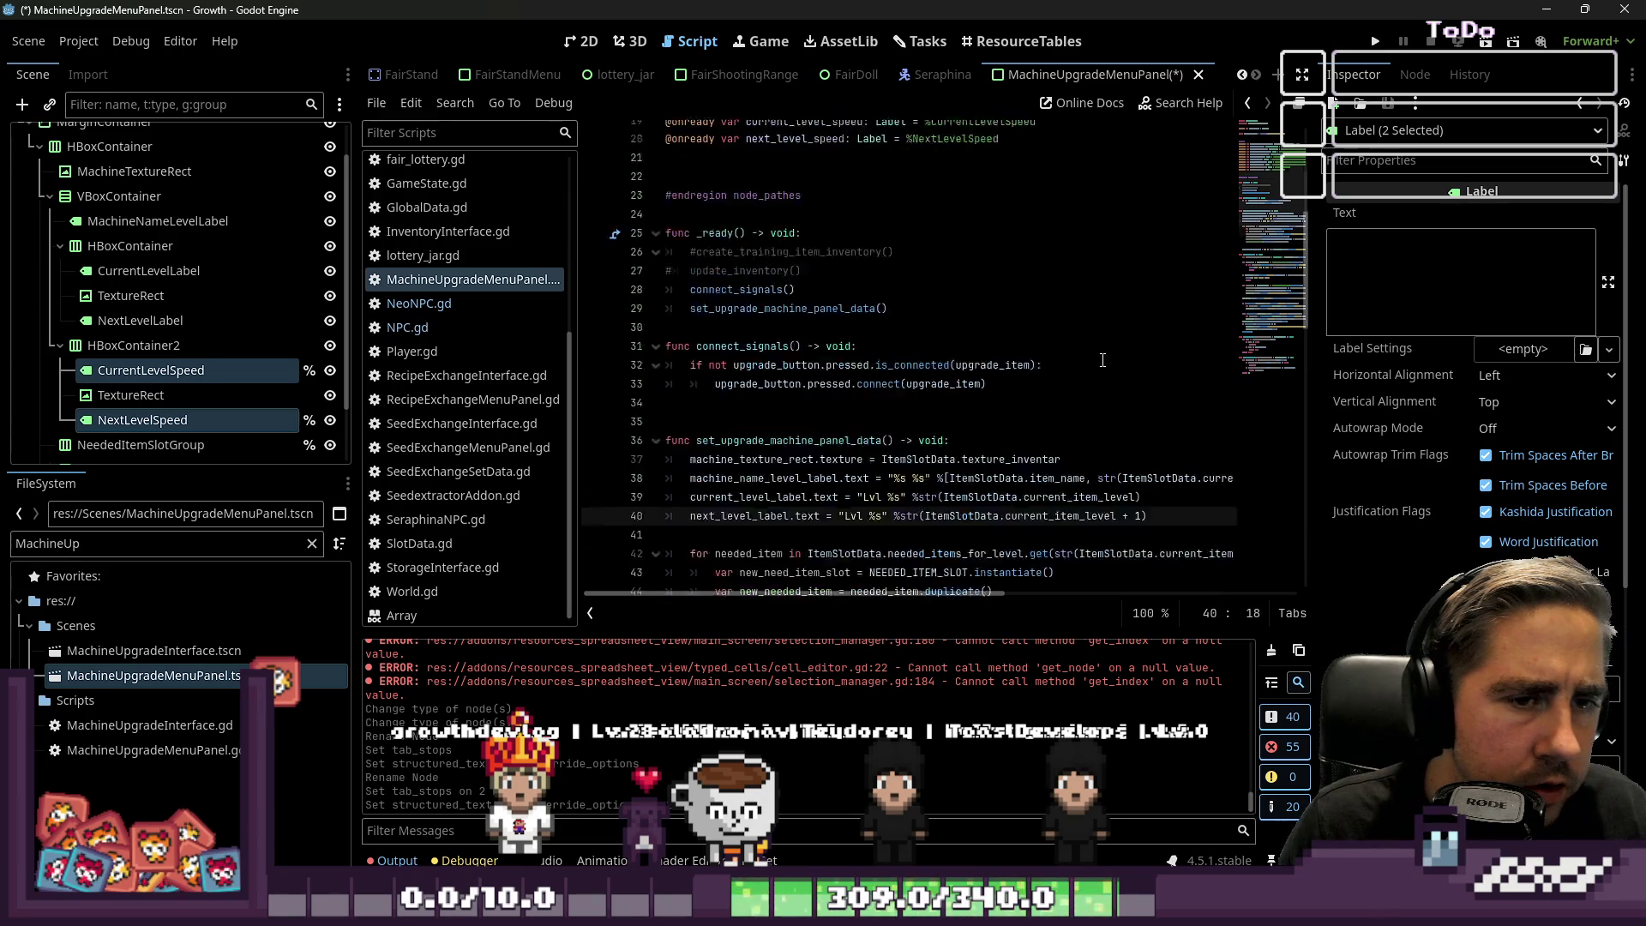
scroll(795, 259, "down", 6)
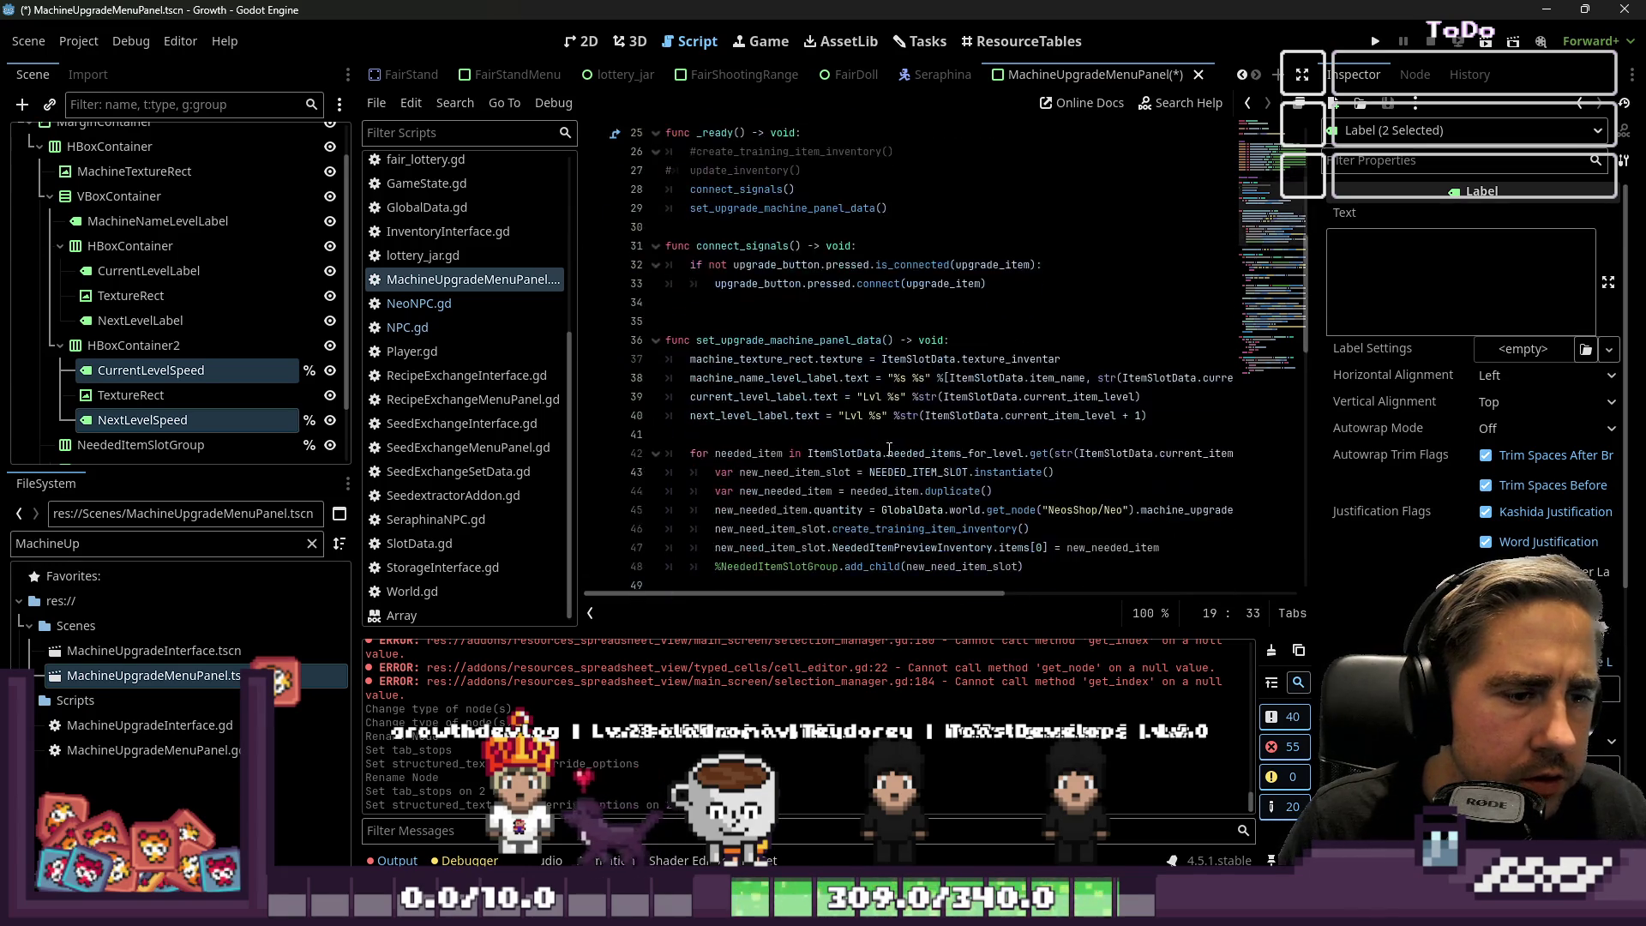
left_click(1178, 310)
Add unfinished current_level_speed.text = and next_level_speed.text = lines below it.
key("Return")
type("current_level_speed")
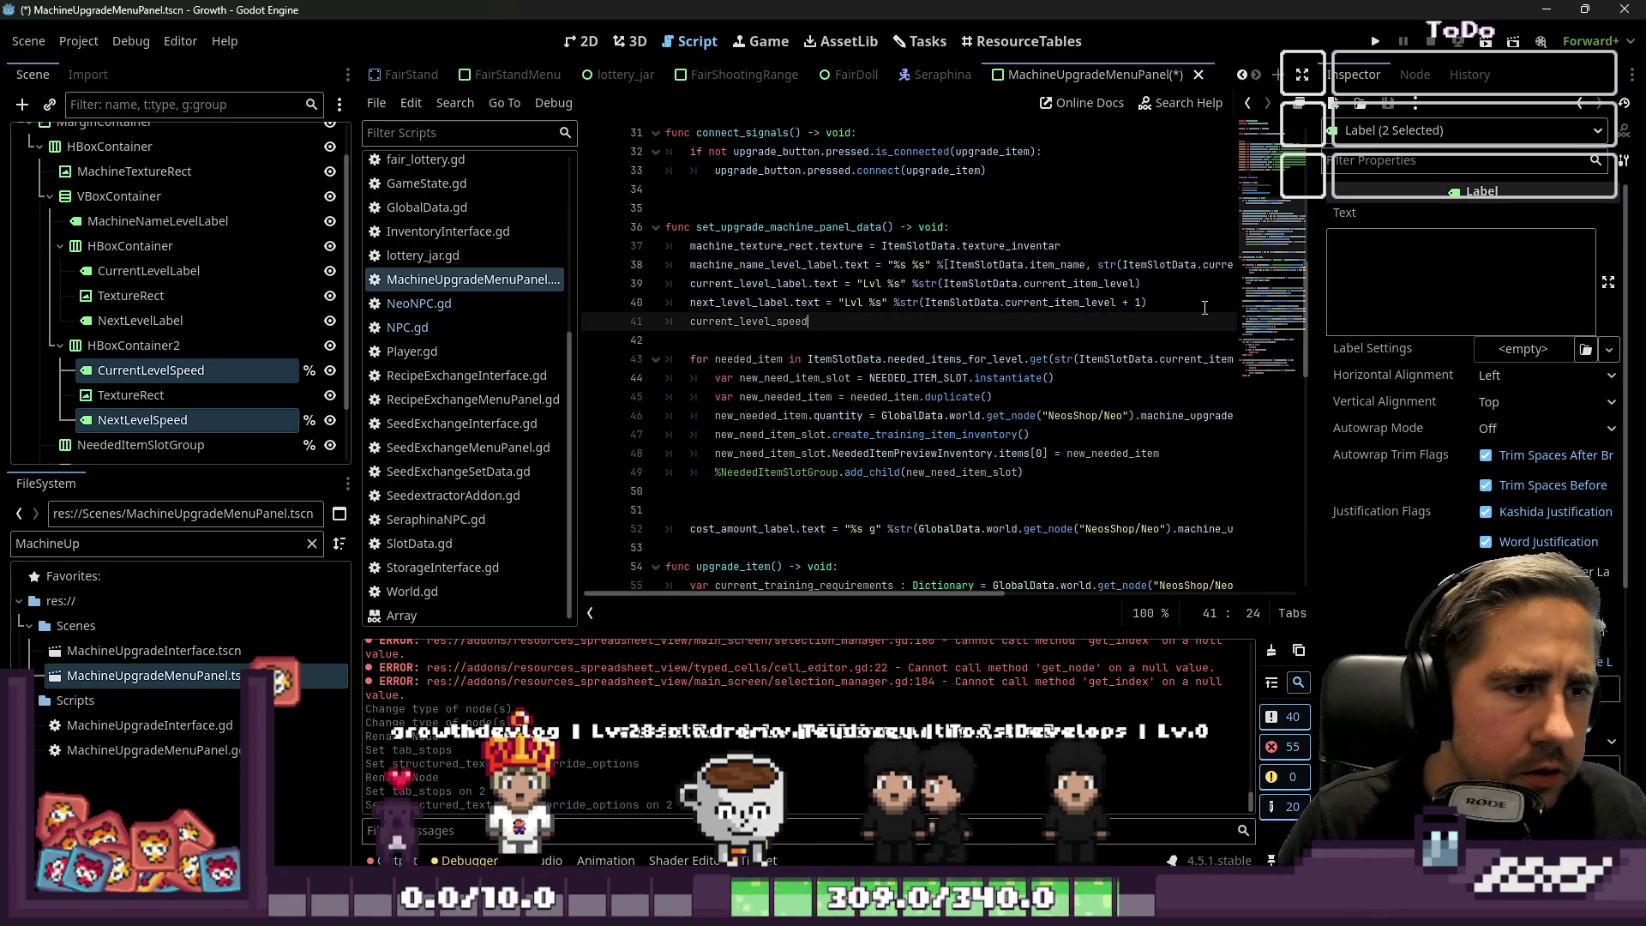
key("Return")
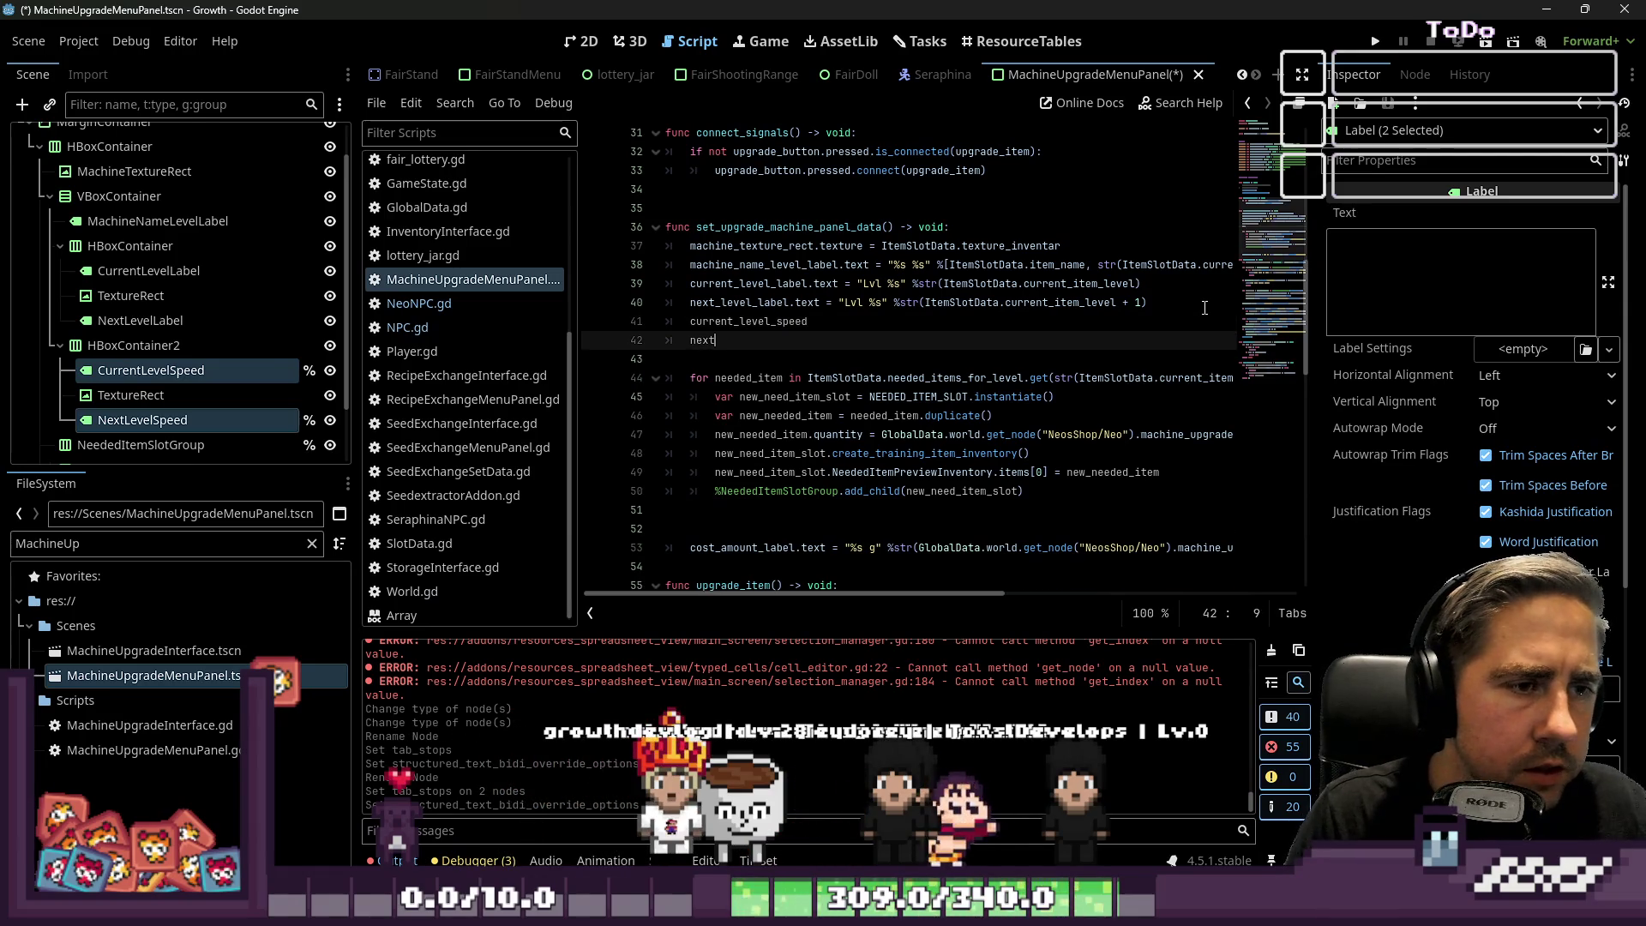
type("next_level_speed.")
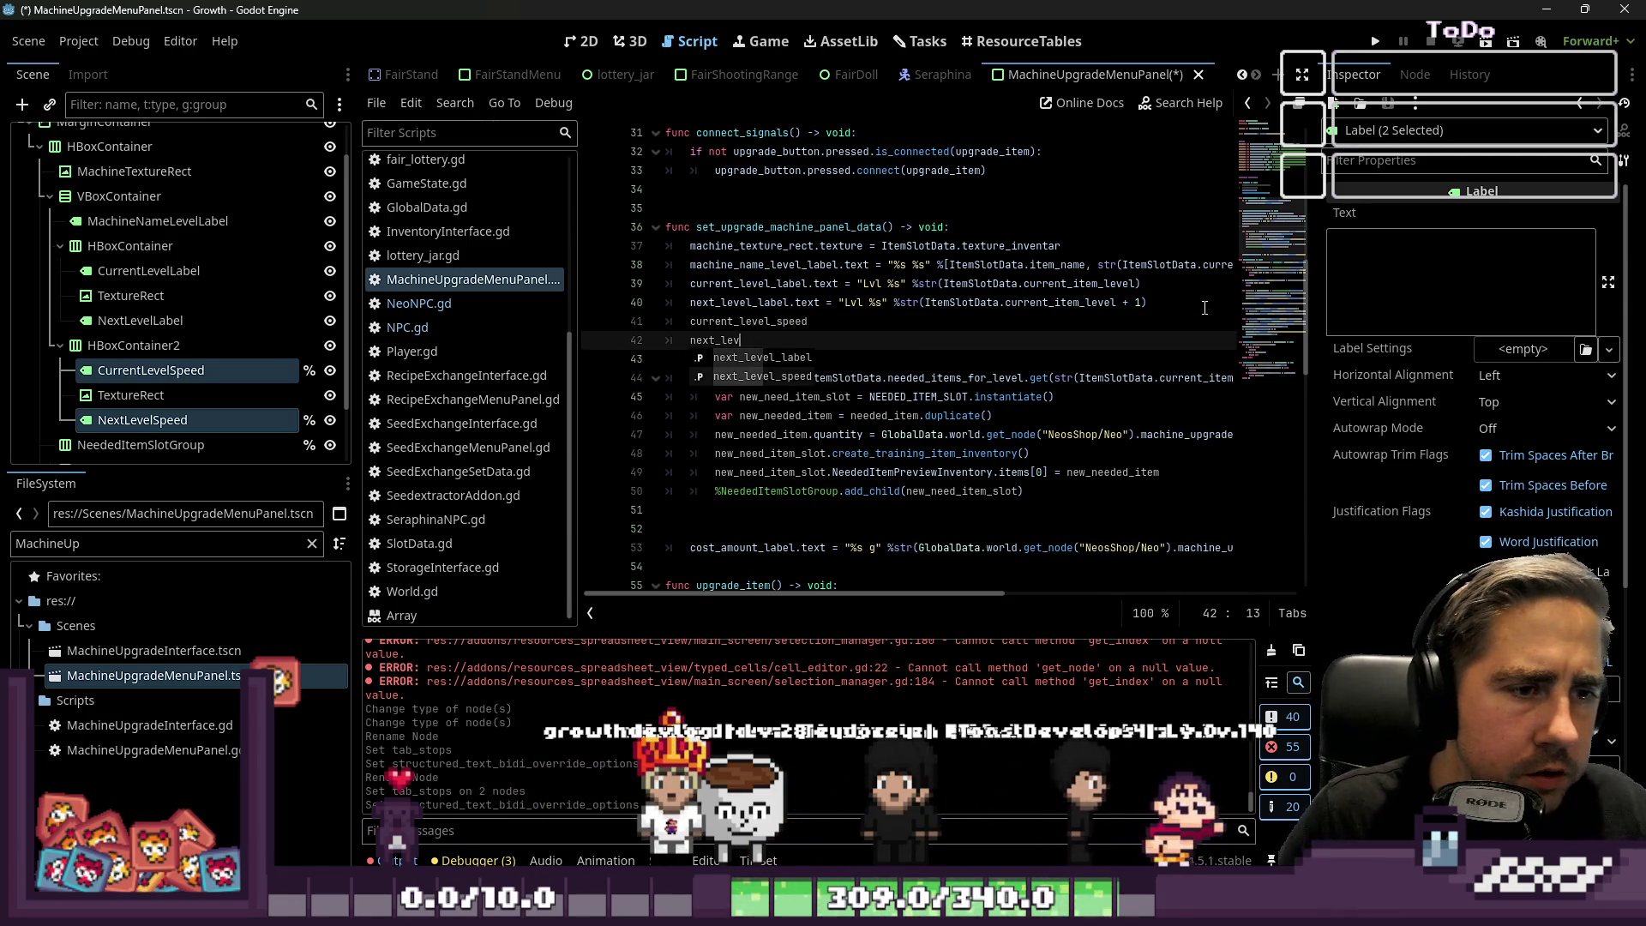
type("text =")
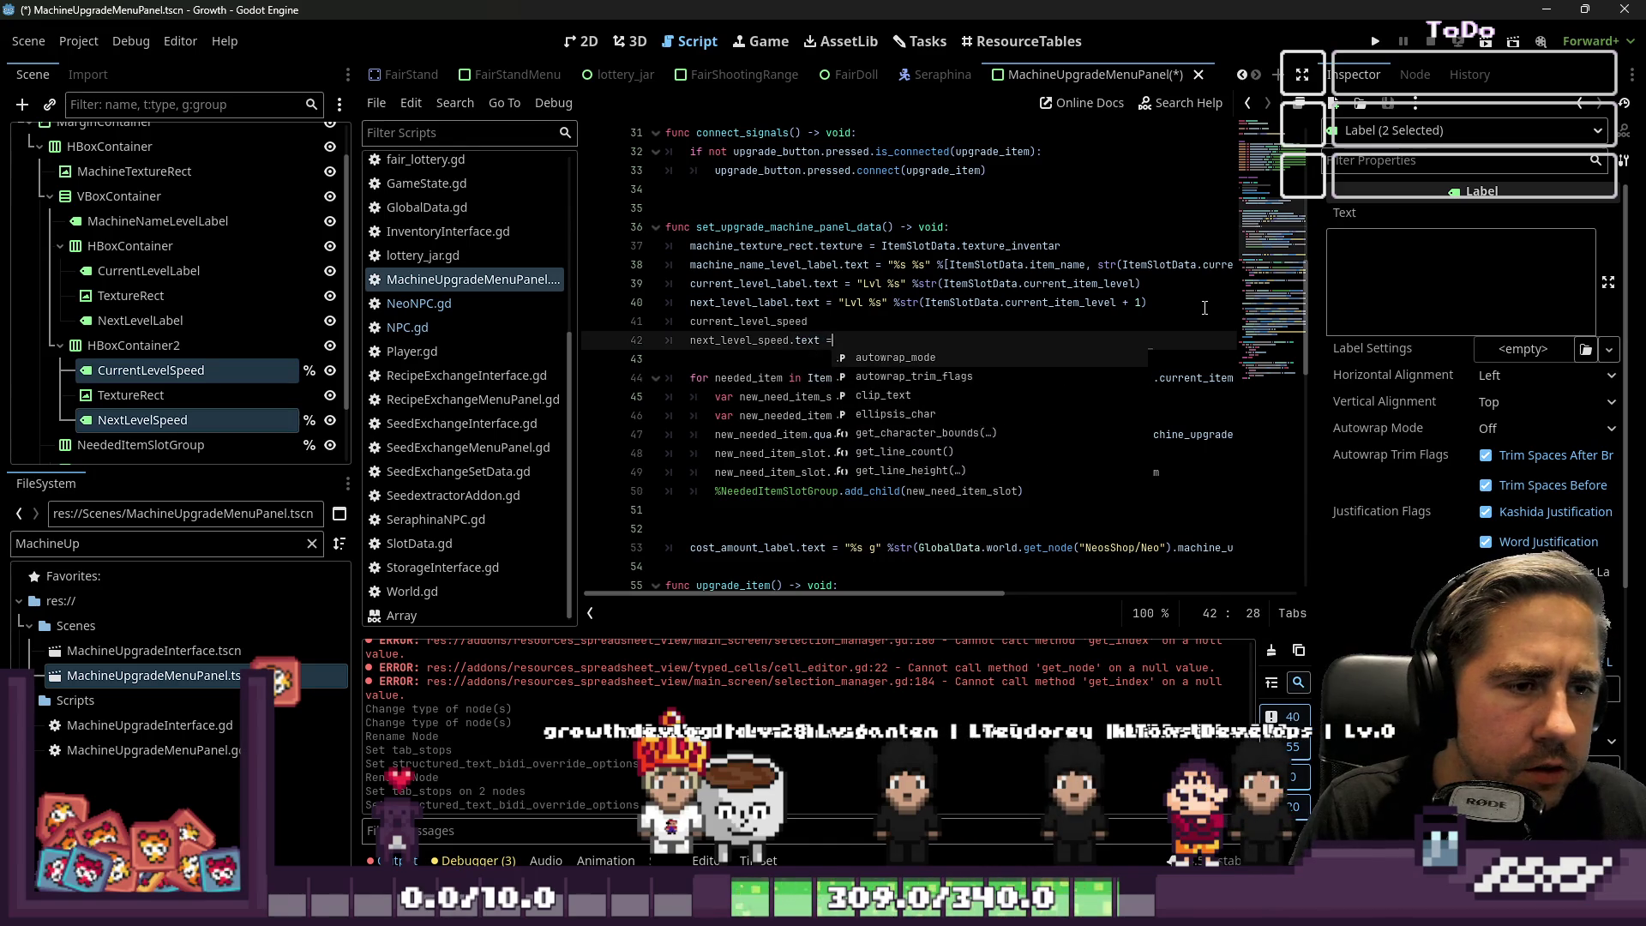
key("Escape")
key("Up")
type(".t")
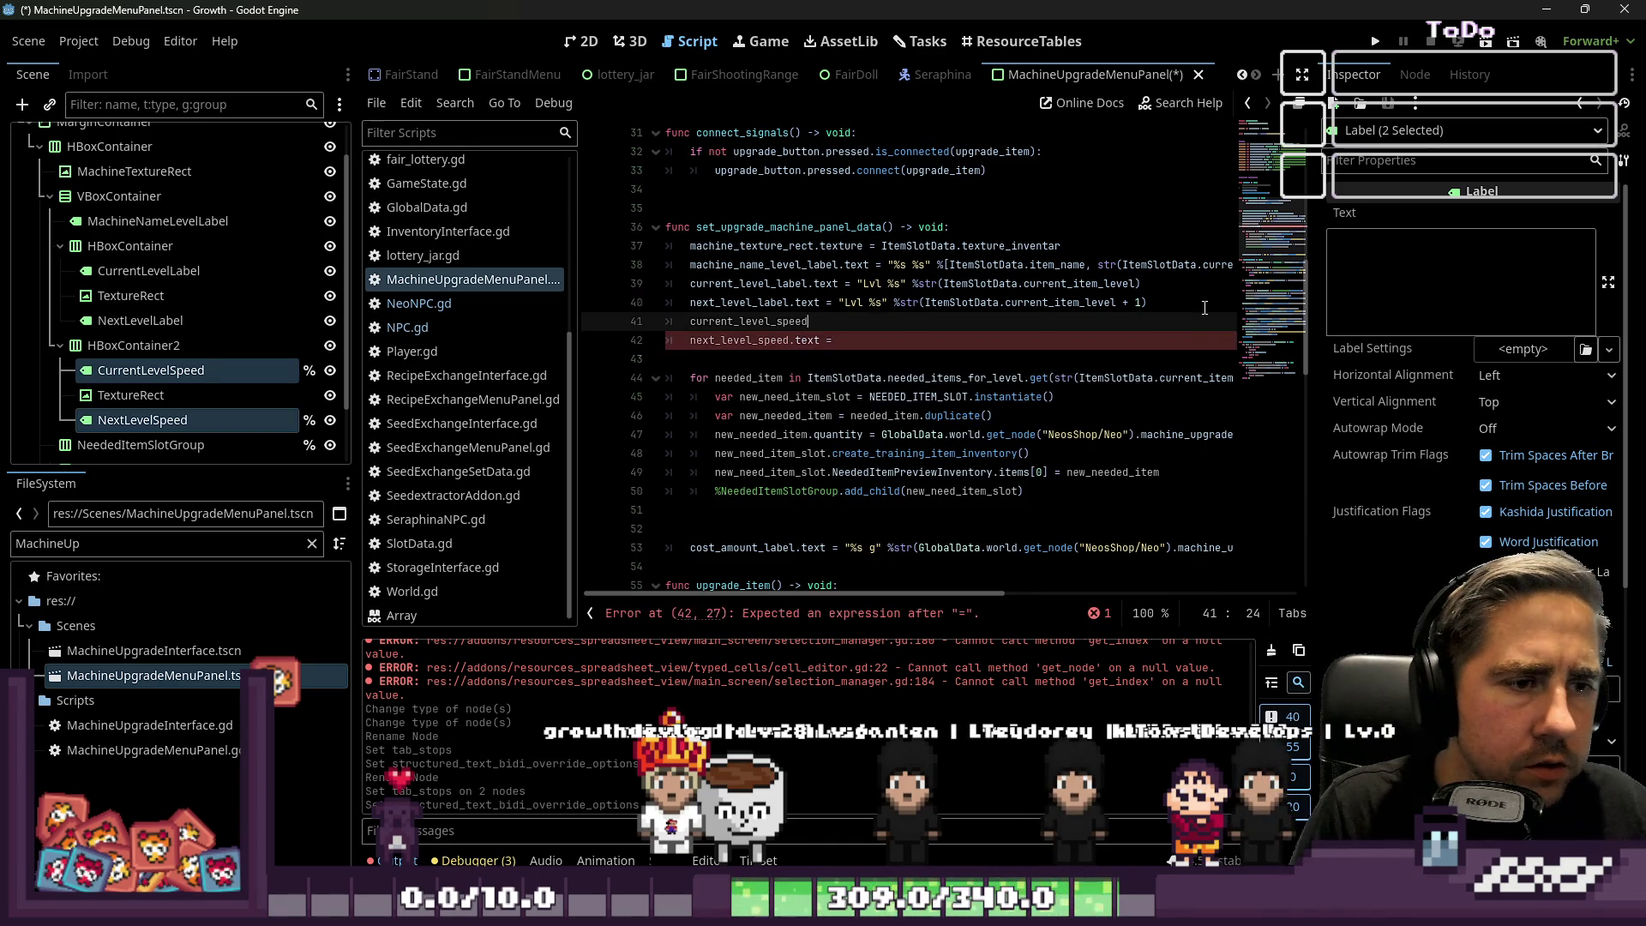
key("Escape")
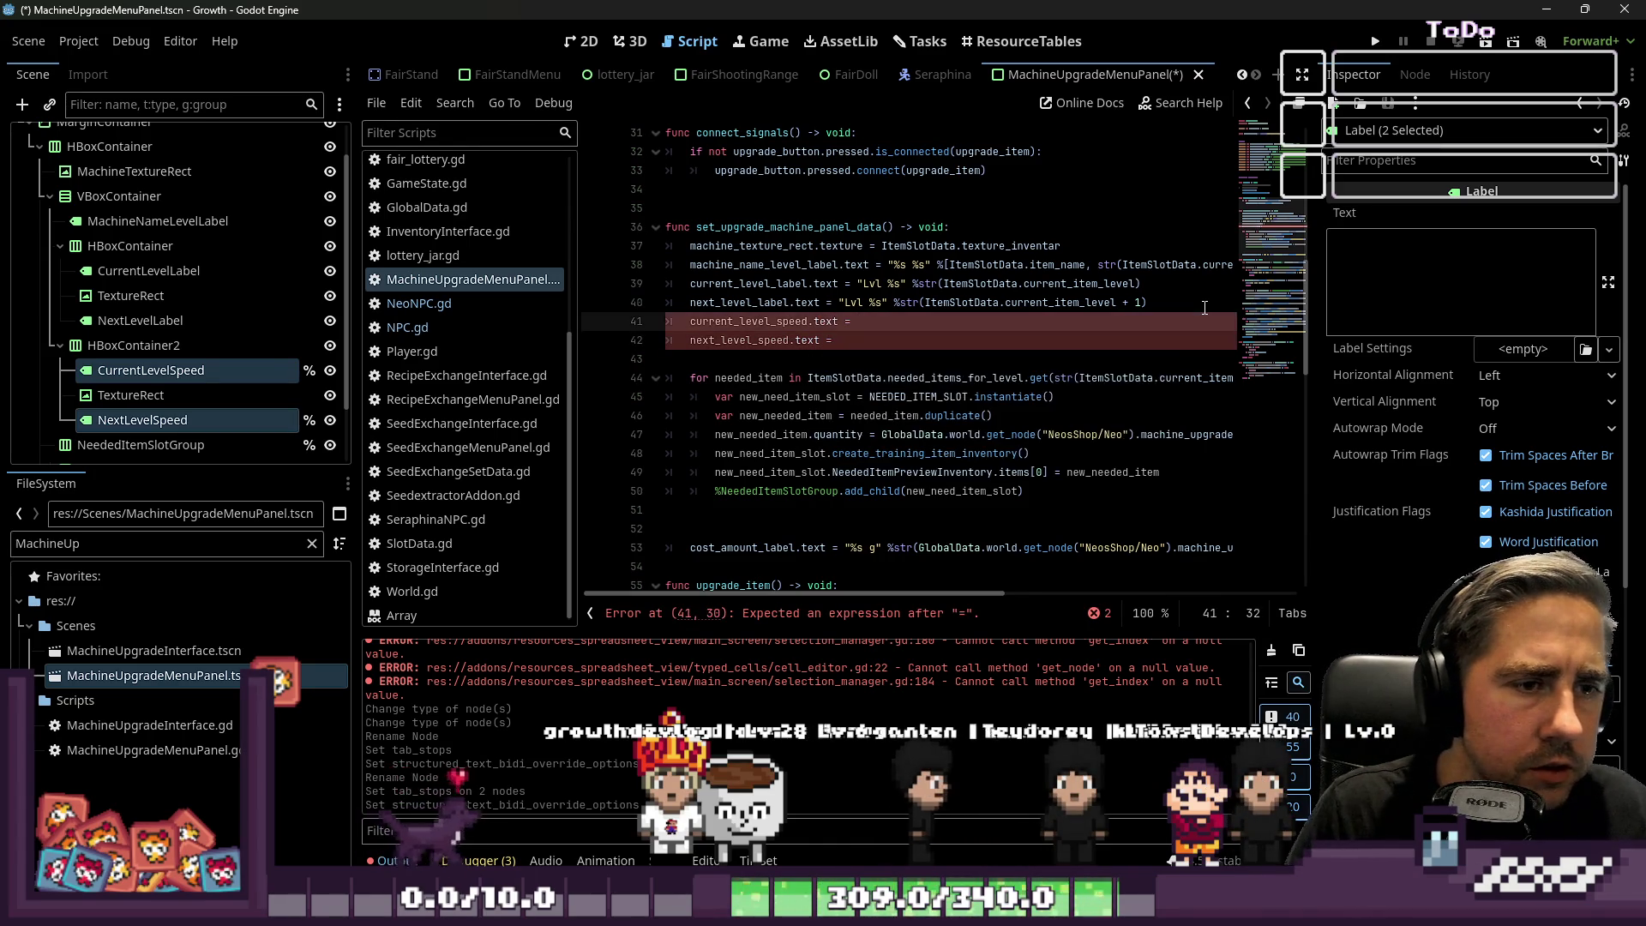
left_click(953, 302)
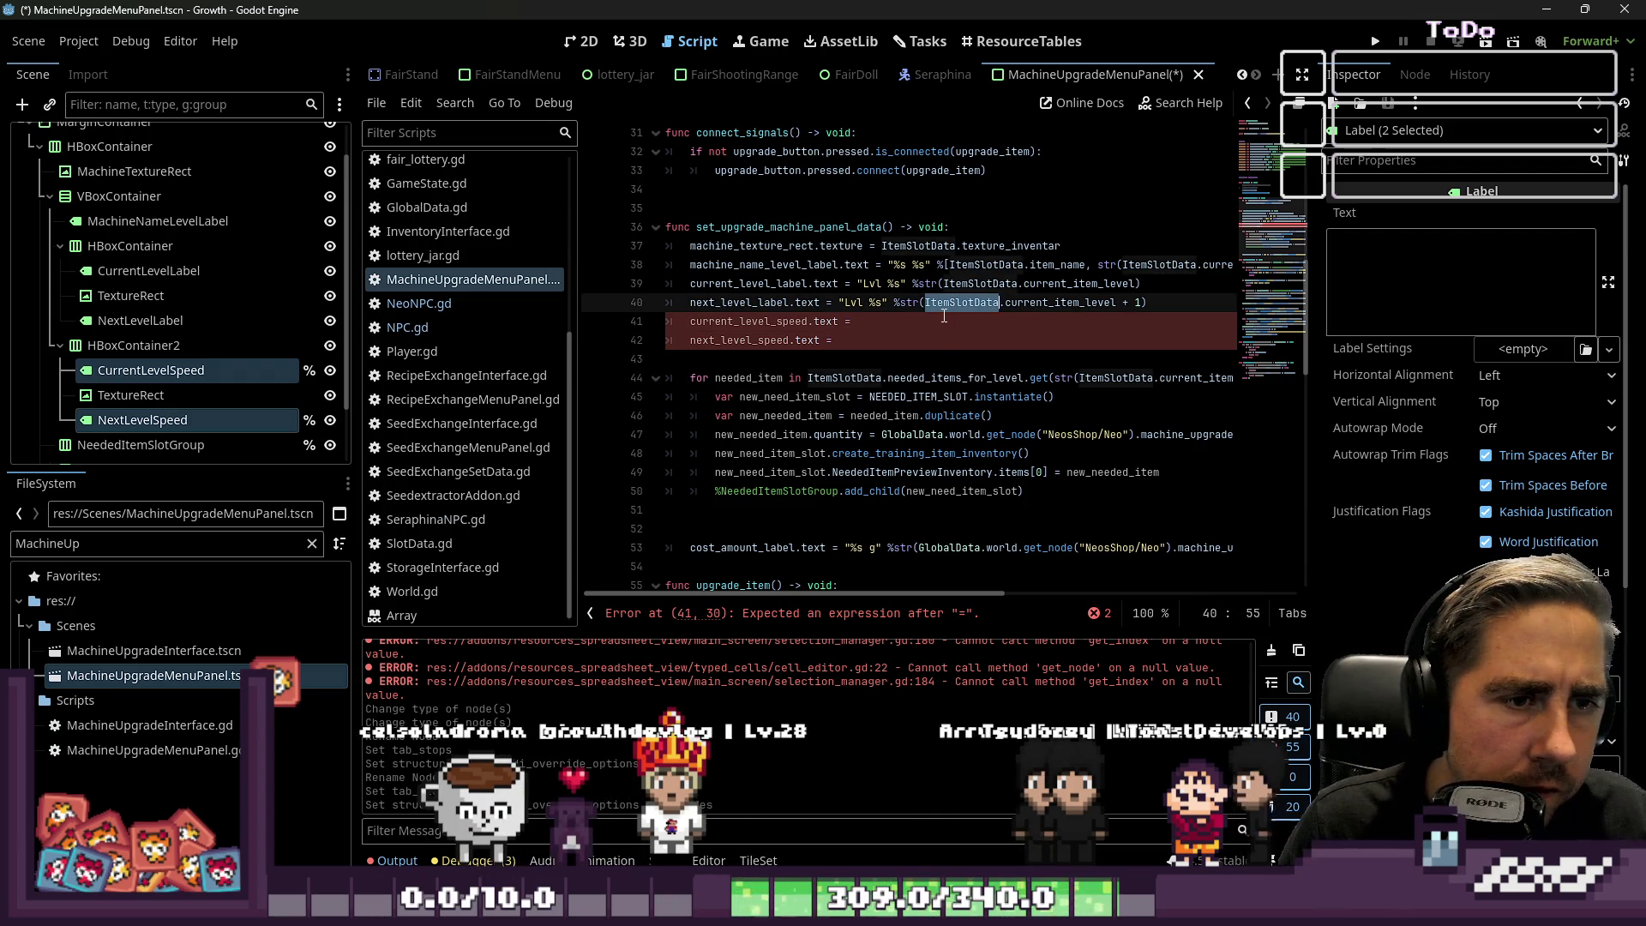
left_click(933, 320)
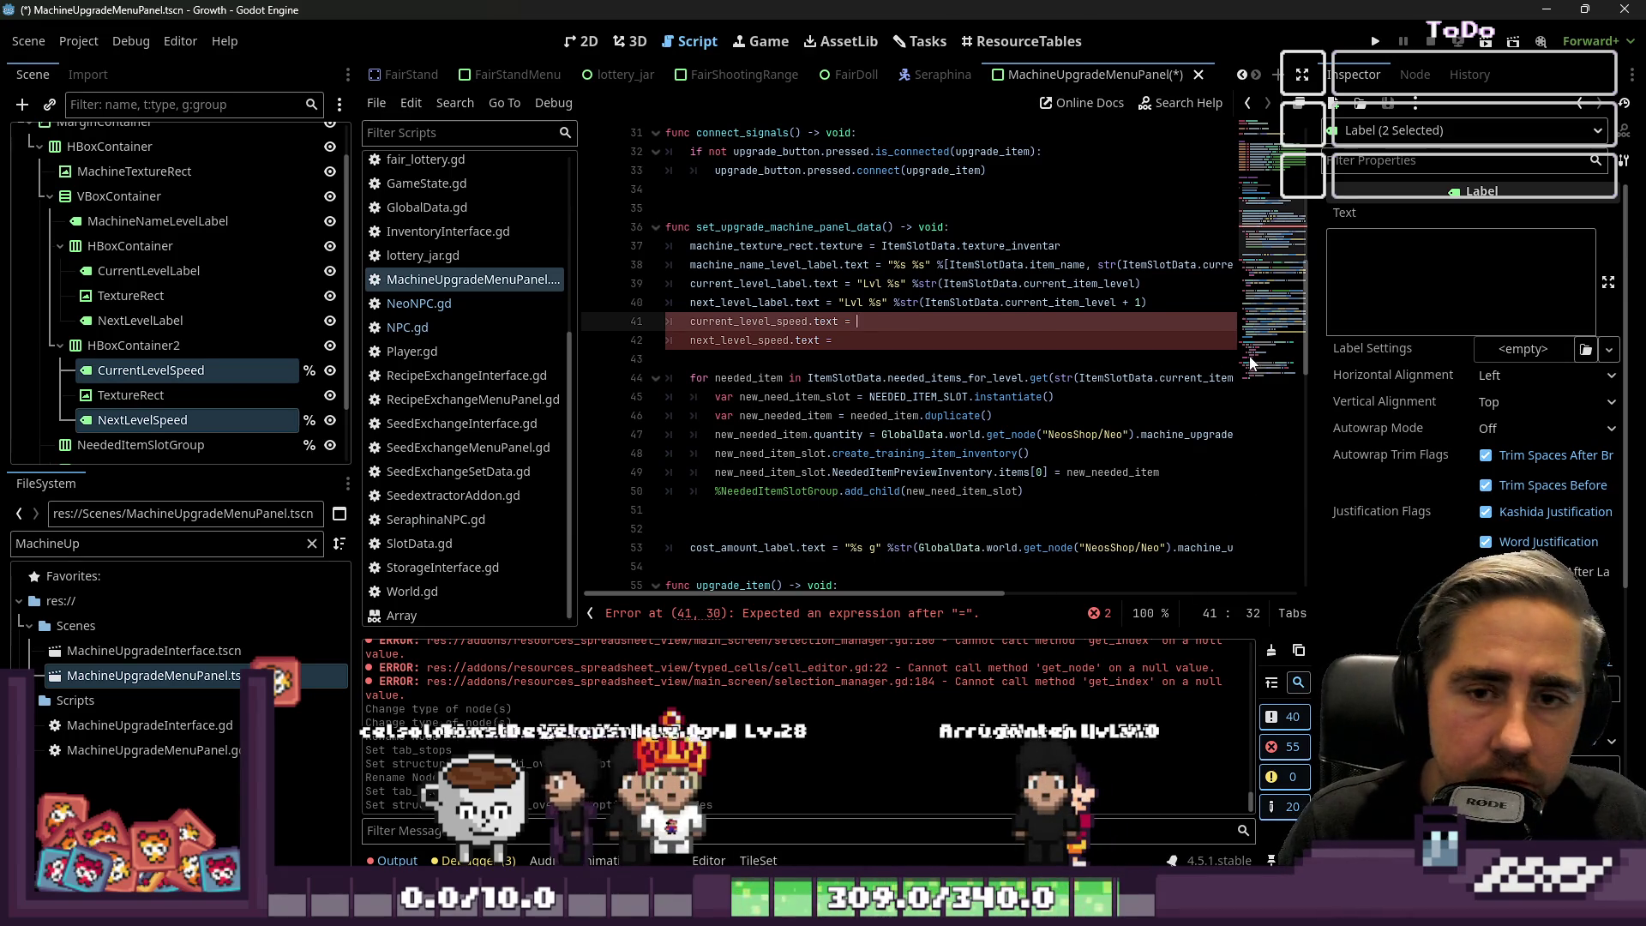
left_click(224, 377)
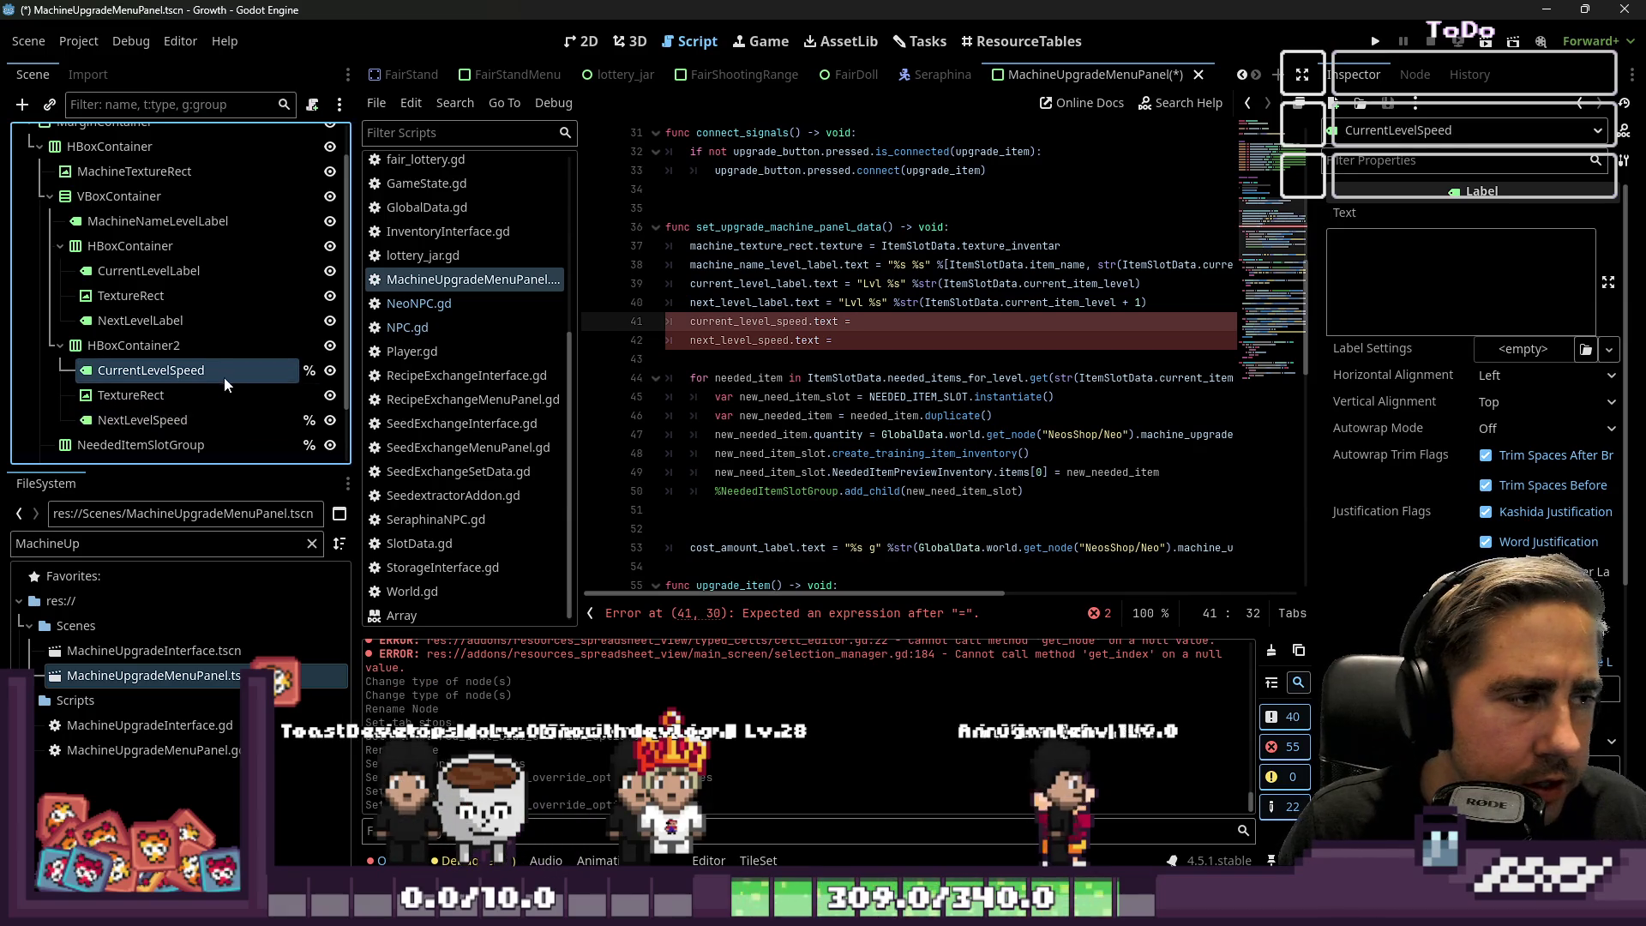
Filter the FileSystem dock for 'Cidery' and open cidery_slot_resource.tres in the Inspector.
left_click(167, 677)
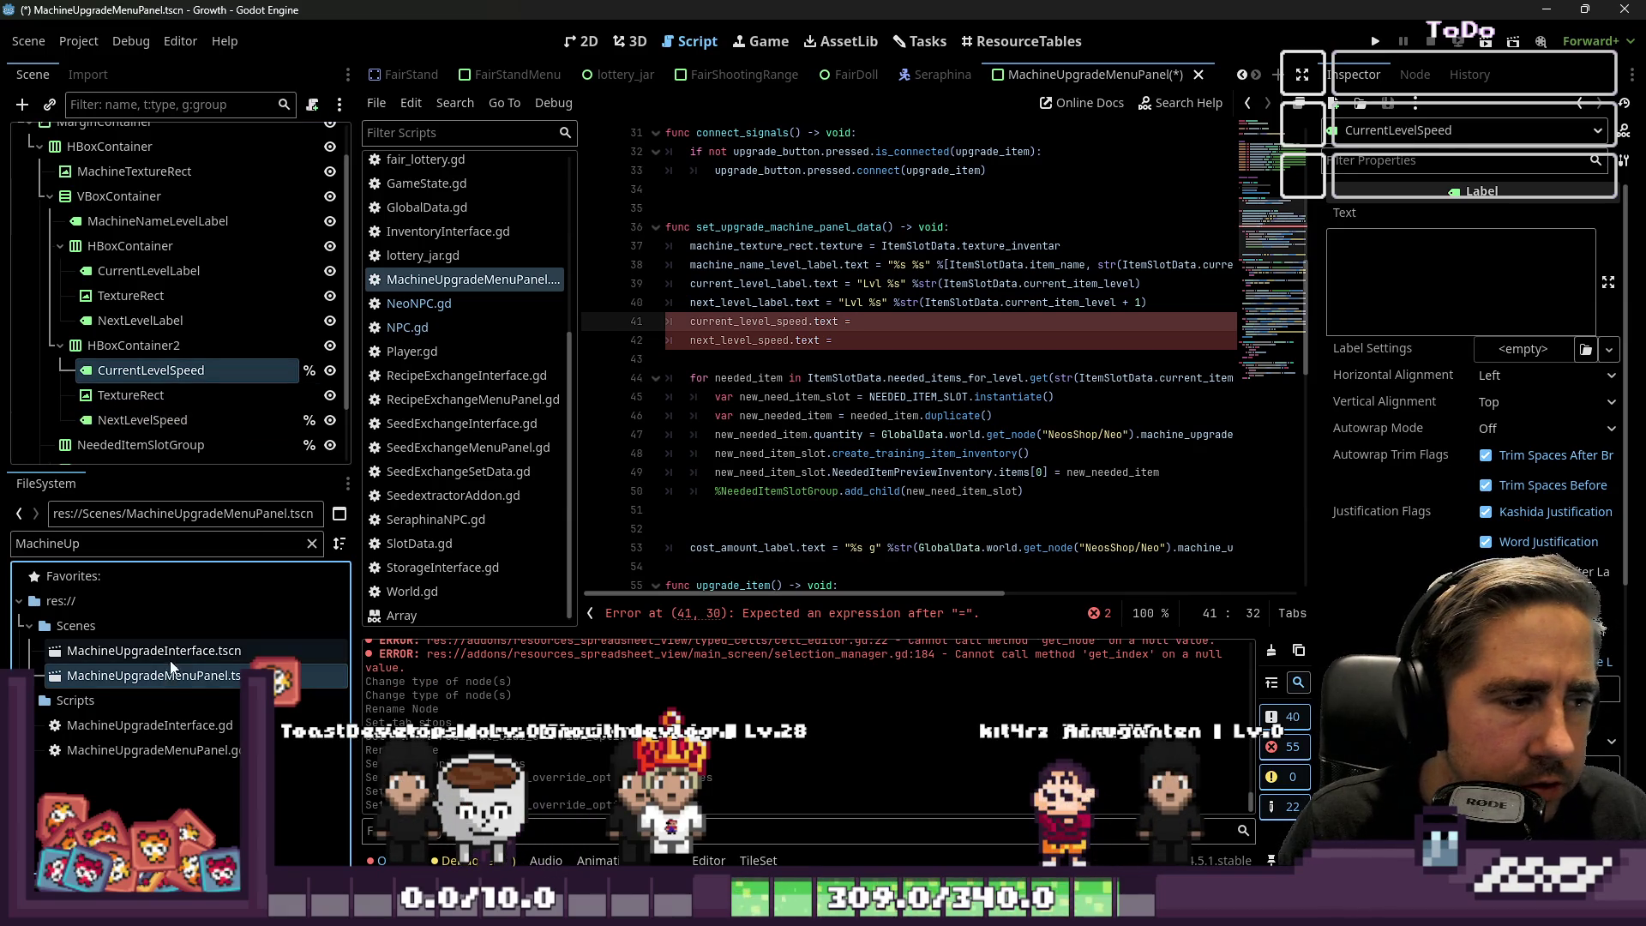
double_click(131, 540)
type("Cide")
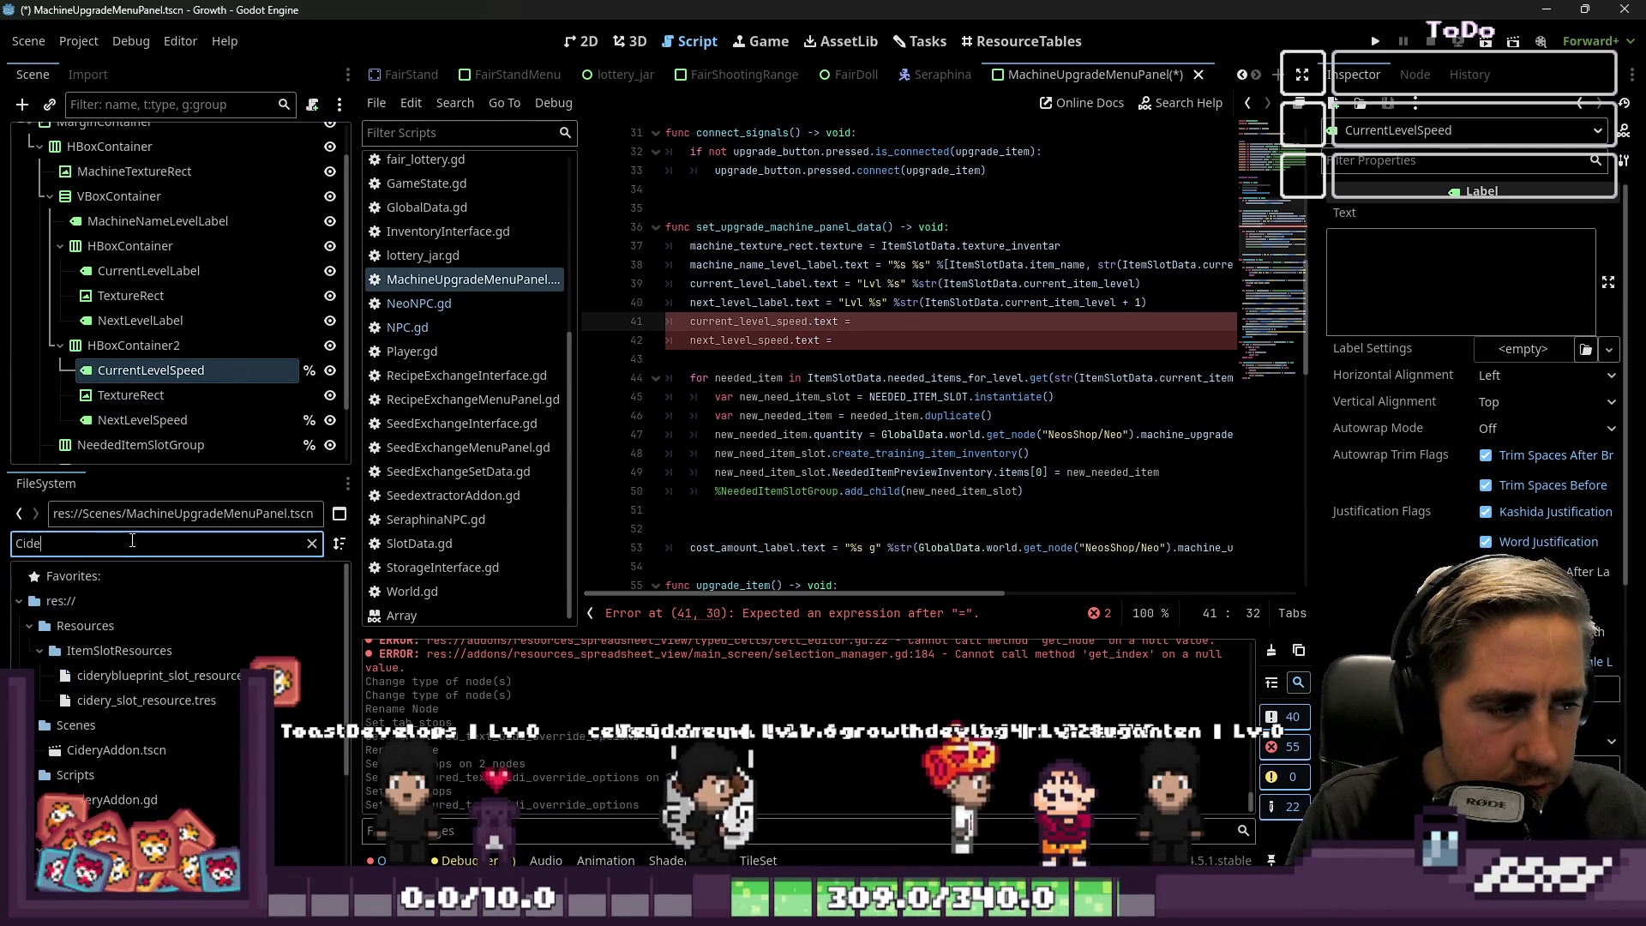
type("ry")
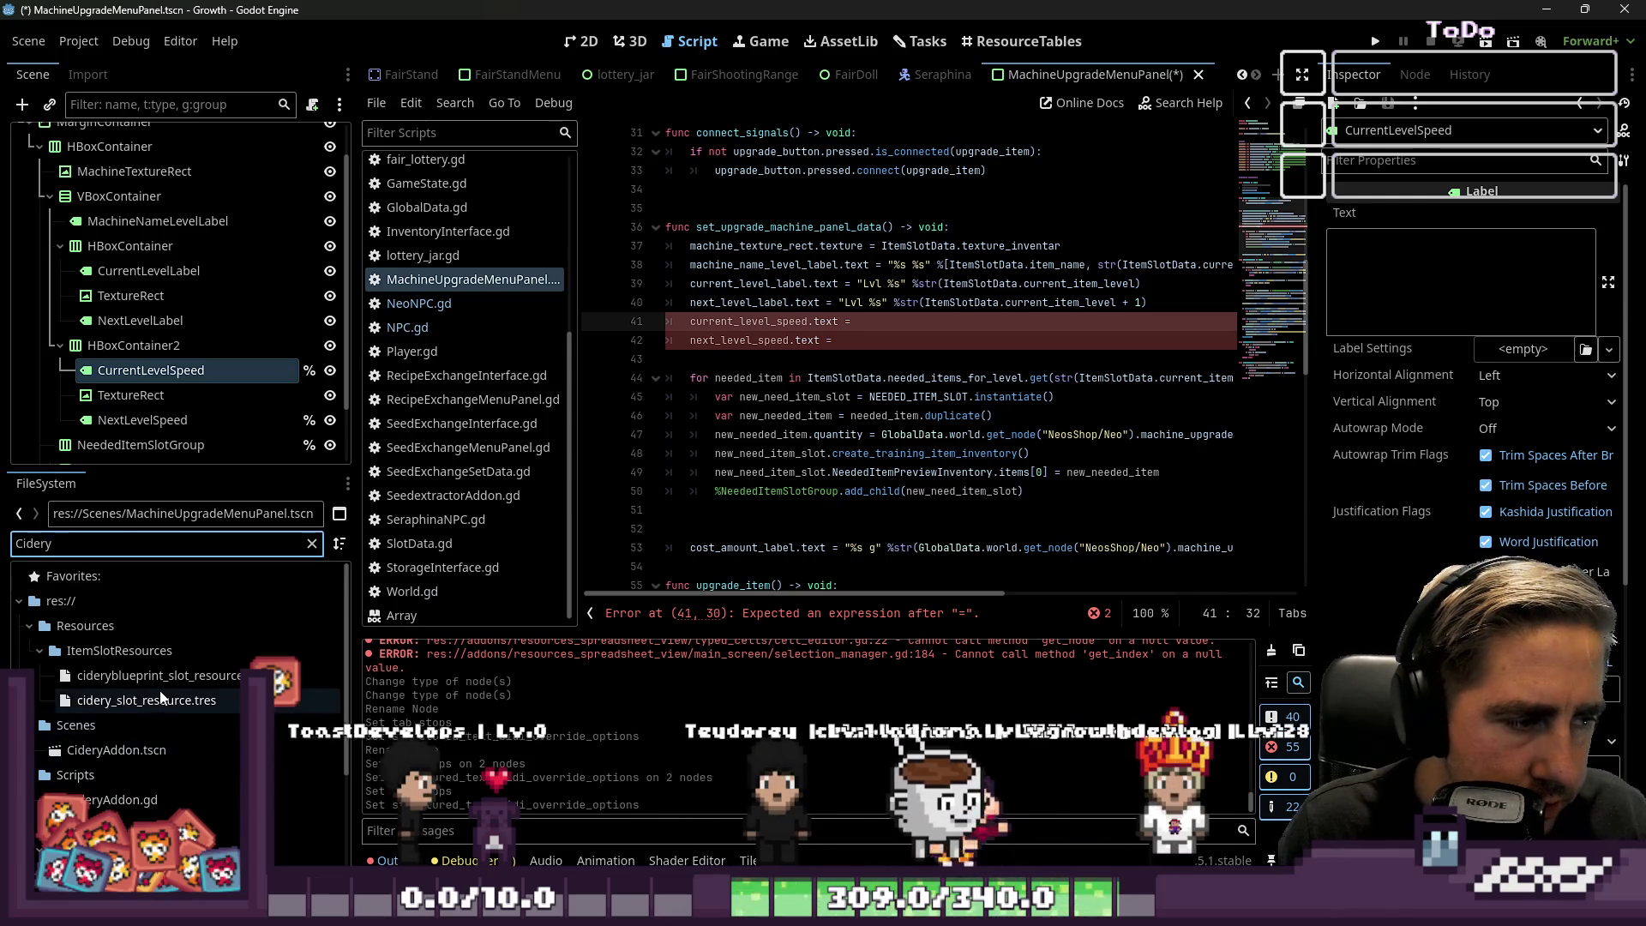
scroll(159, 687, "down", 2)
left_click(178, 634)
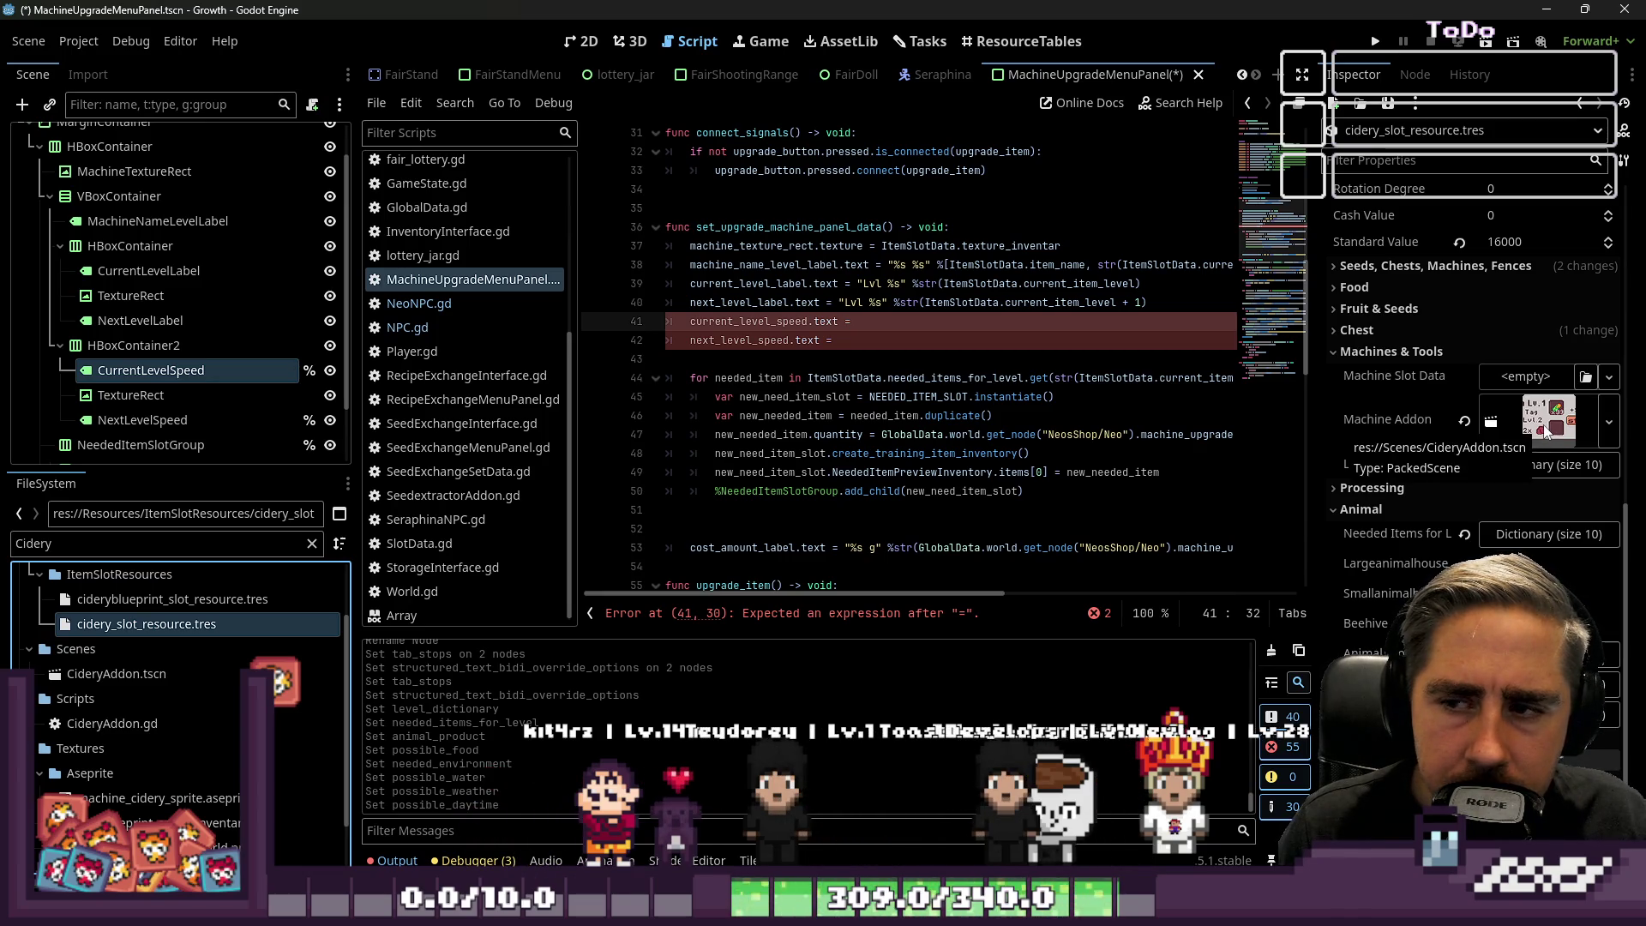
Preview the cidery's world texture and browse its Seeds, Chest and Machines property groups.
scroll(1510, 266, "up", 5)
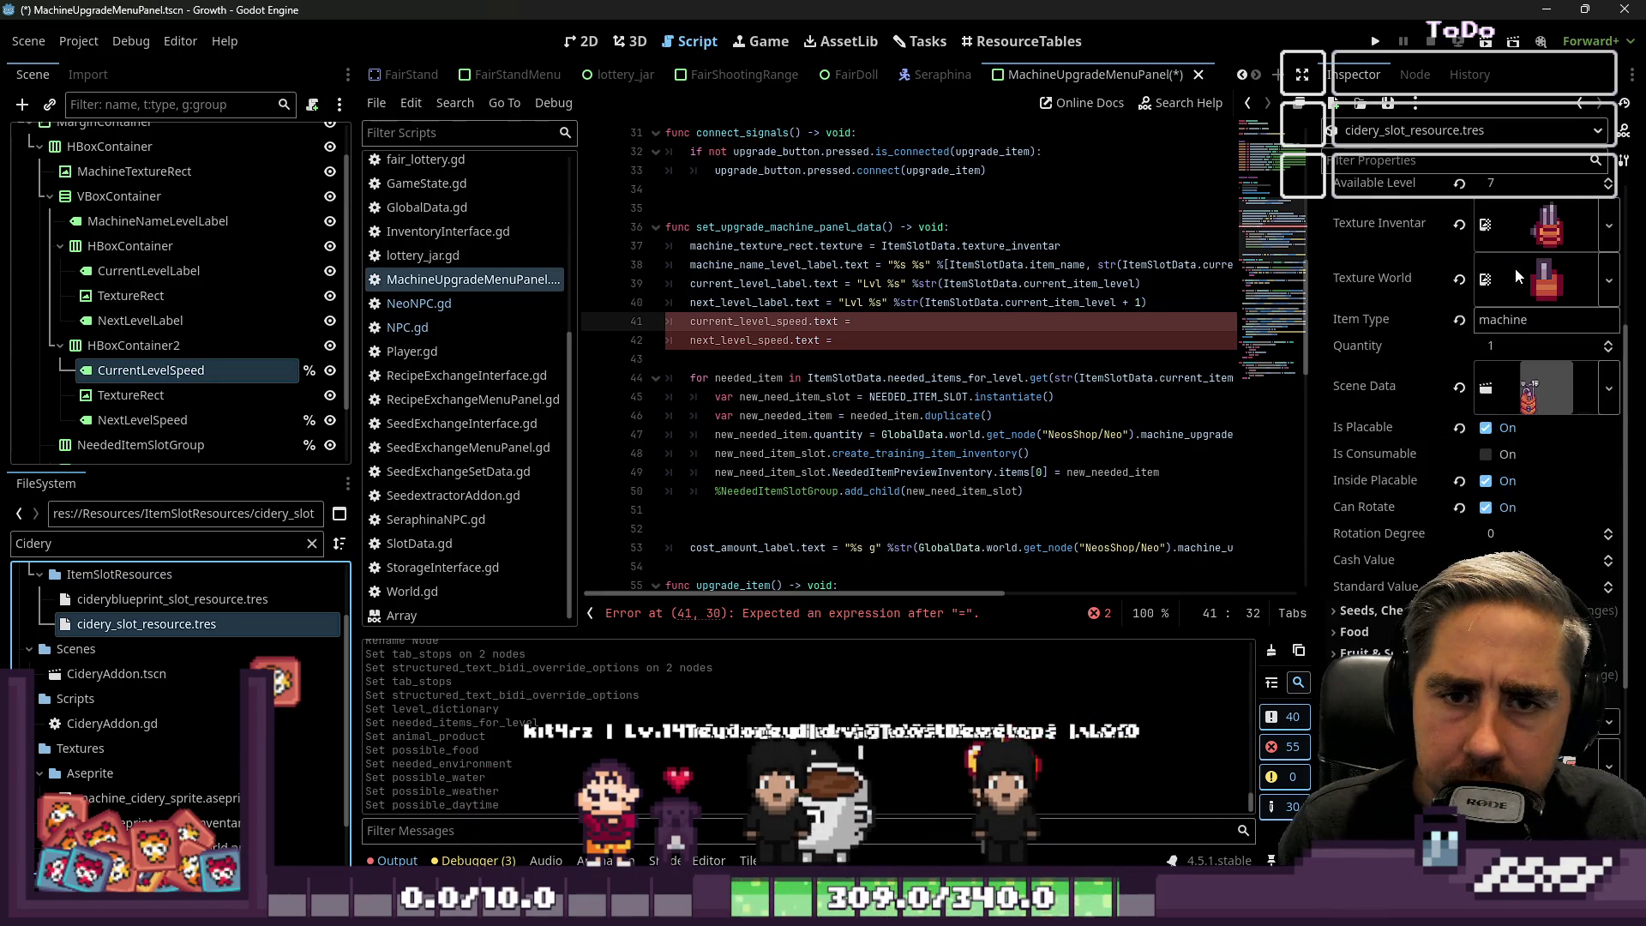
scroll(1469, 522, "up", 5)
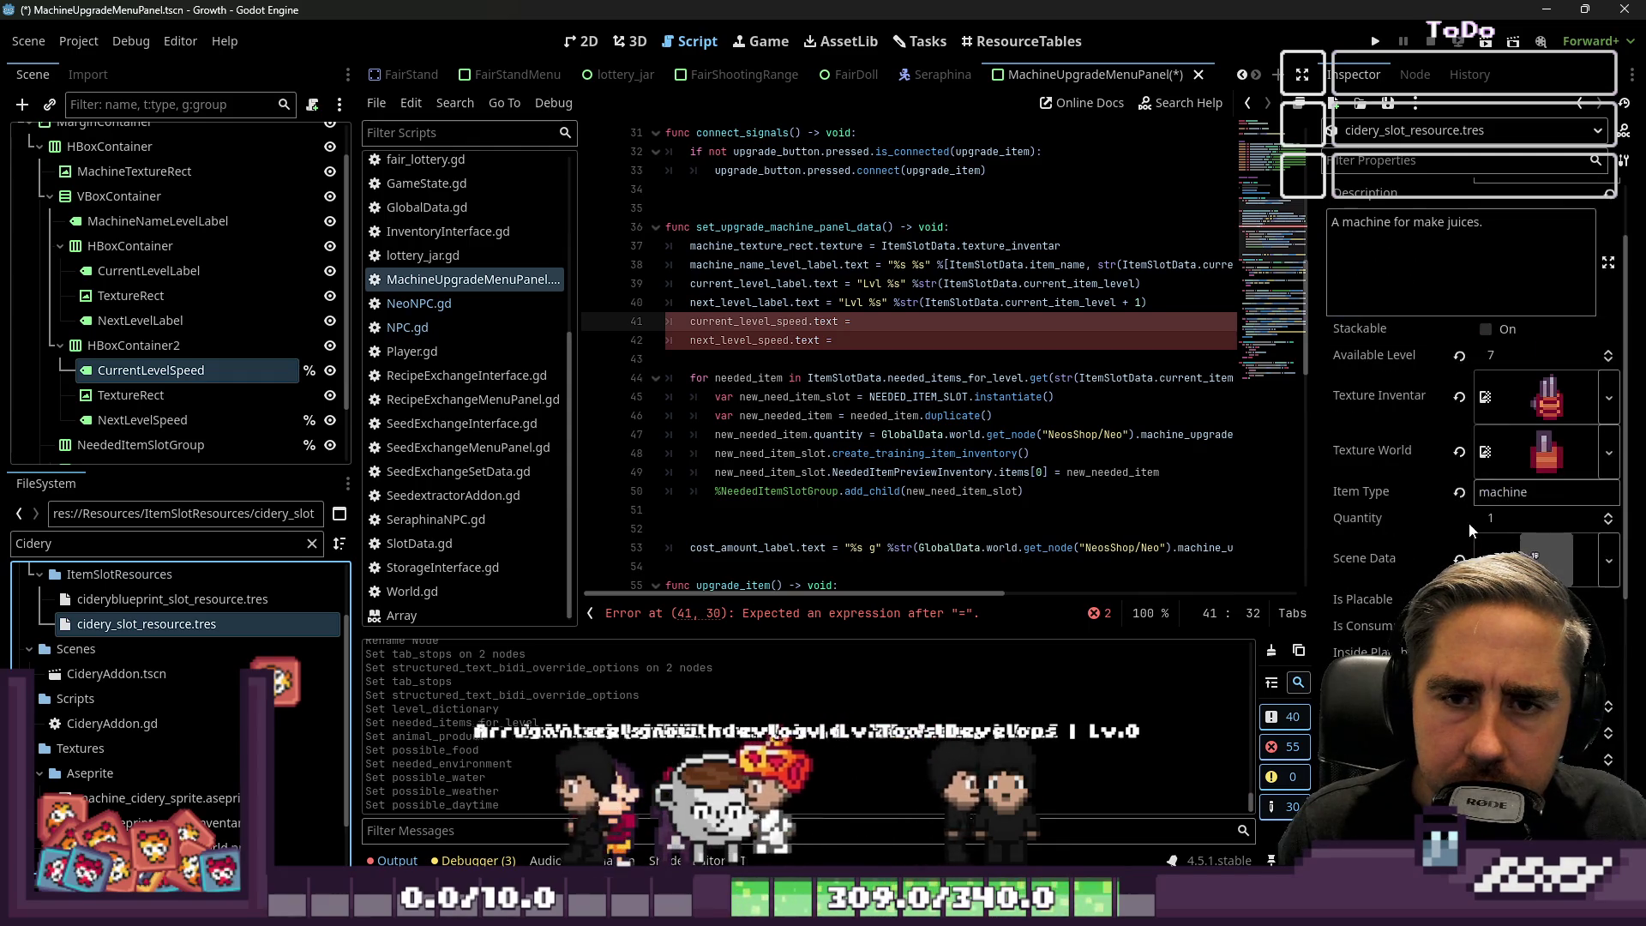
scroll(1493, 380, "down", 3)
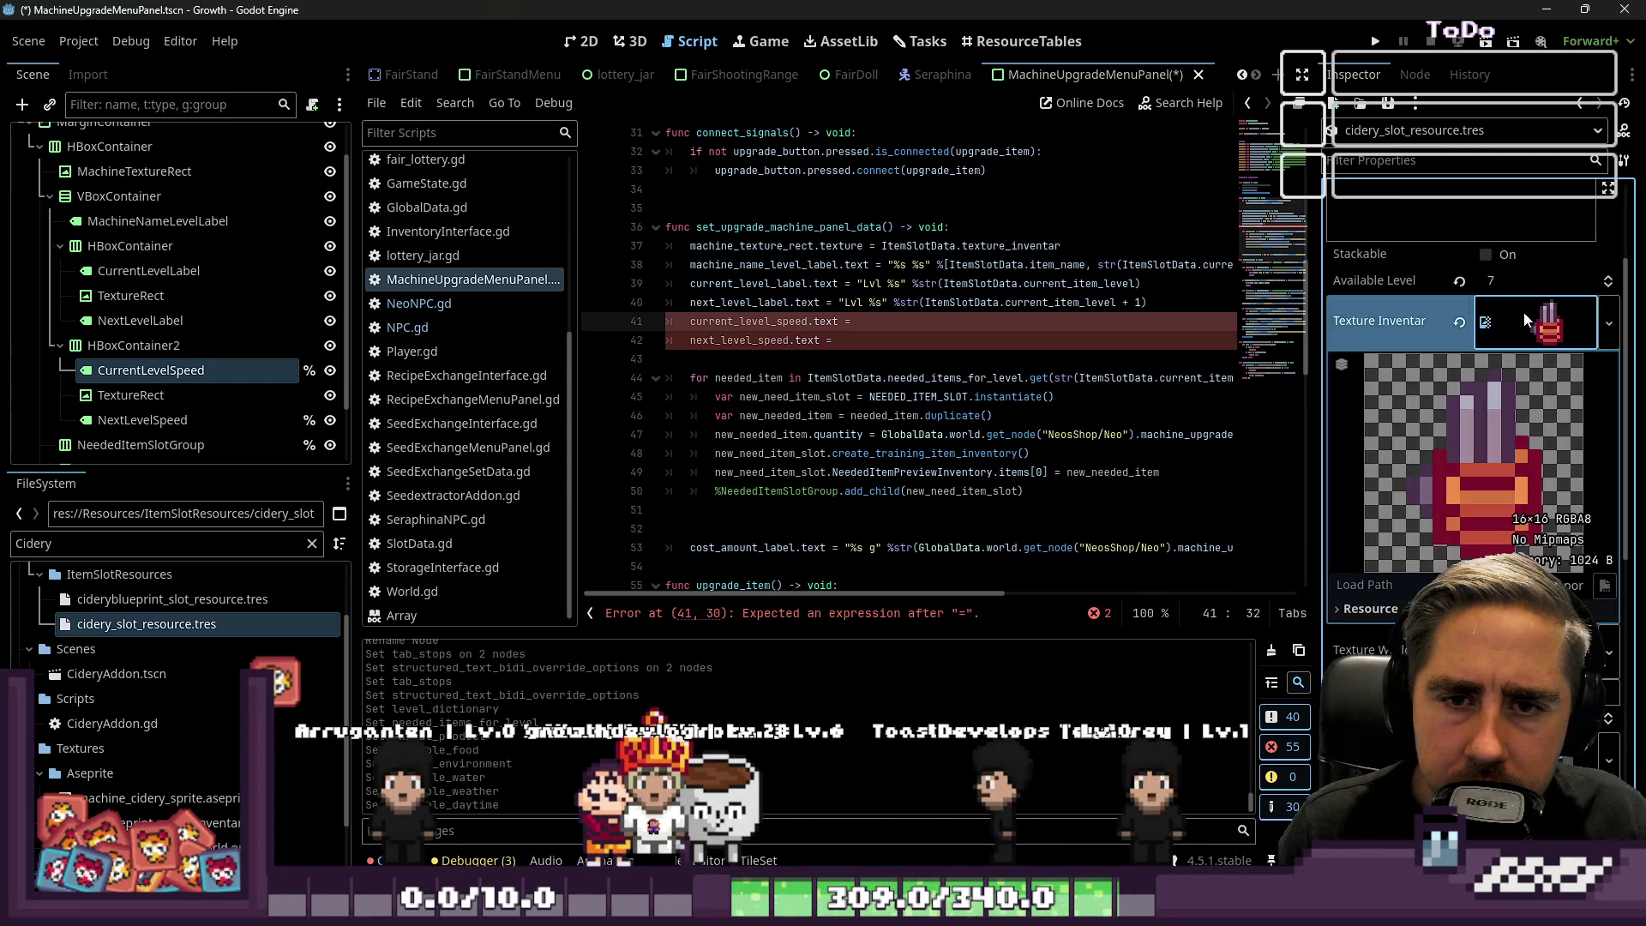
left_click(1542, 383)
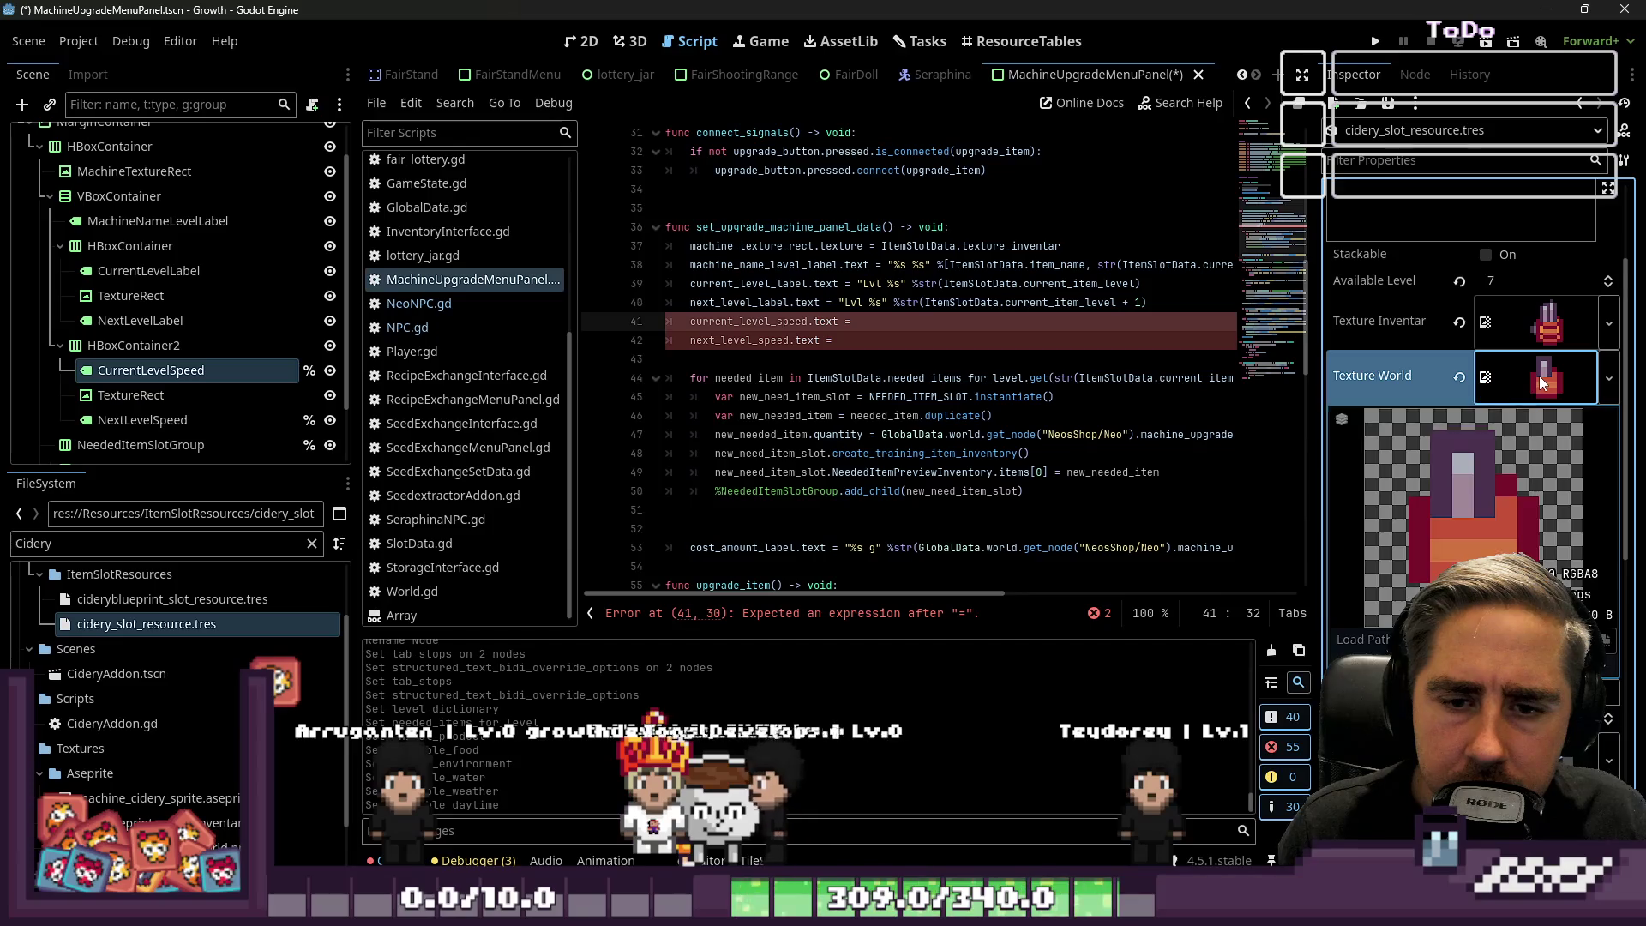
left_click(1540, 376)
scroll(1530, 483, "down", 5)
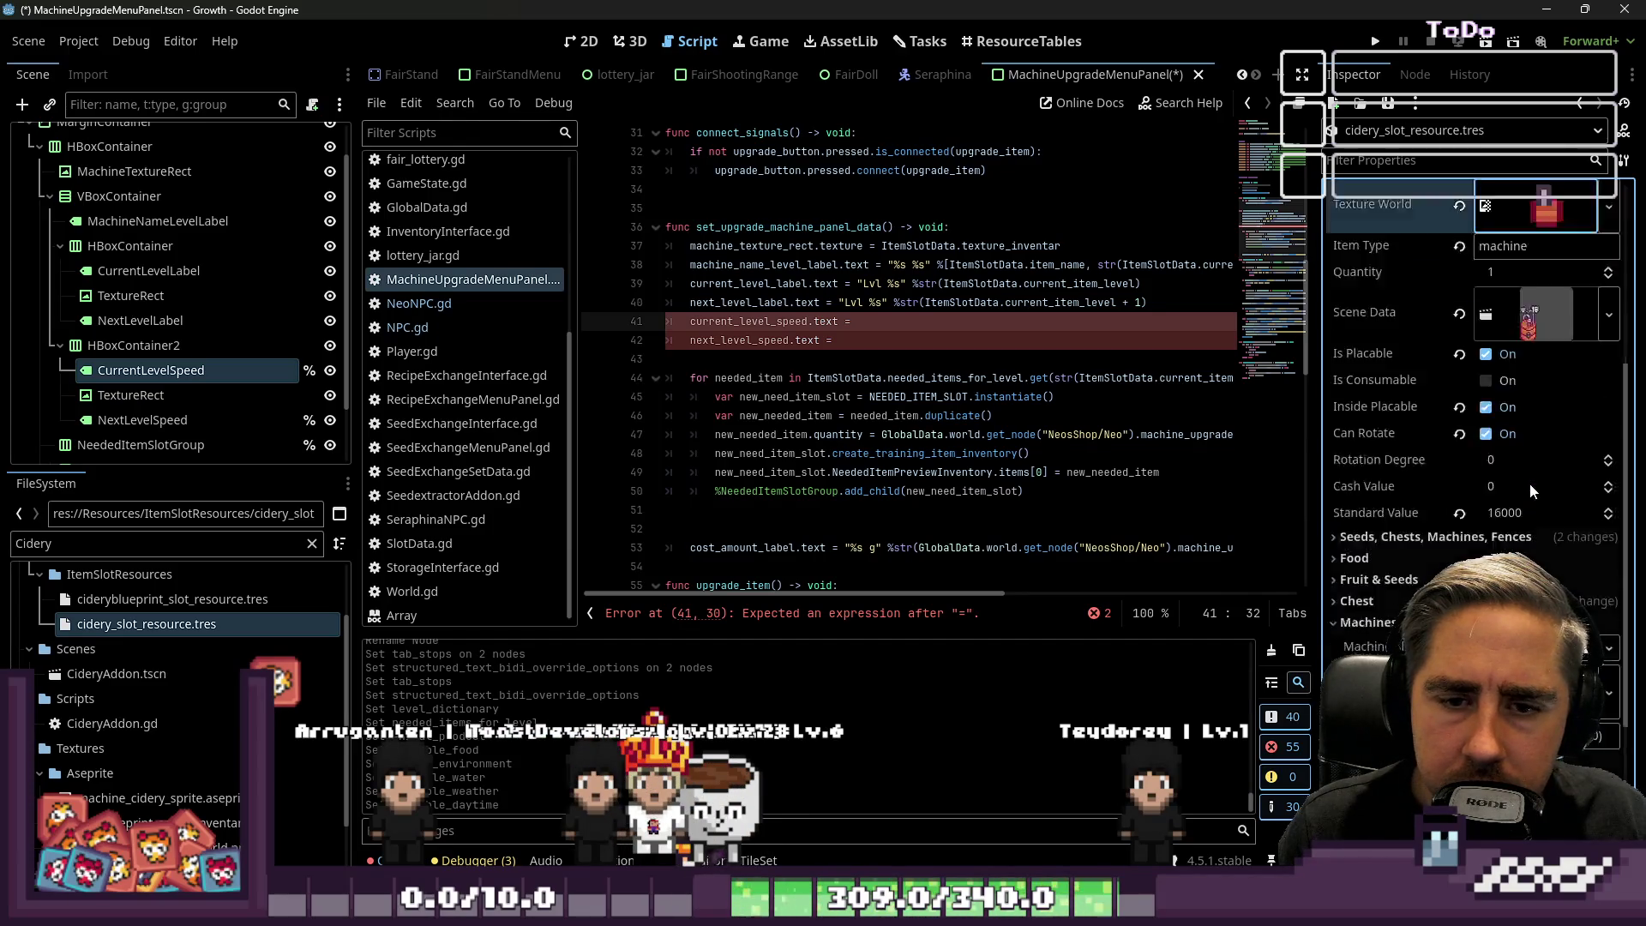
left_click(1499, 367)
left_click(1499, 366)
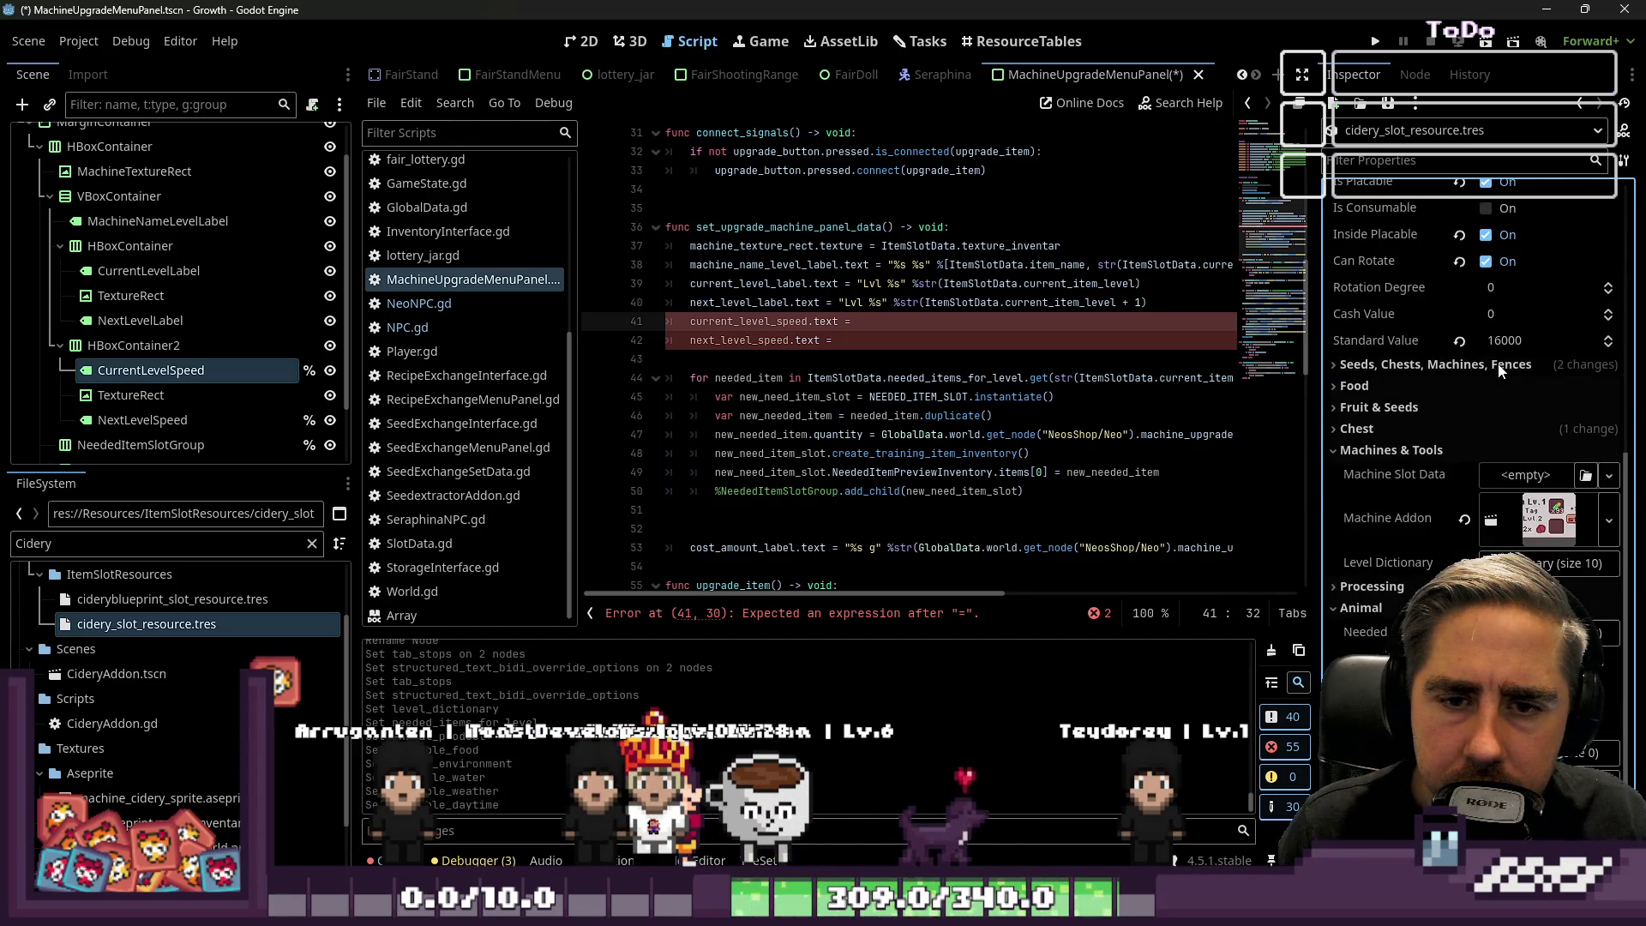
left_click(1500, 433)
left_click(1501, 436)
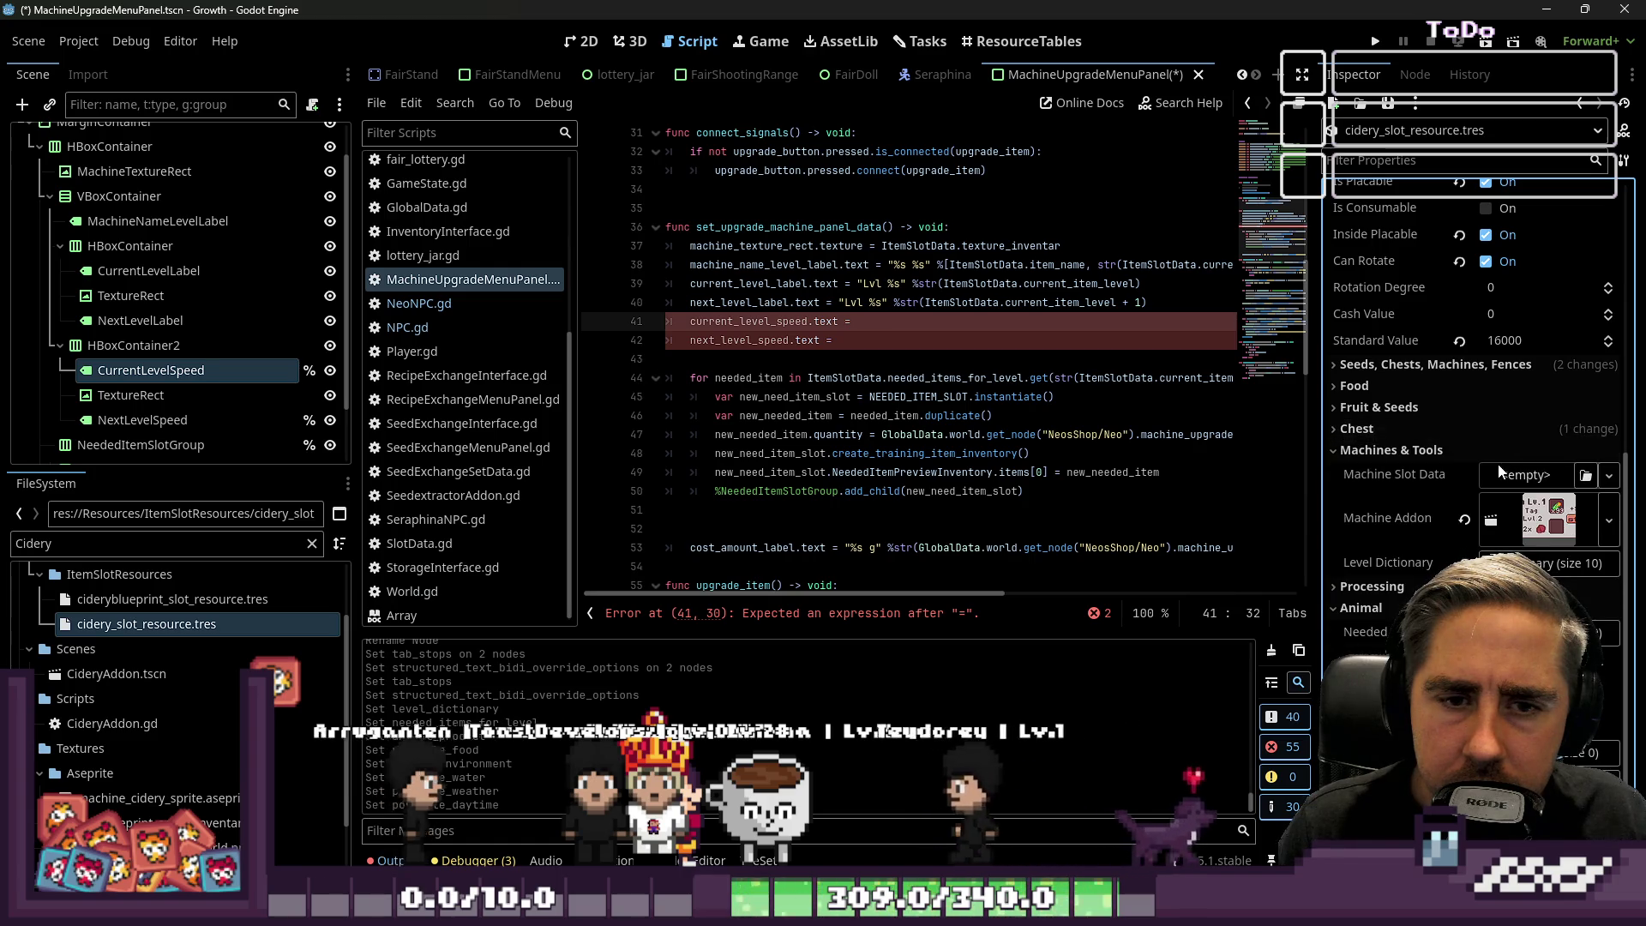
left_click(1495, 451)
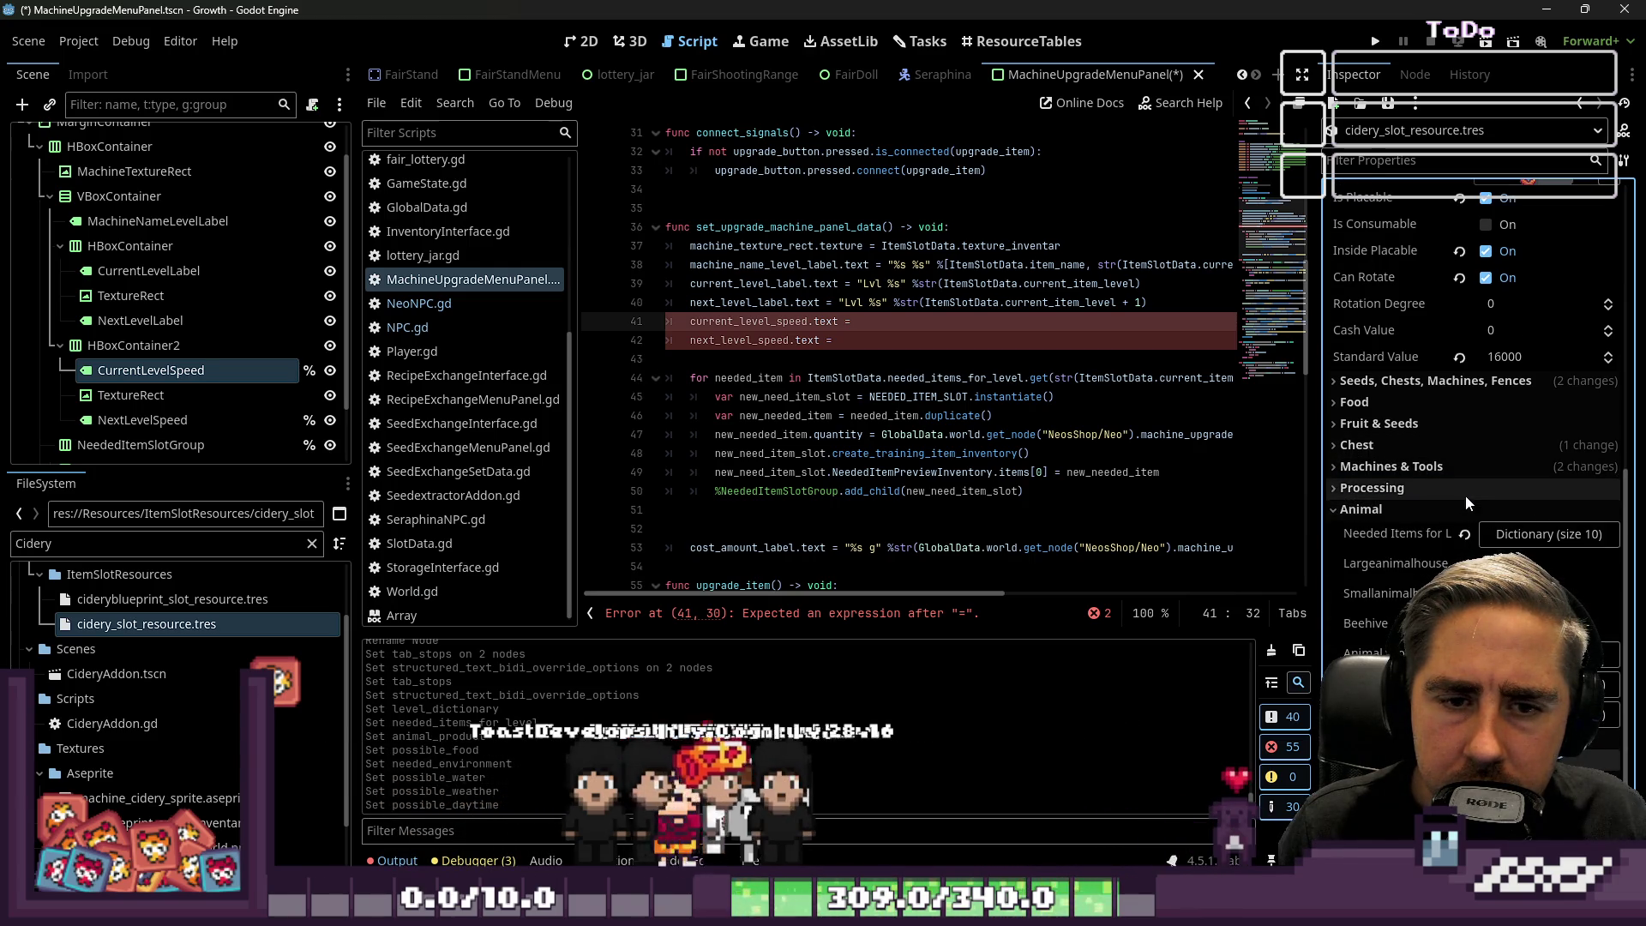
Inspect the Level Dictionary's level 1 values, then collapse the dictionary entries.
scroll(1475, 510, "up", 3)
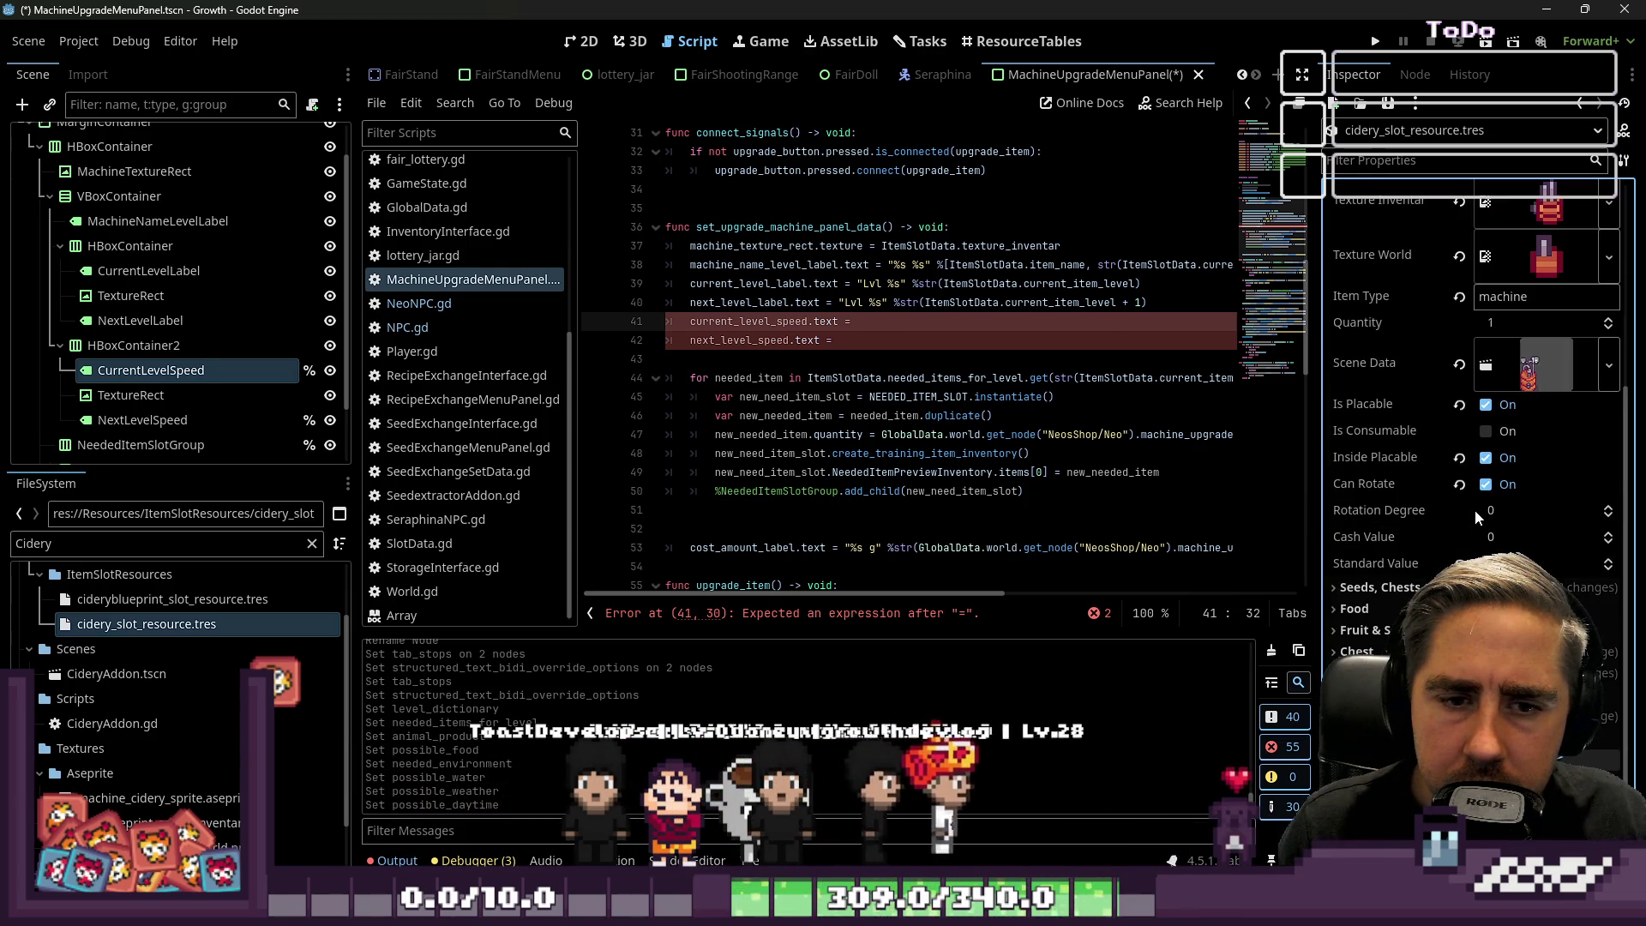
scroll(1475, 509, "up", 5)
scroll(1474, 509, "down", 4)
scroll(1476, 514, "down", 1)
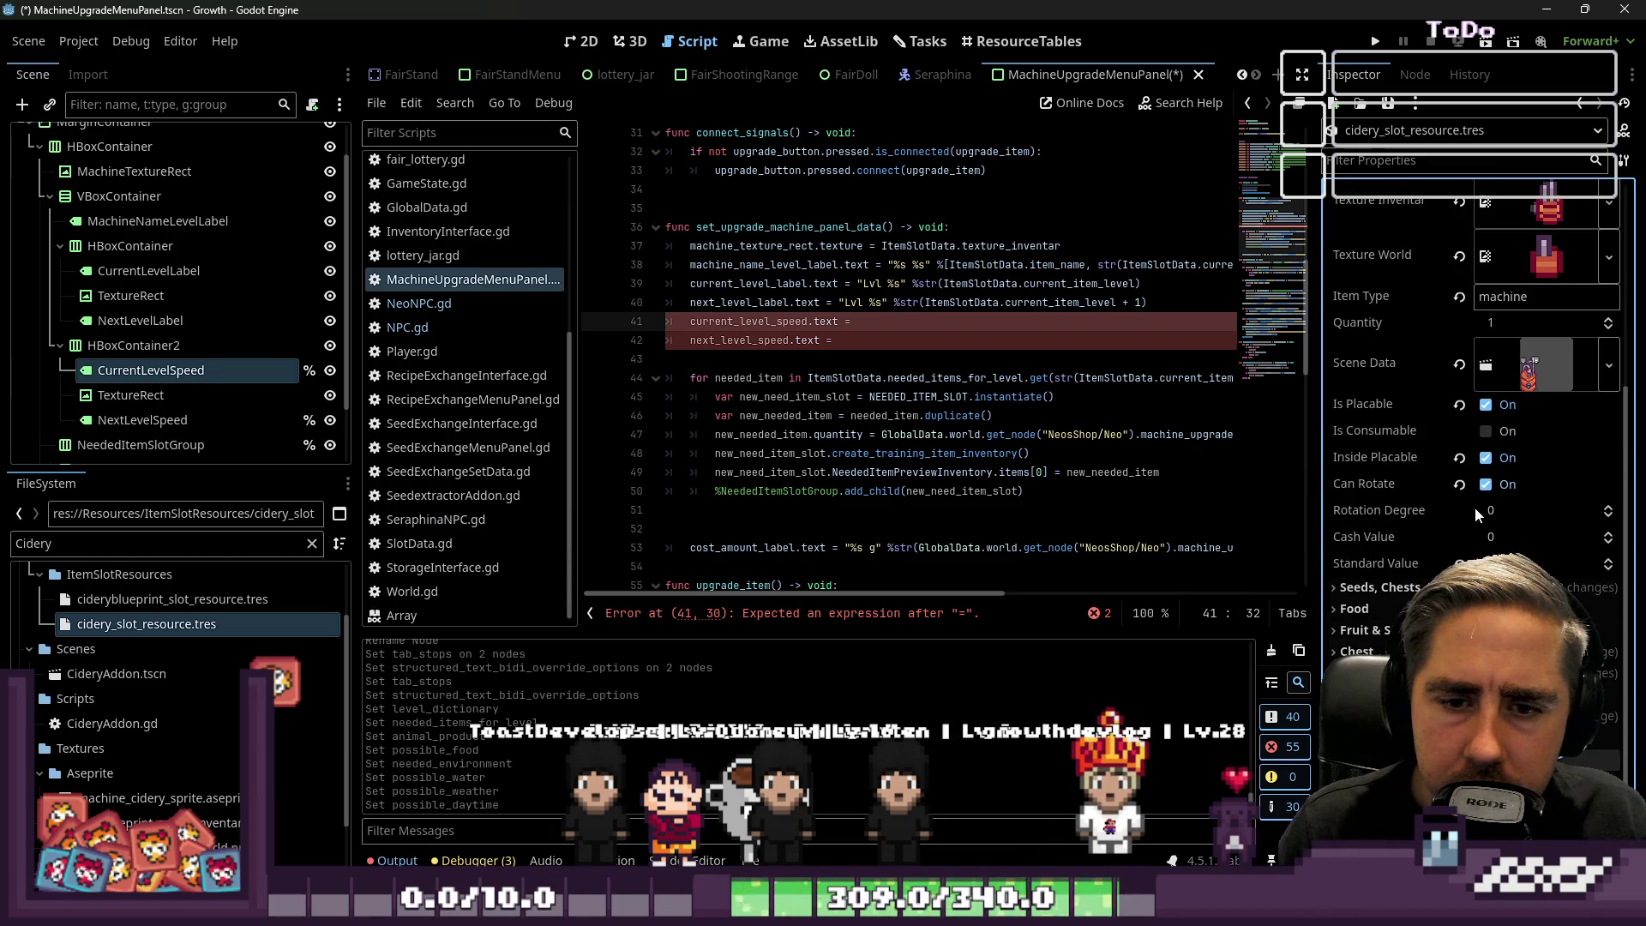
scroll(1474, 515, "down", 4)
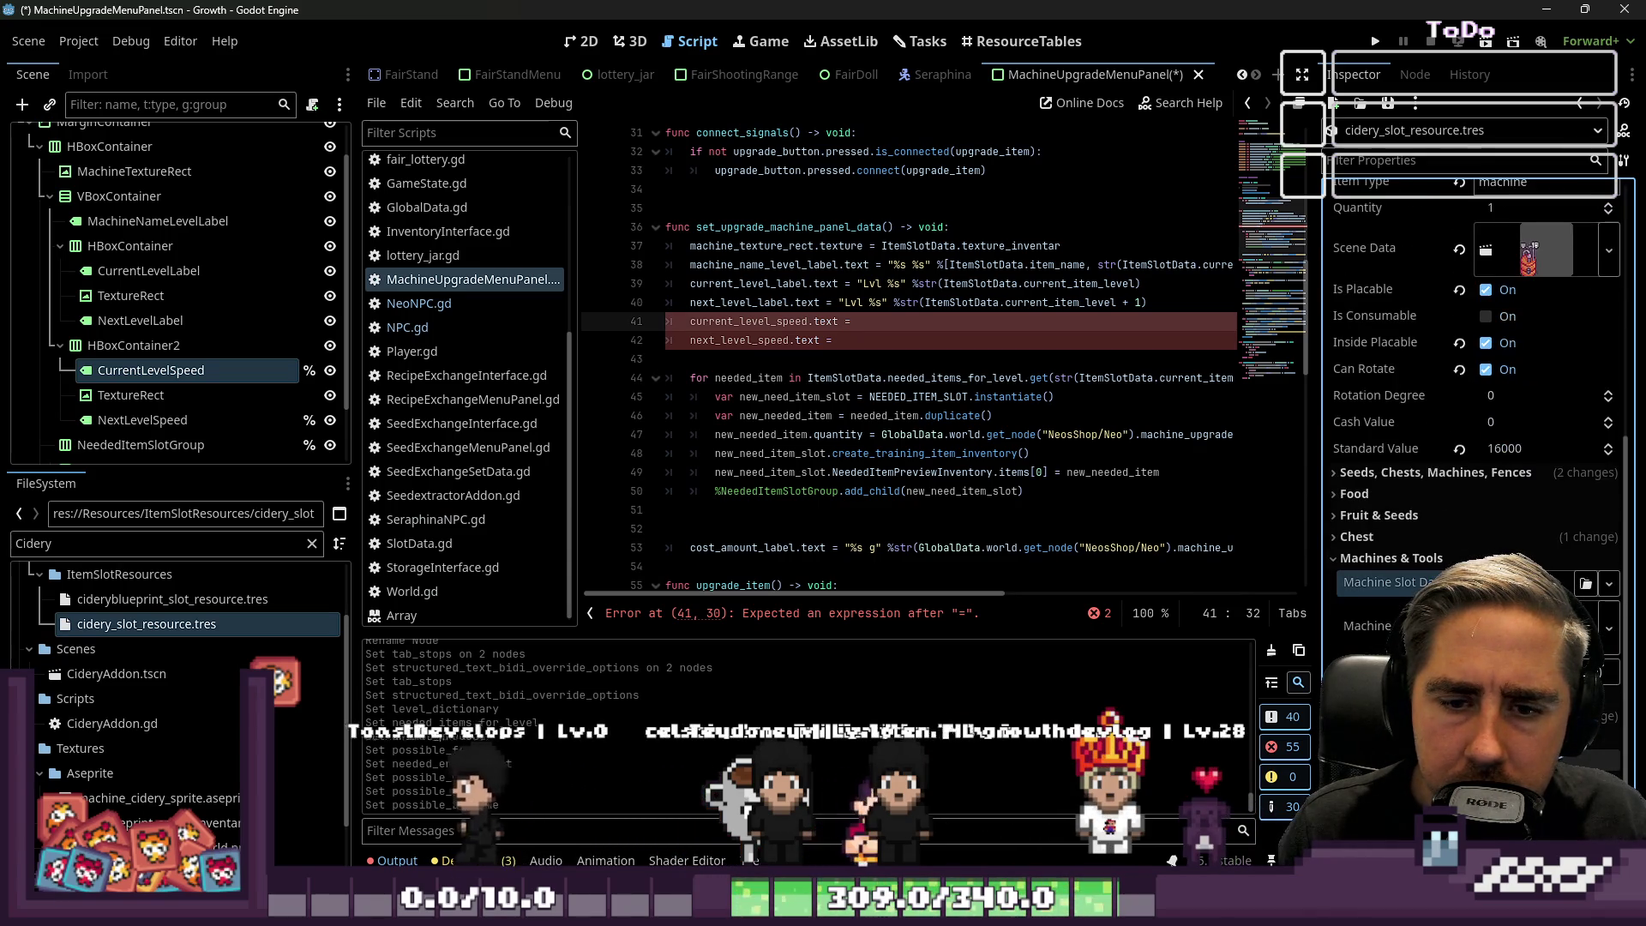
scroll(1475, 515, "down", 6)
left_click(1553, 478)
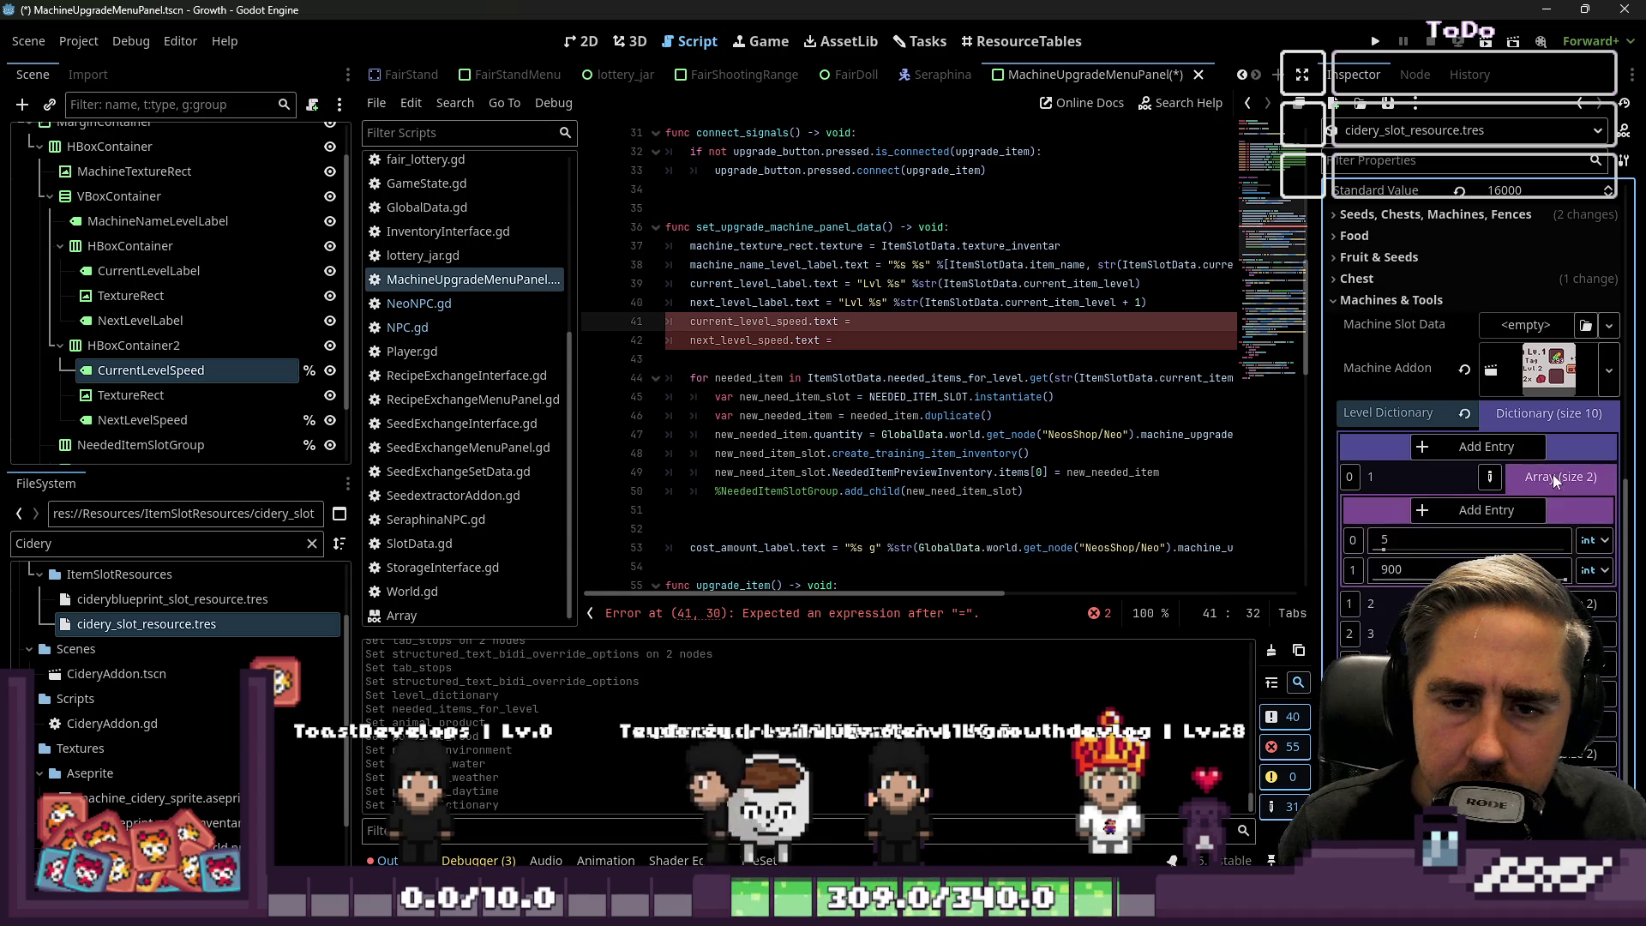
left_click(1550, 477)
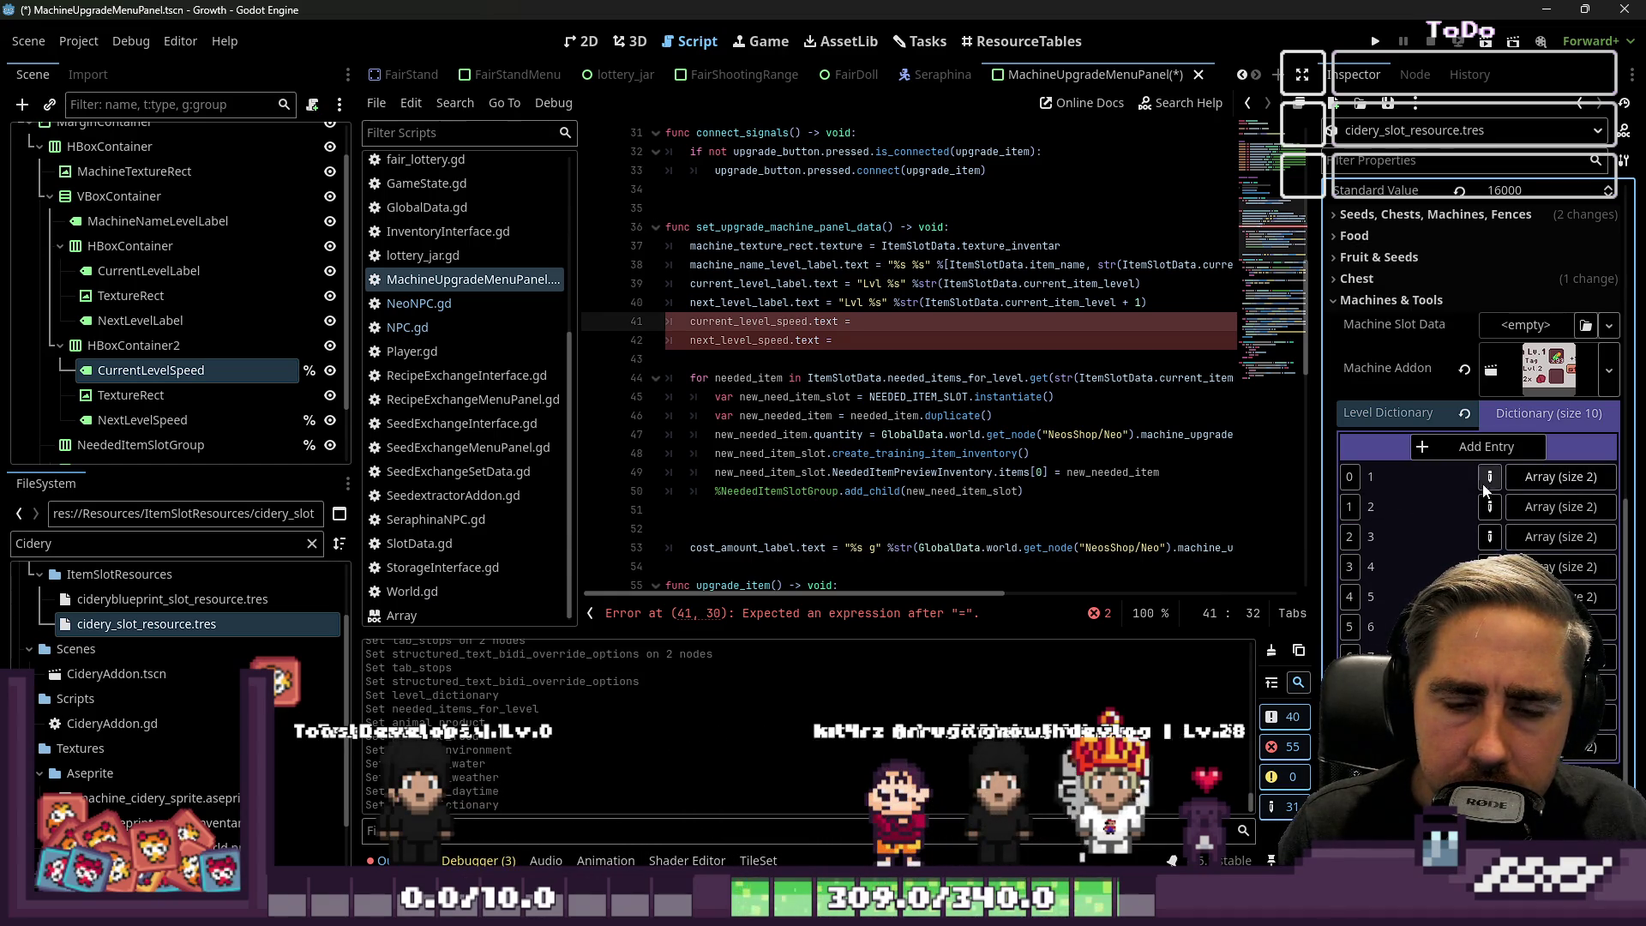
left_click(1533, 430)
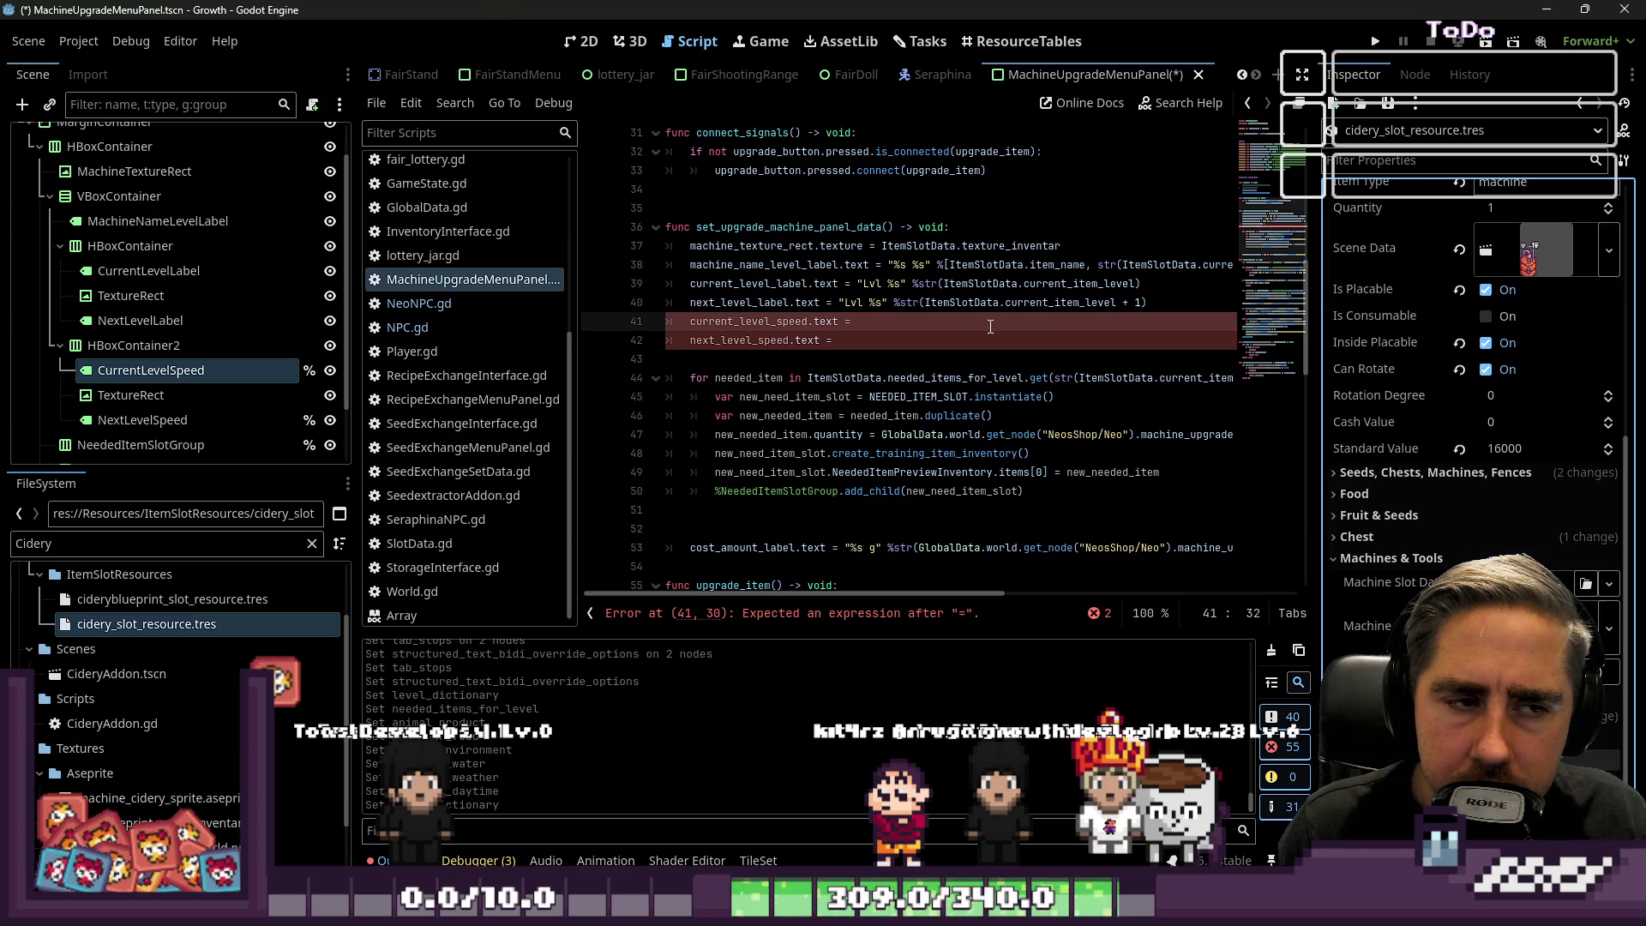
Begin the current speed value with ItemSlotData.level_dictionary.get(ItemSlotData...).
type("It")
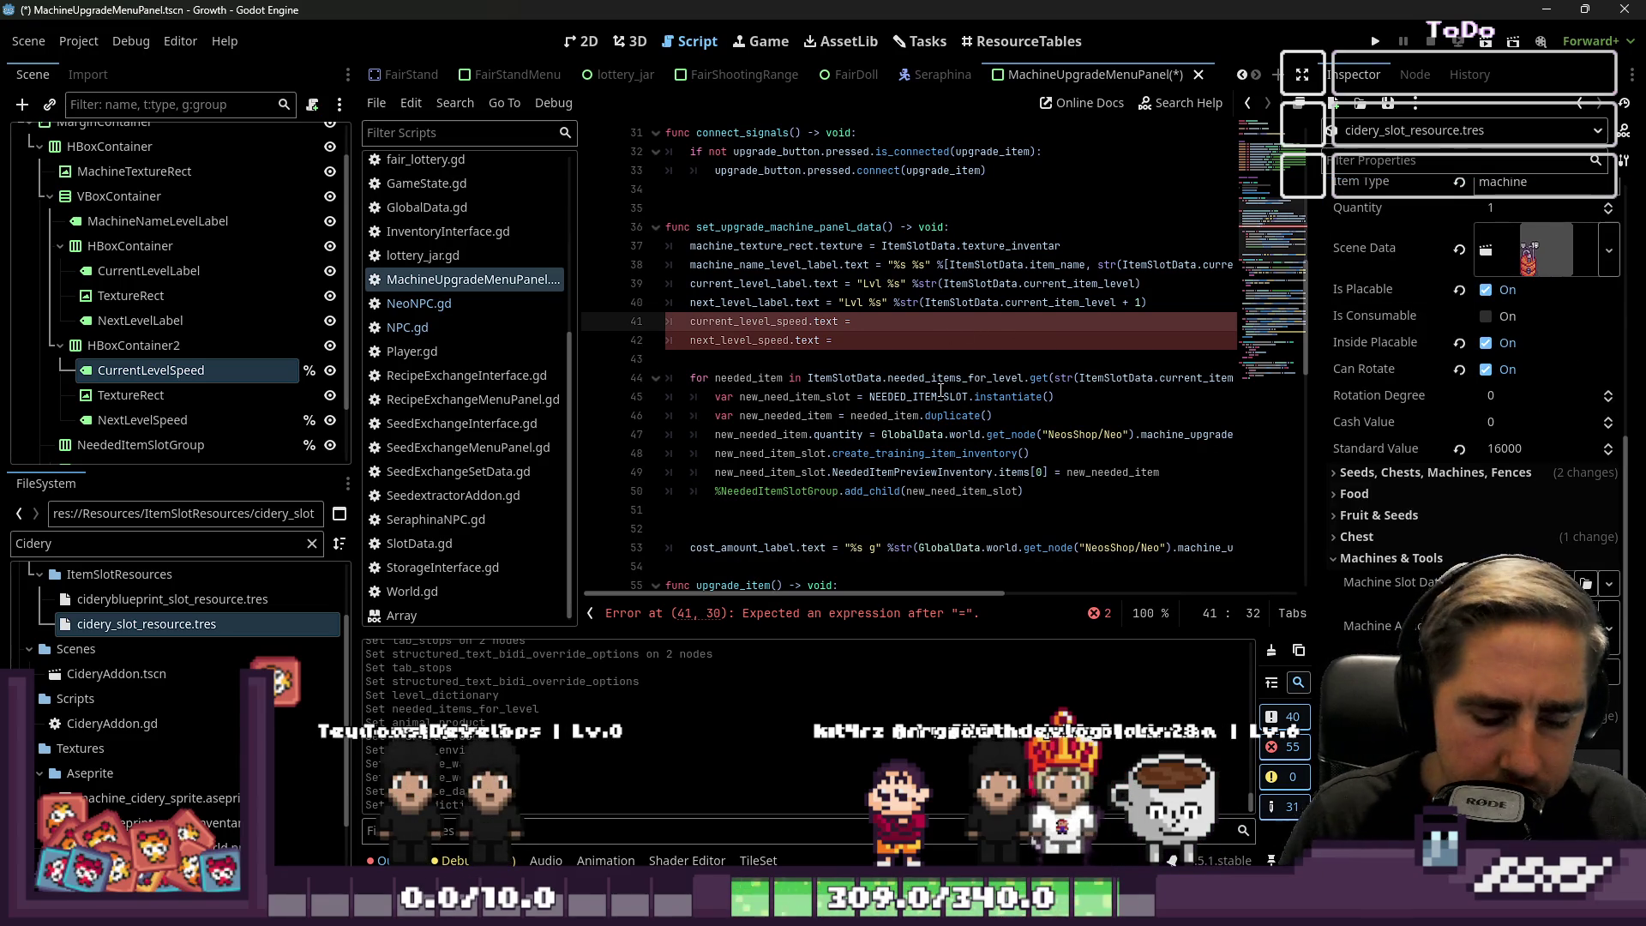
type("emSlotData.")
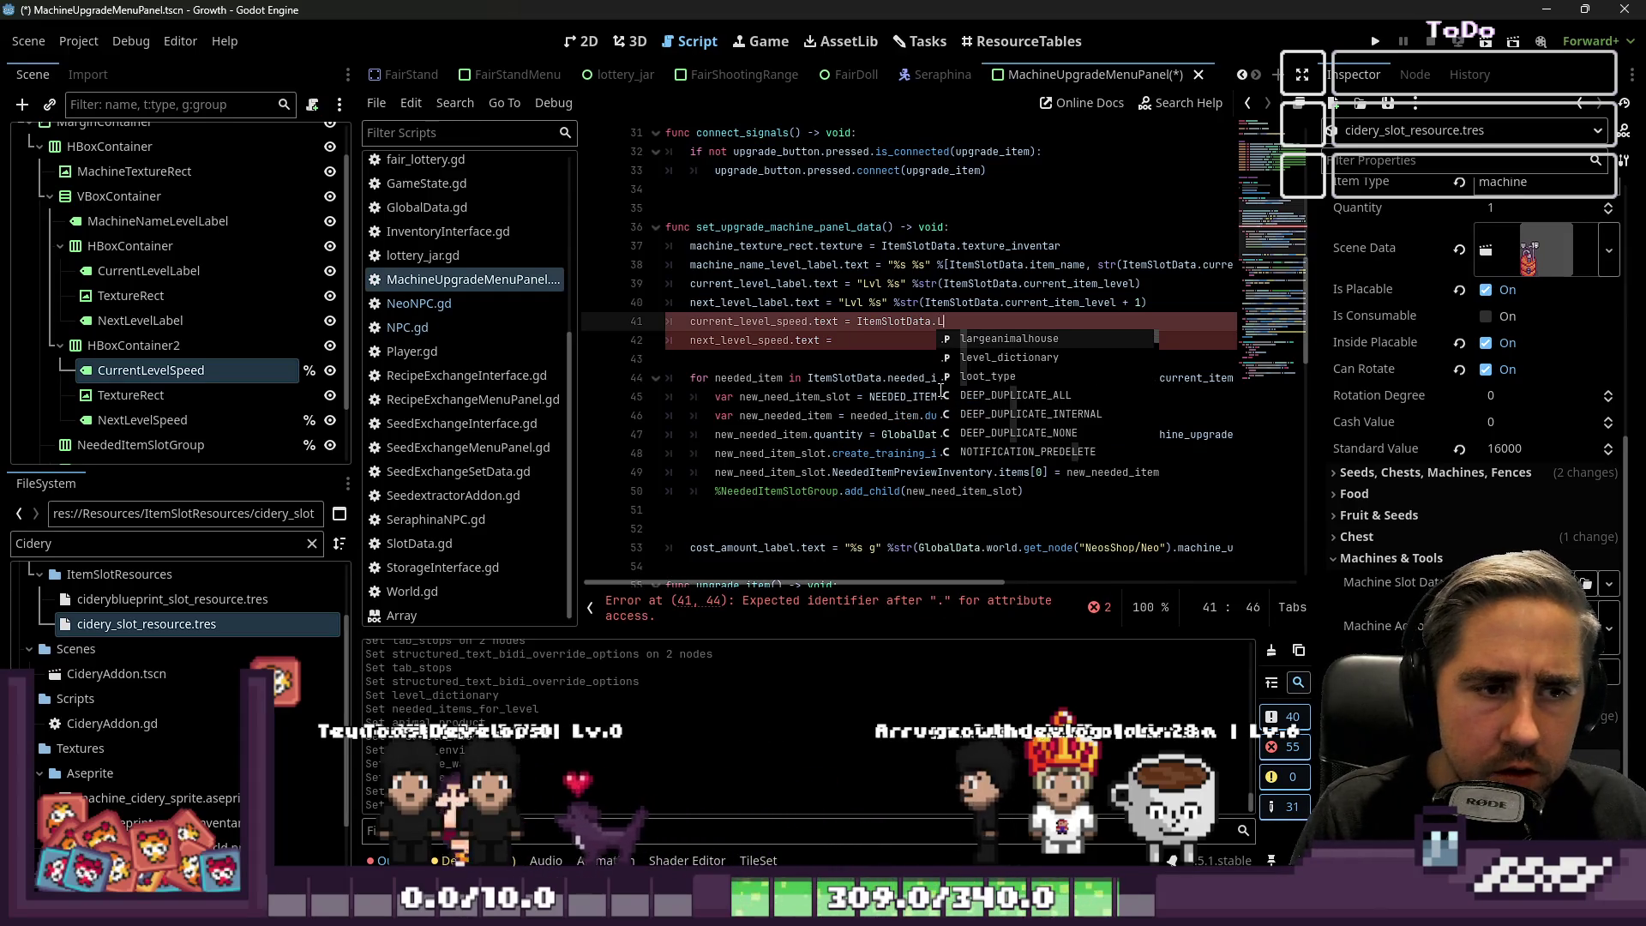
type("level")
key("Return")
type(".get/(")
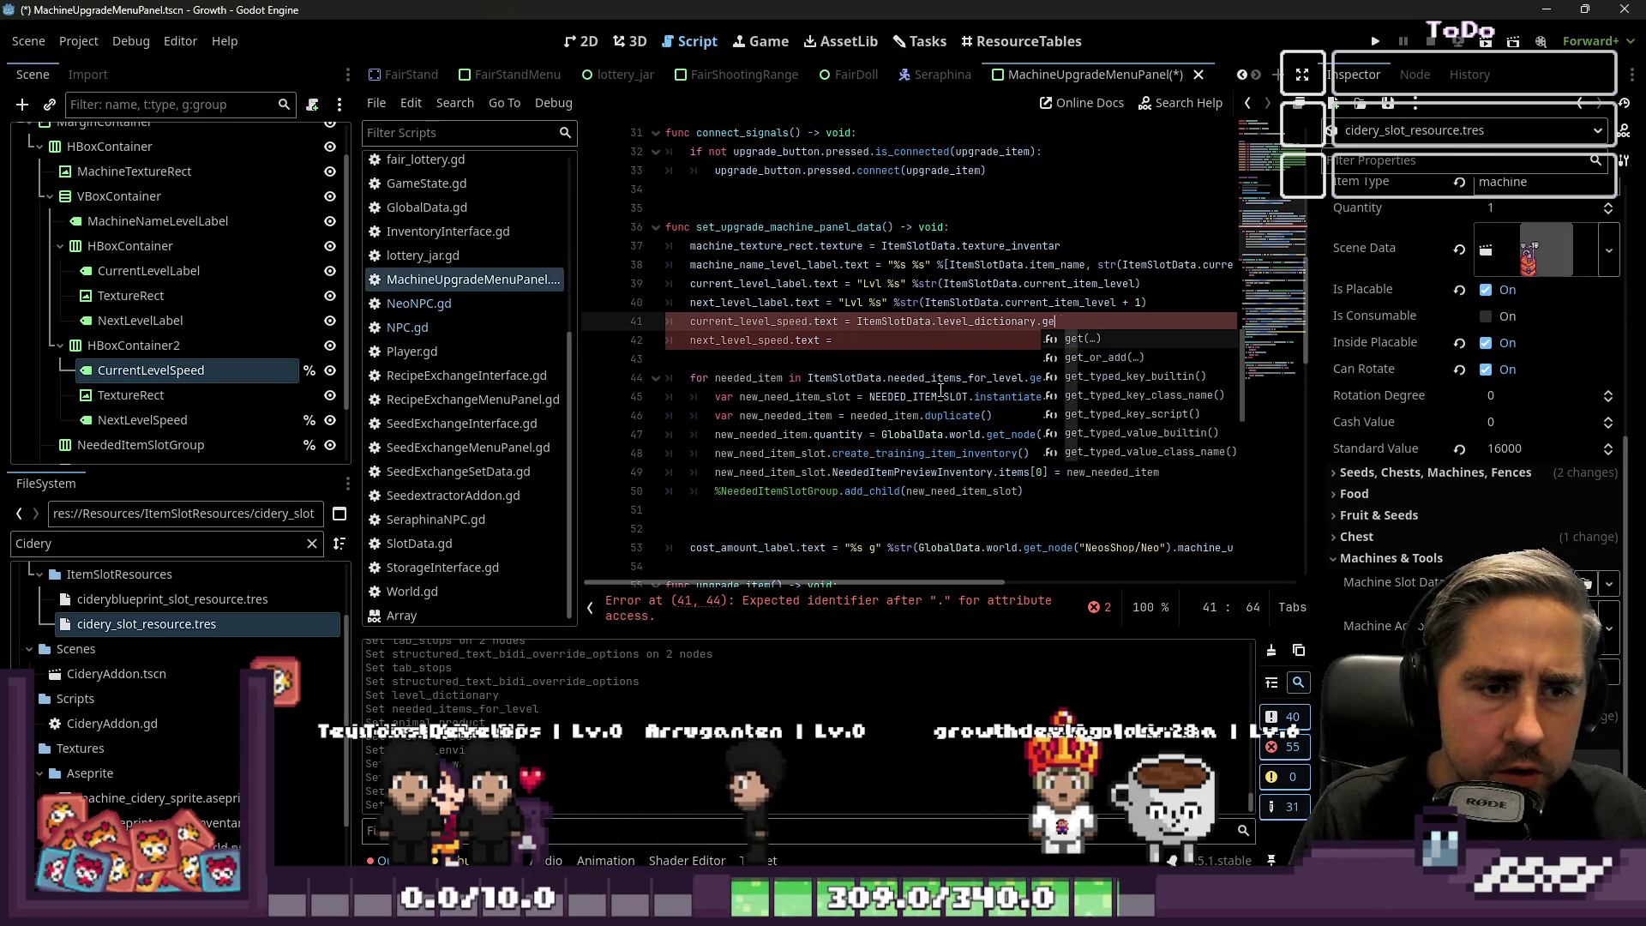
key("BackSpace")
key("BackSpace")
type("(It")
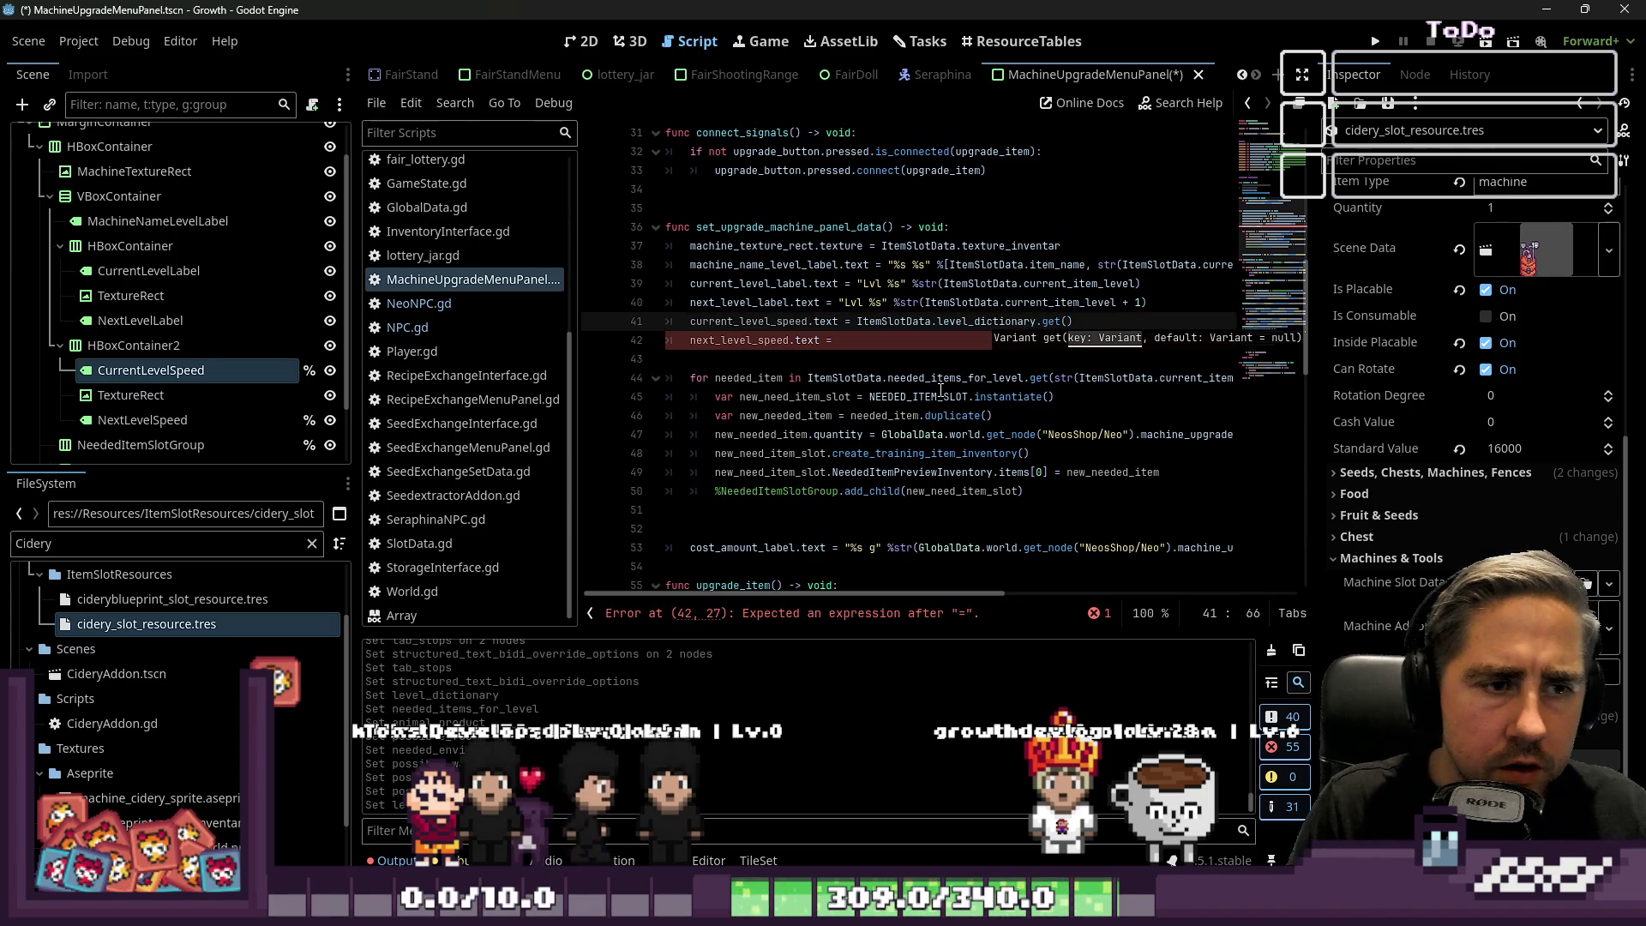
type("emSlot:da")
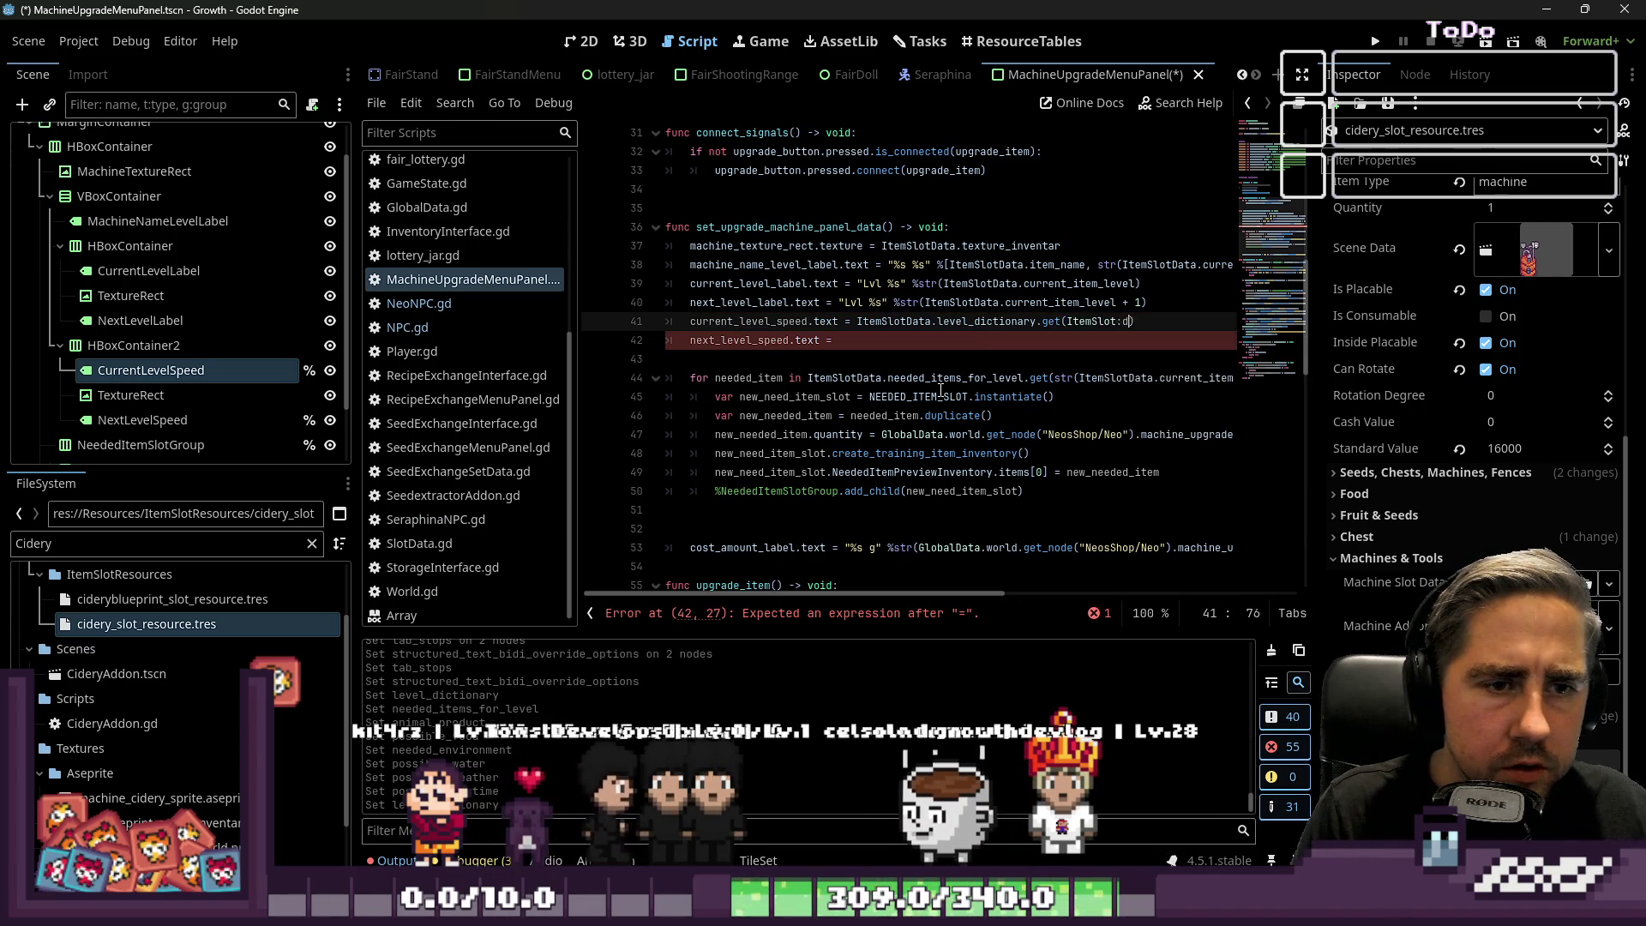
key("BackSpace")
key("BackSpace")
key("BackSpace")
type("ta")
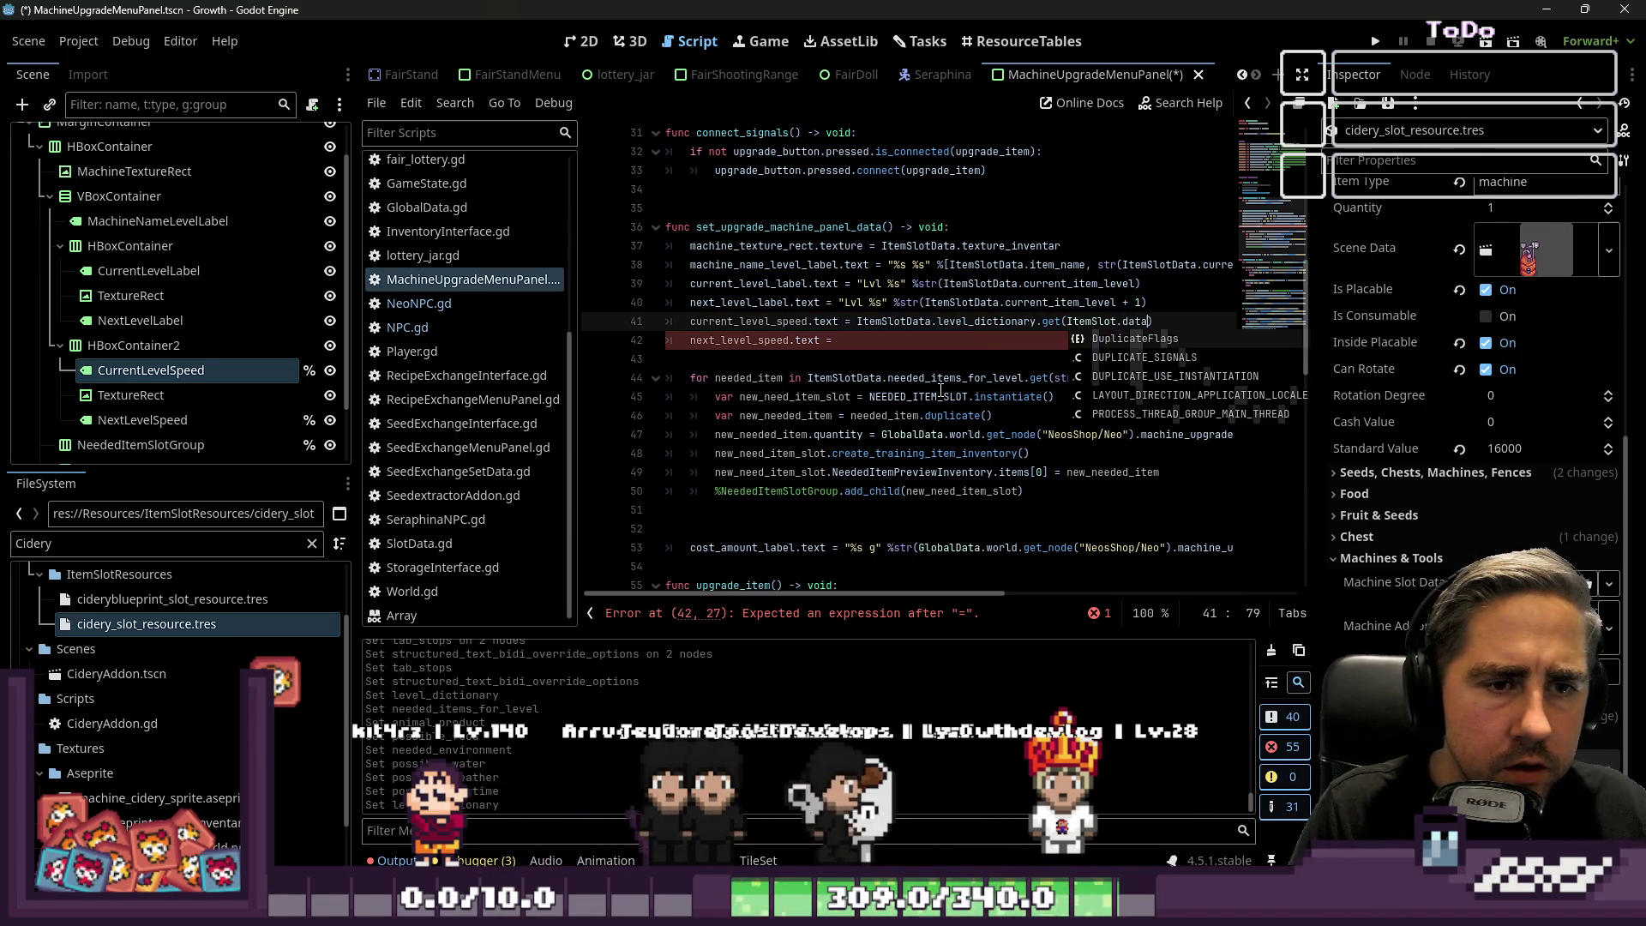
key("ctrl+Left")
key("ctrl+Left")
key("ctrl+Left")
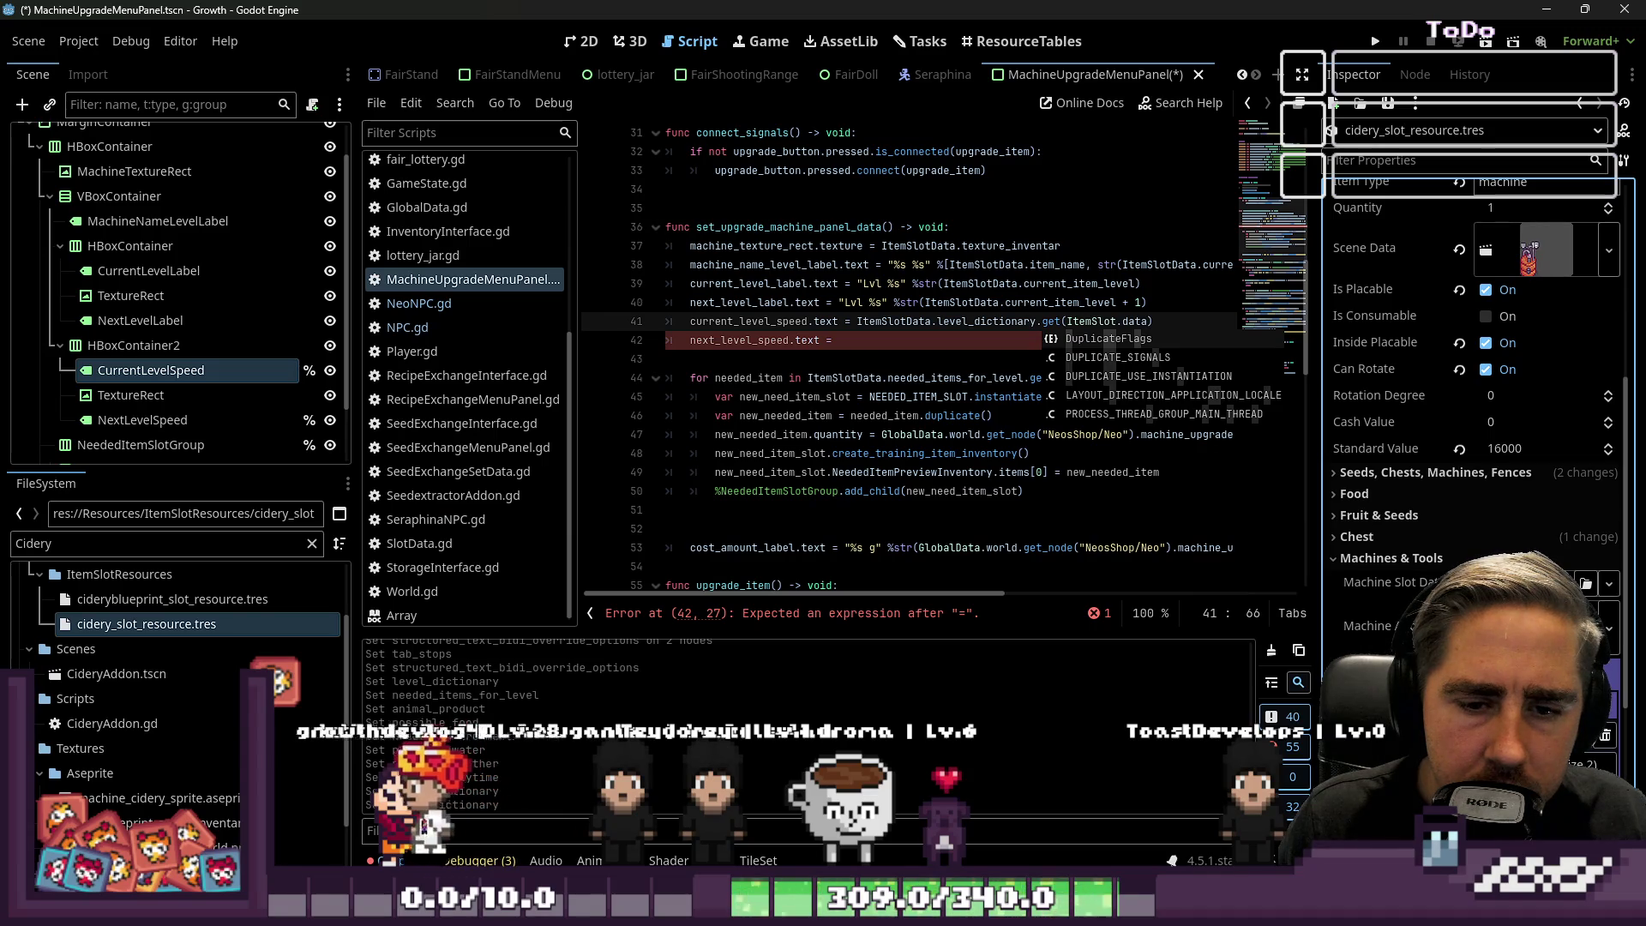
Complete the lookup with ItemSlotData.current_item_level and take element [2].
left_click(1090, 302)
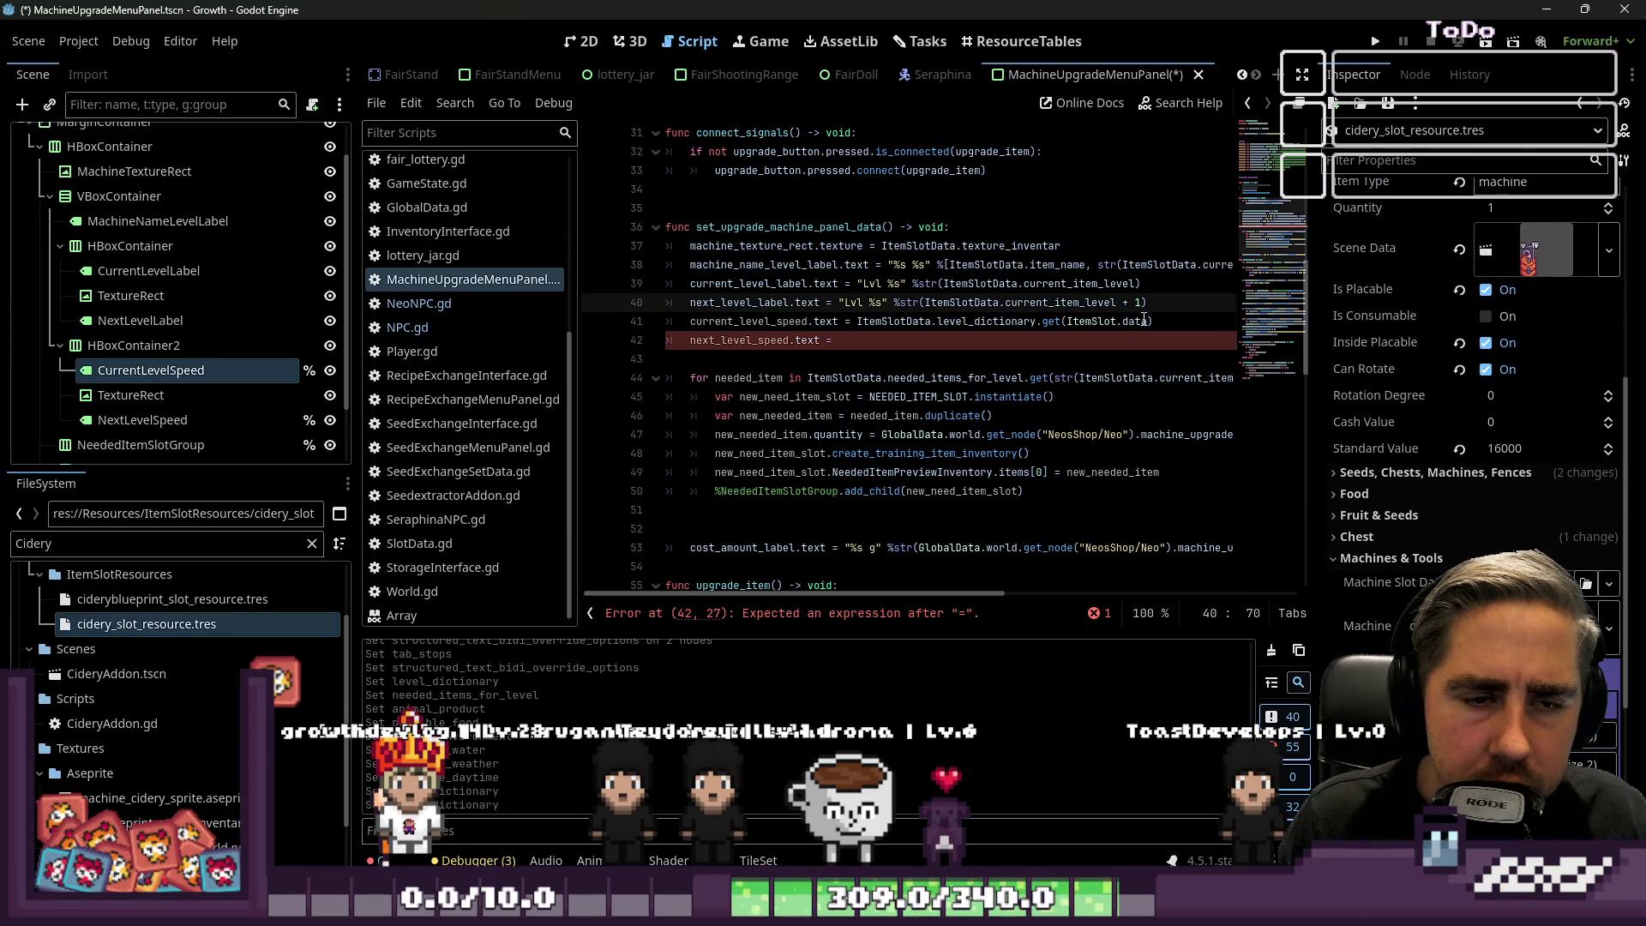
left_click(1144, 321)
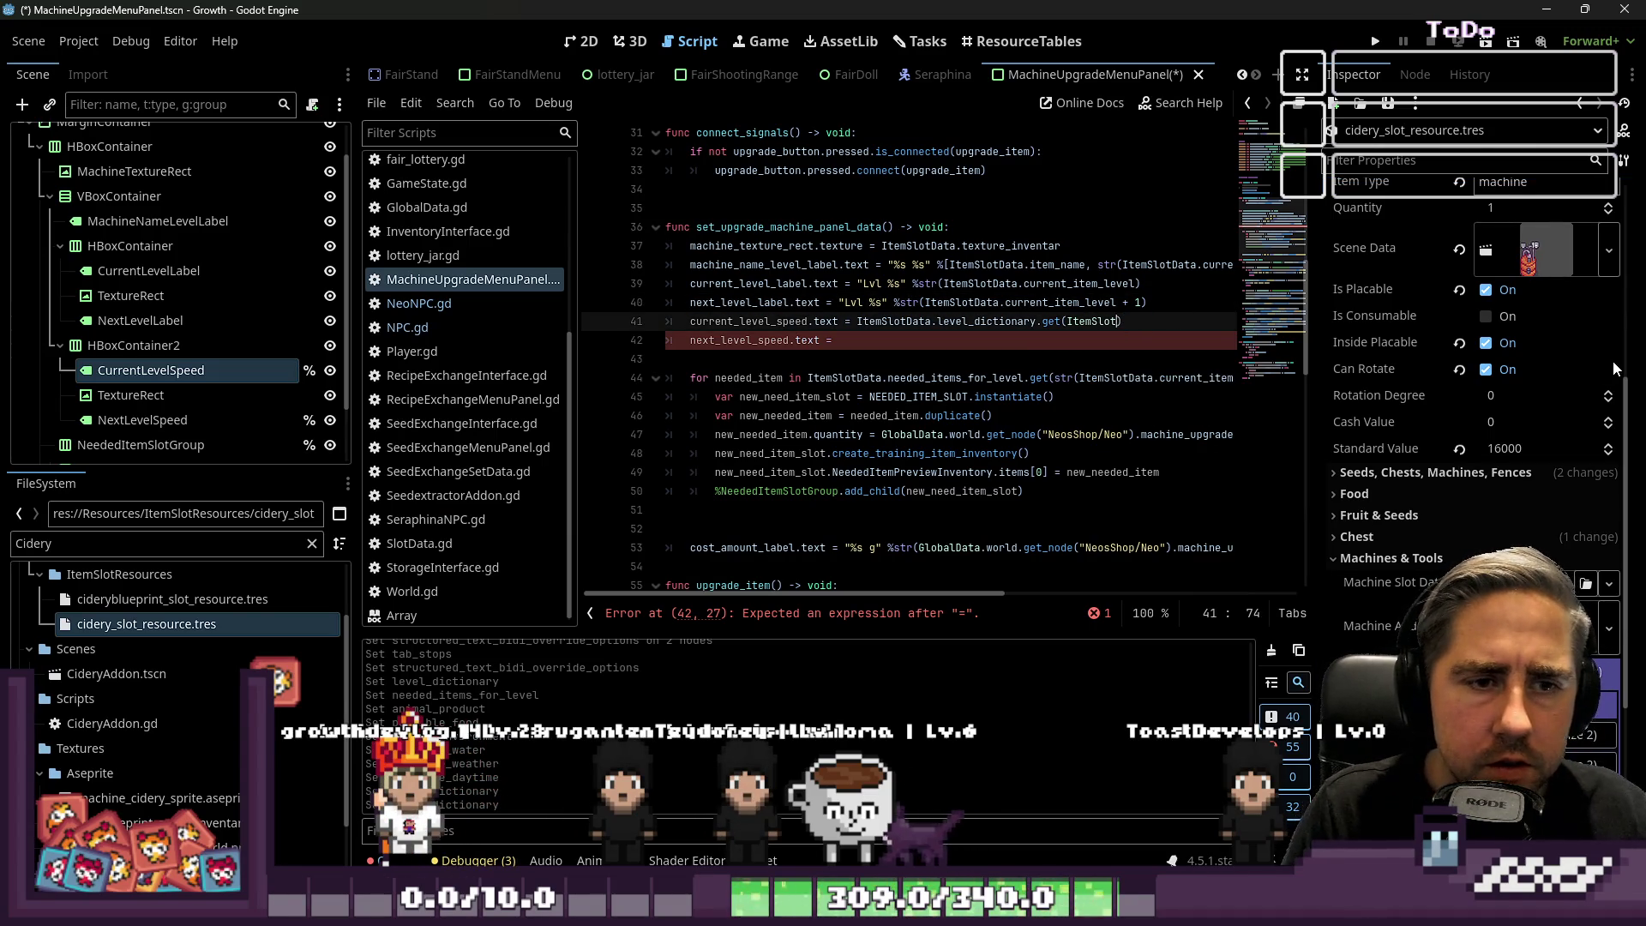
type("tData.")
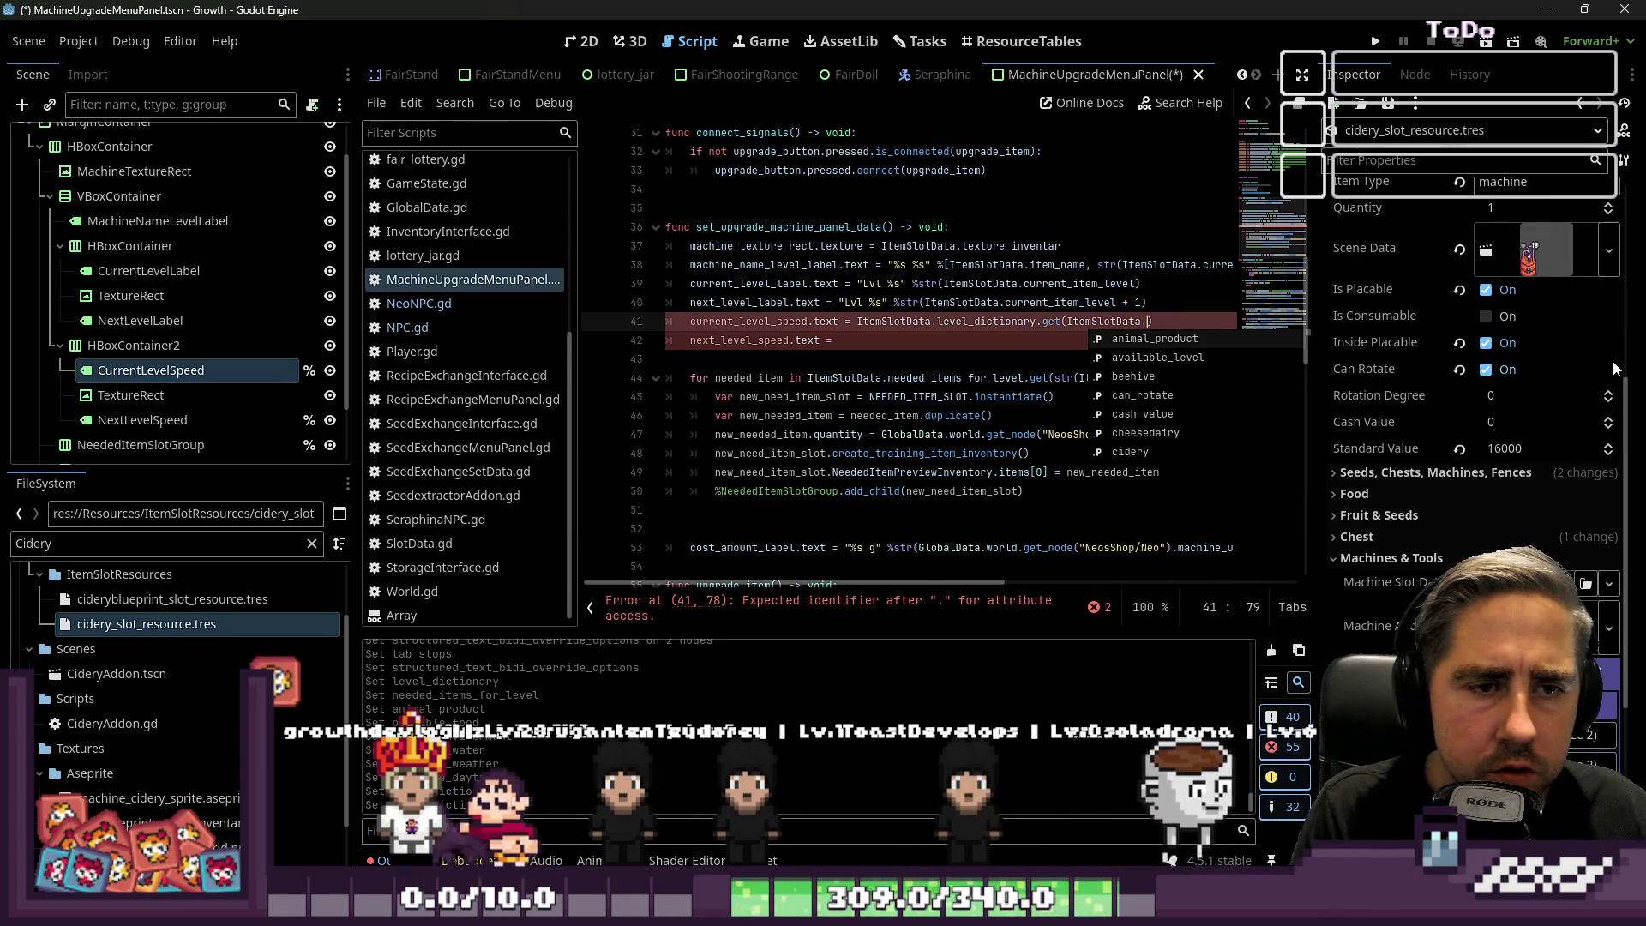
type("curren")
key("Return")
type(")")
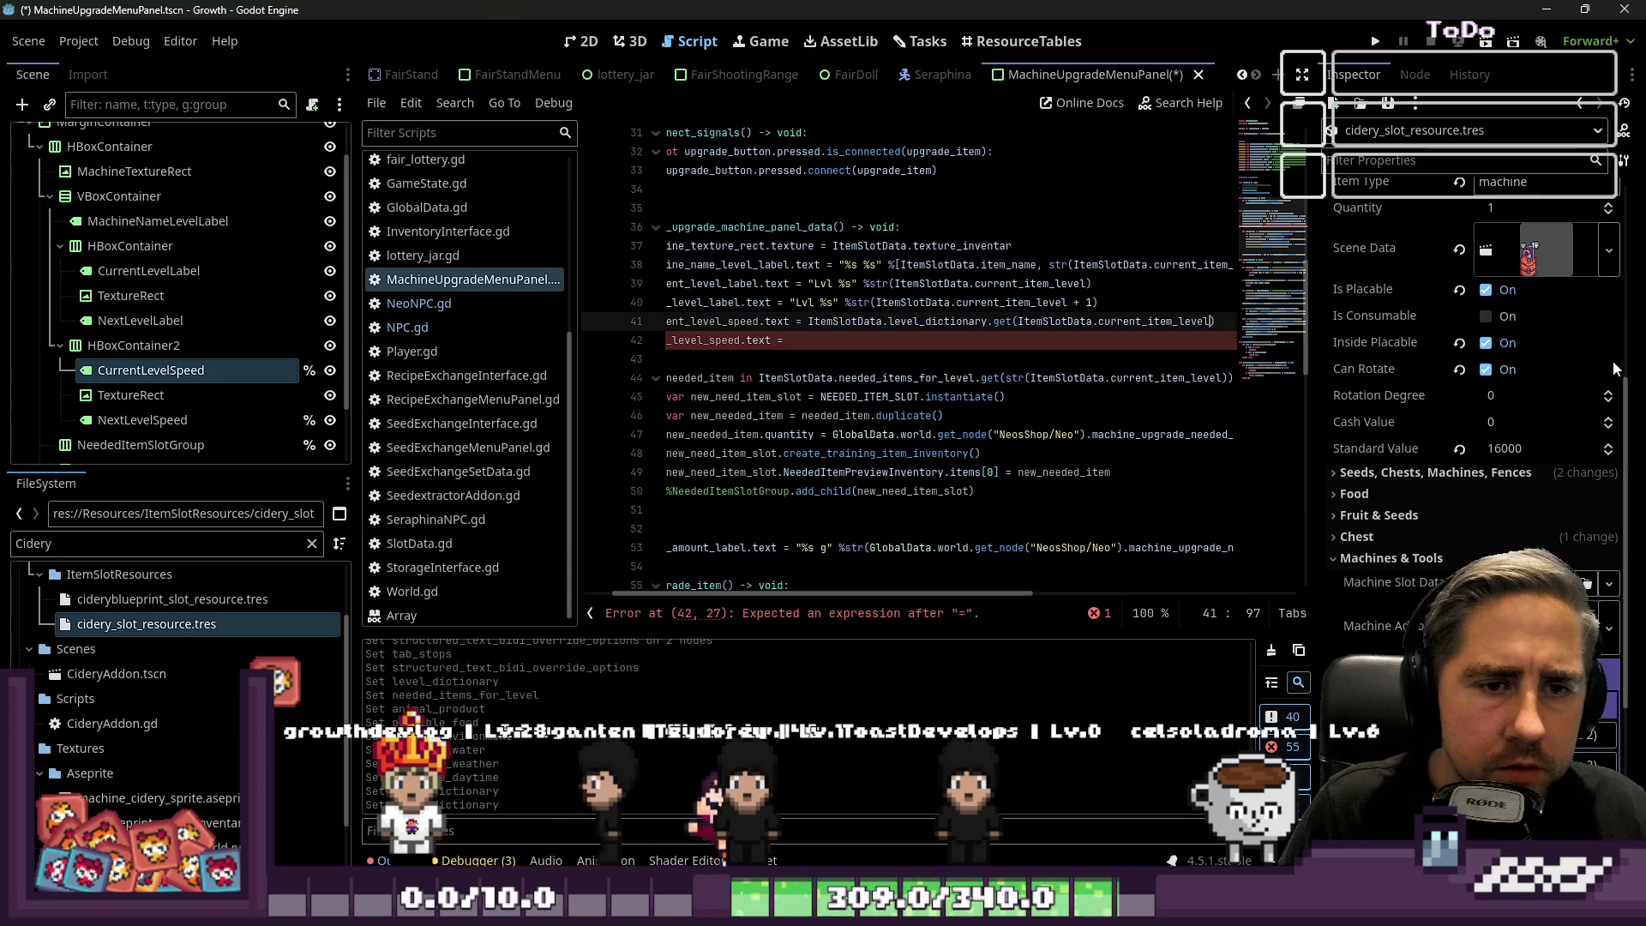
type("[")
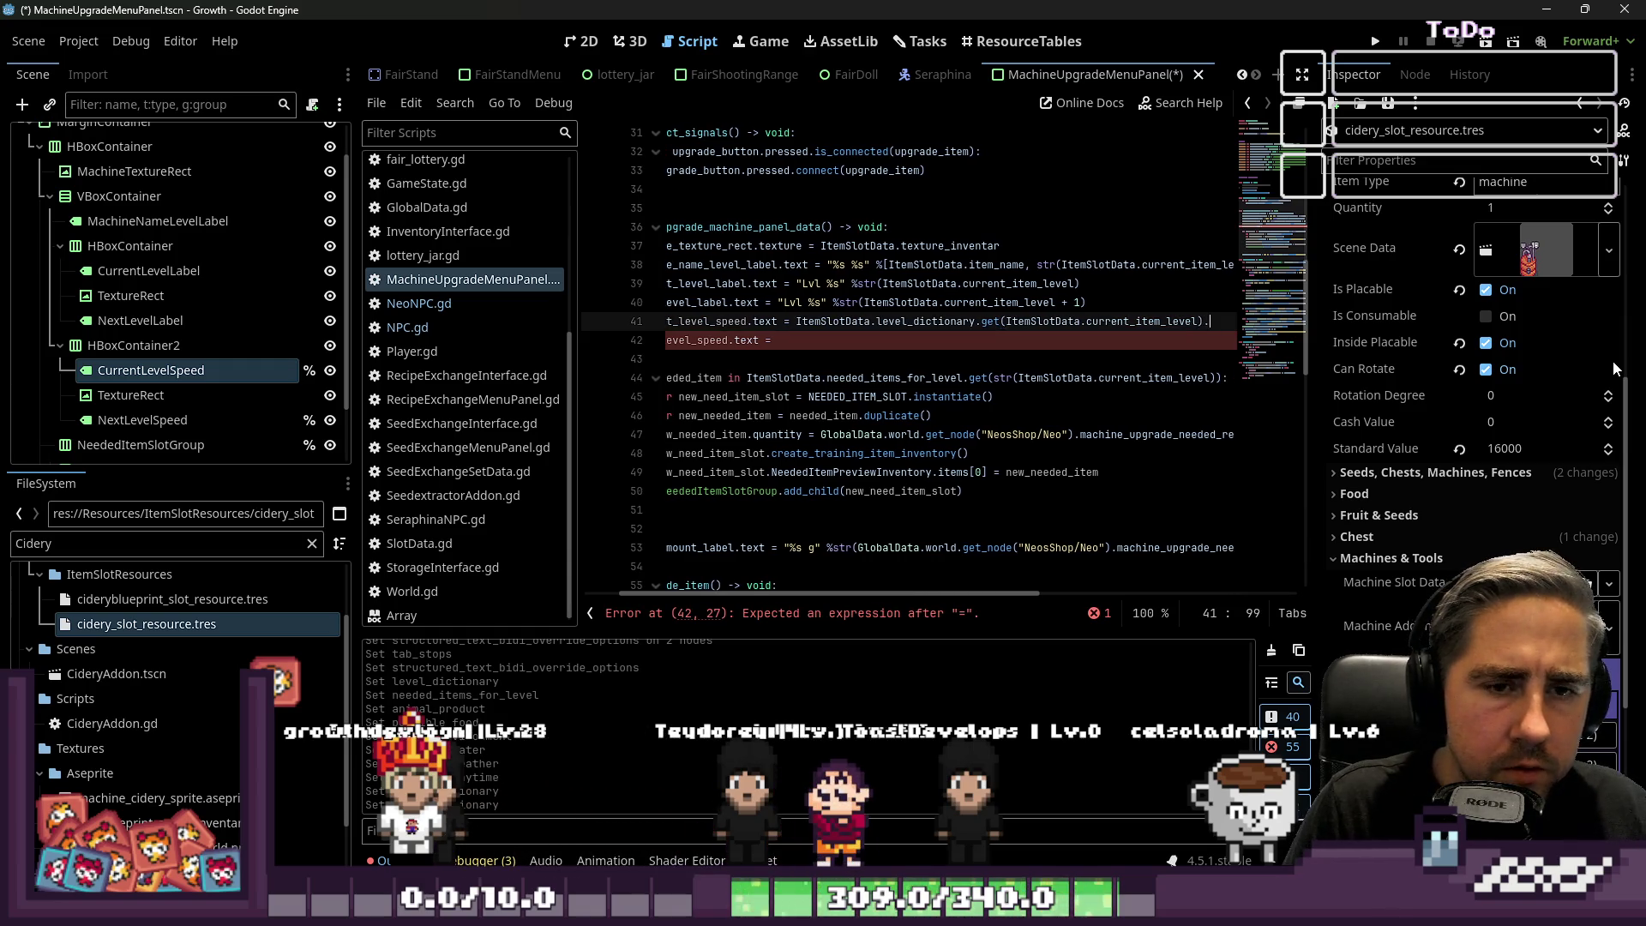
type("2]")
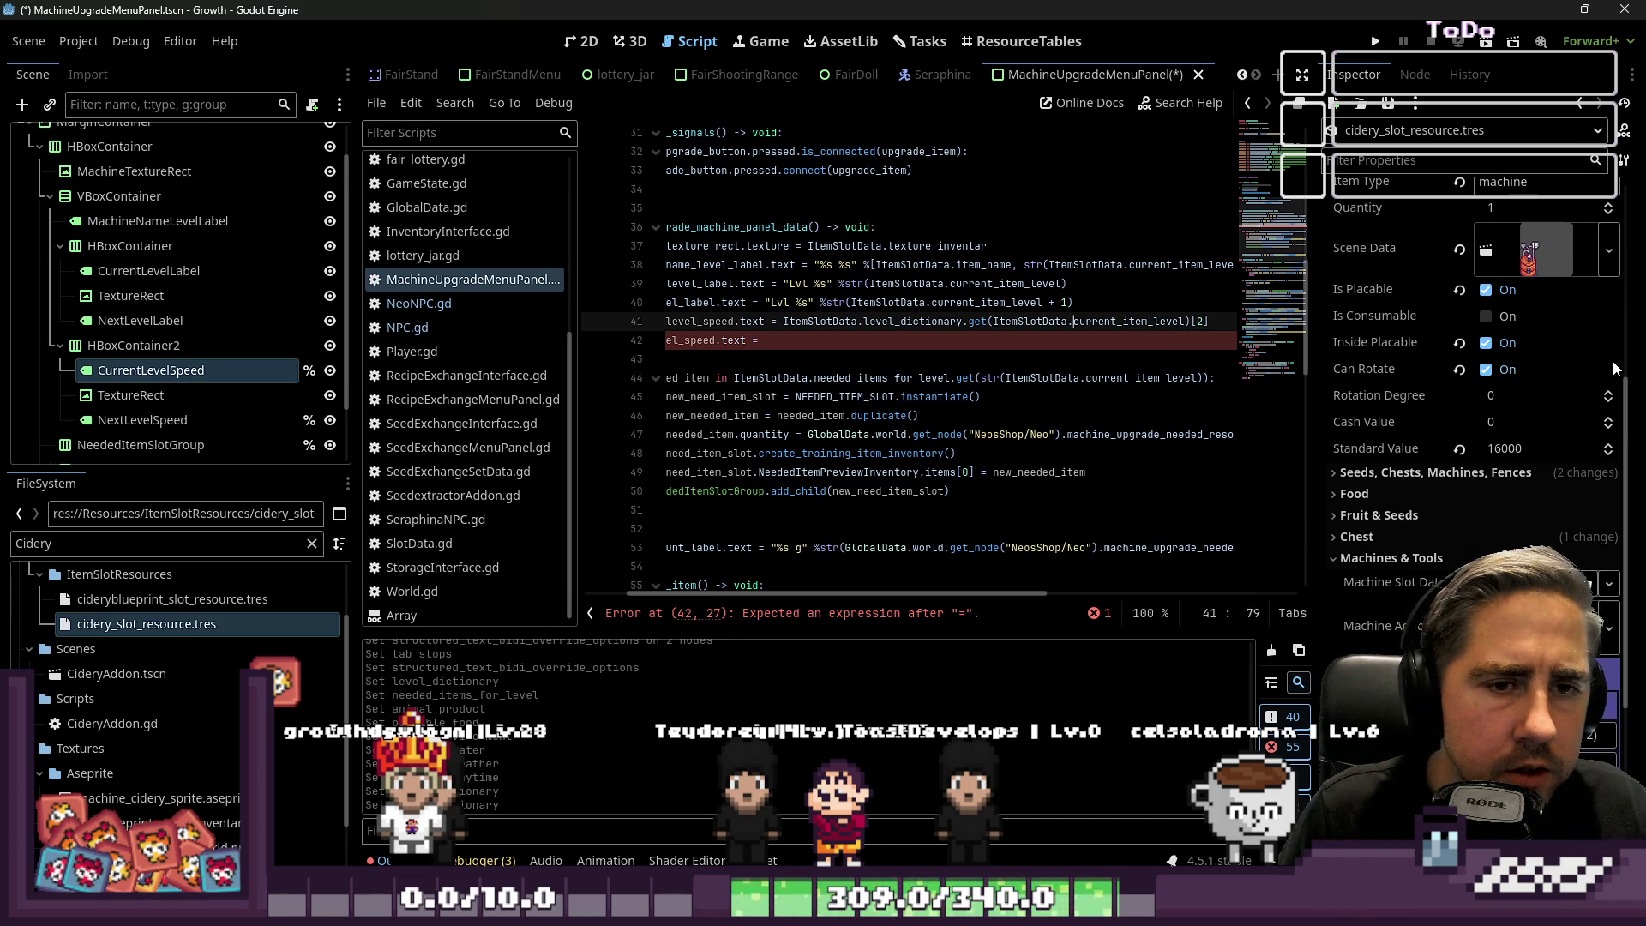
Wrap the level_dictionary lookup on line 41 in str().
key("ctrl+Left")
key("ctrl+Left")
key("ctrl+Left")
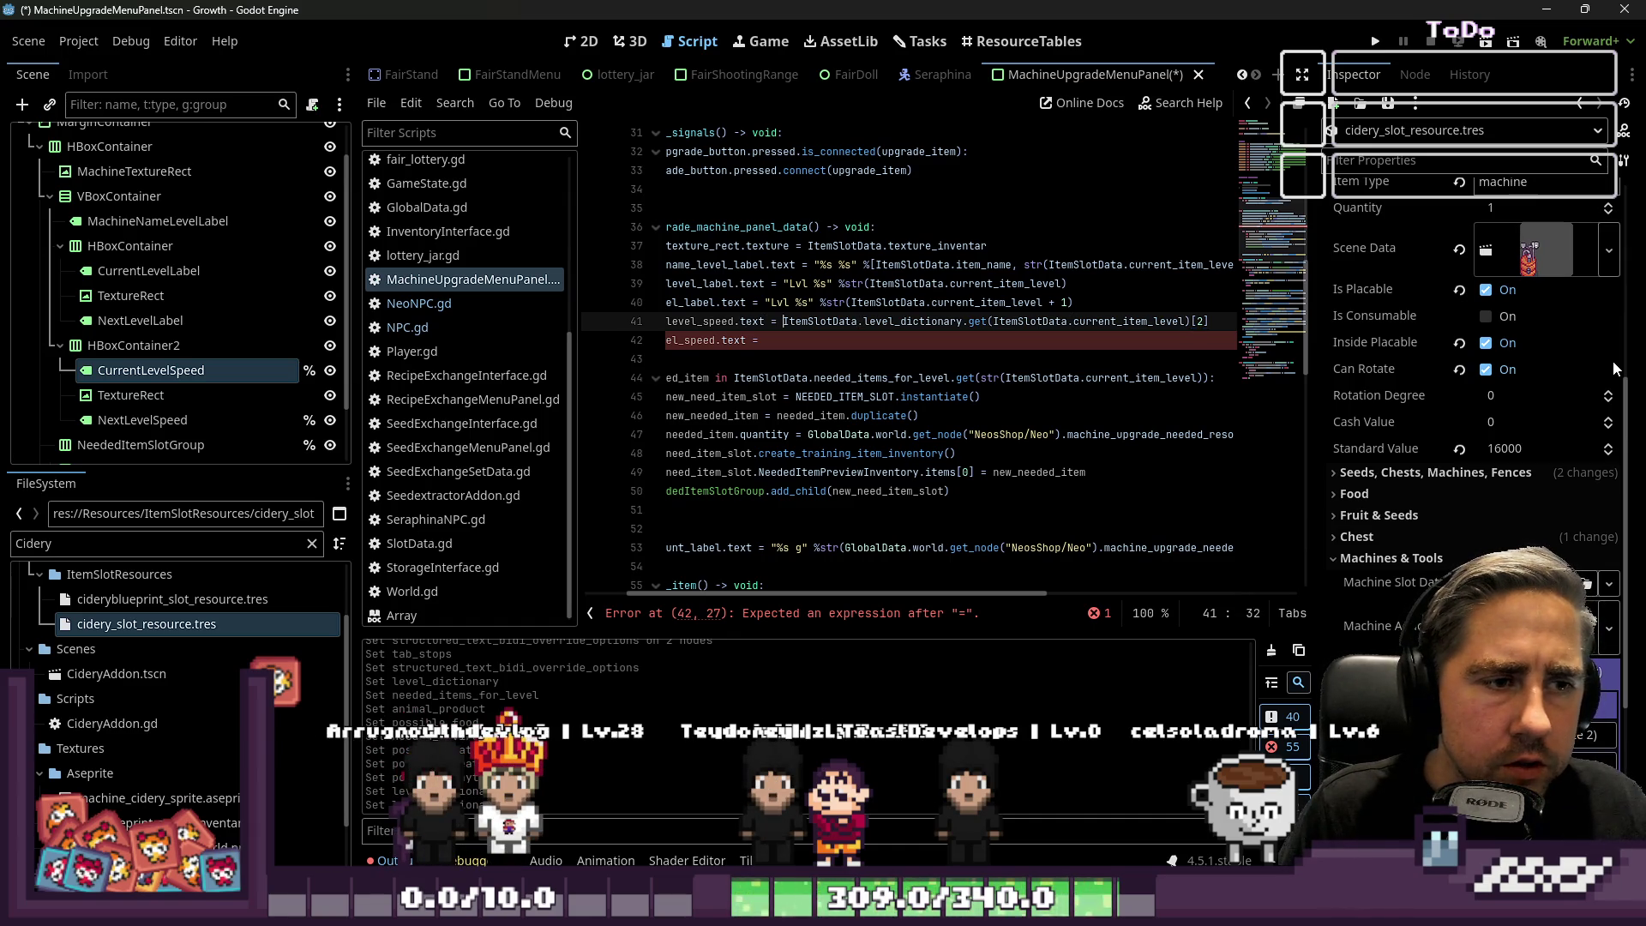
type("r")
key("shift+End")
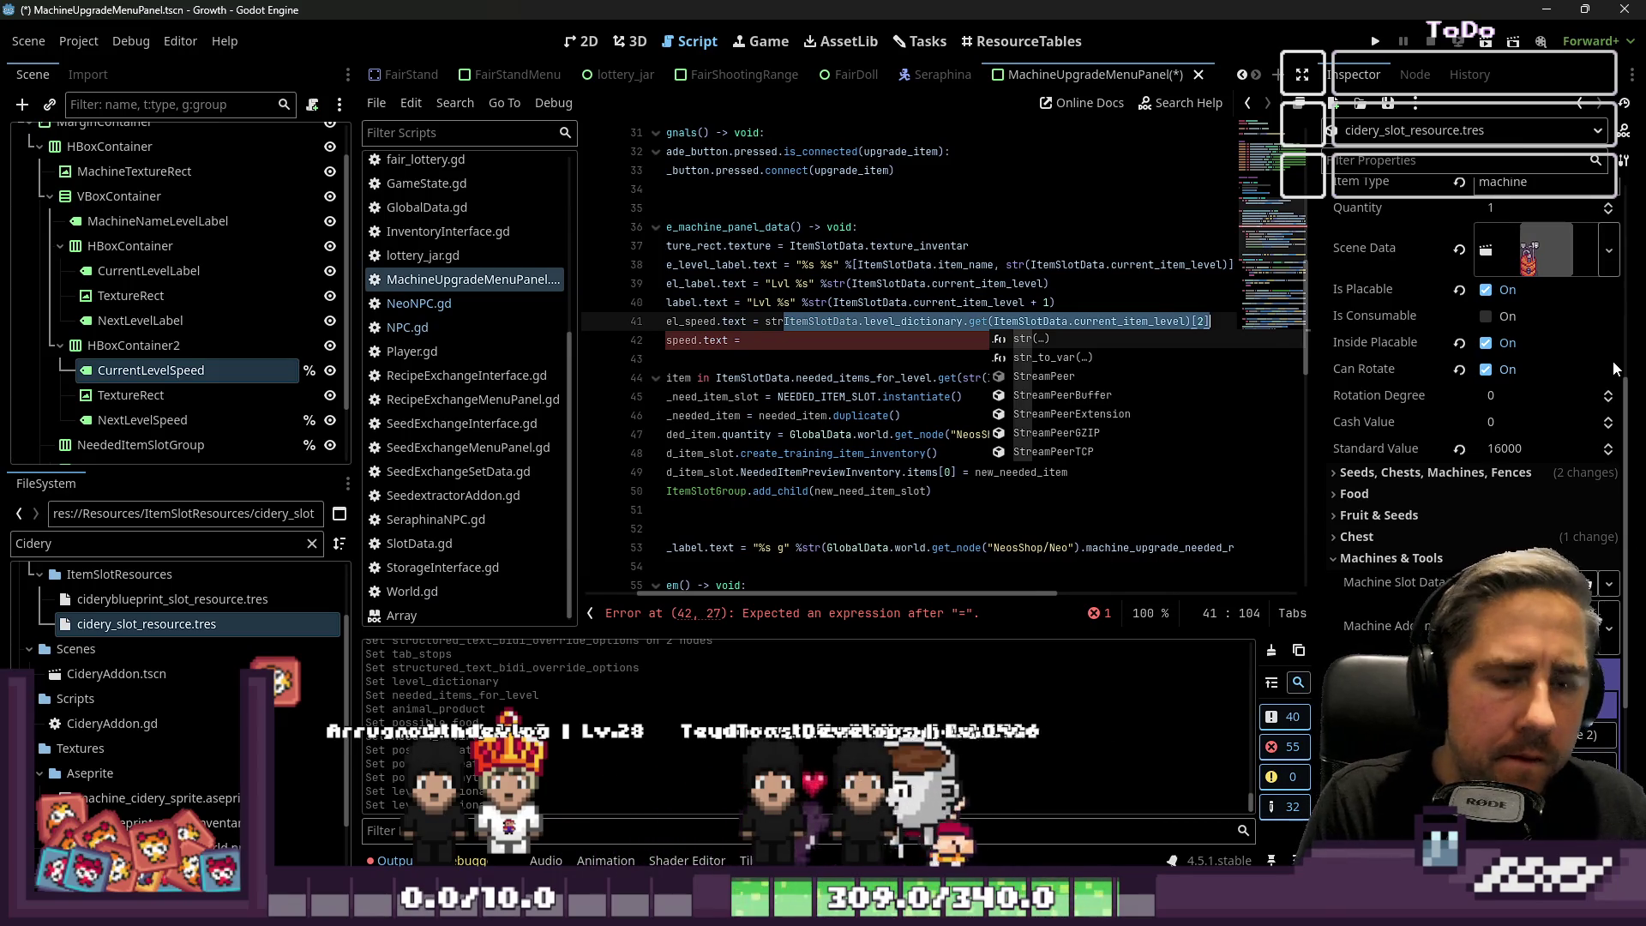
type("(")
key("Up")
key("Down")
key("Home")
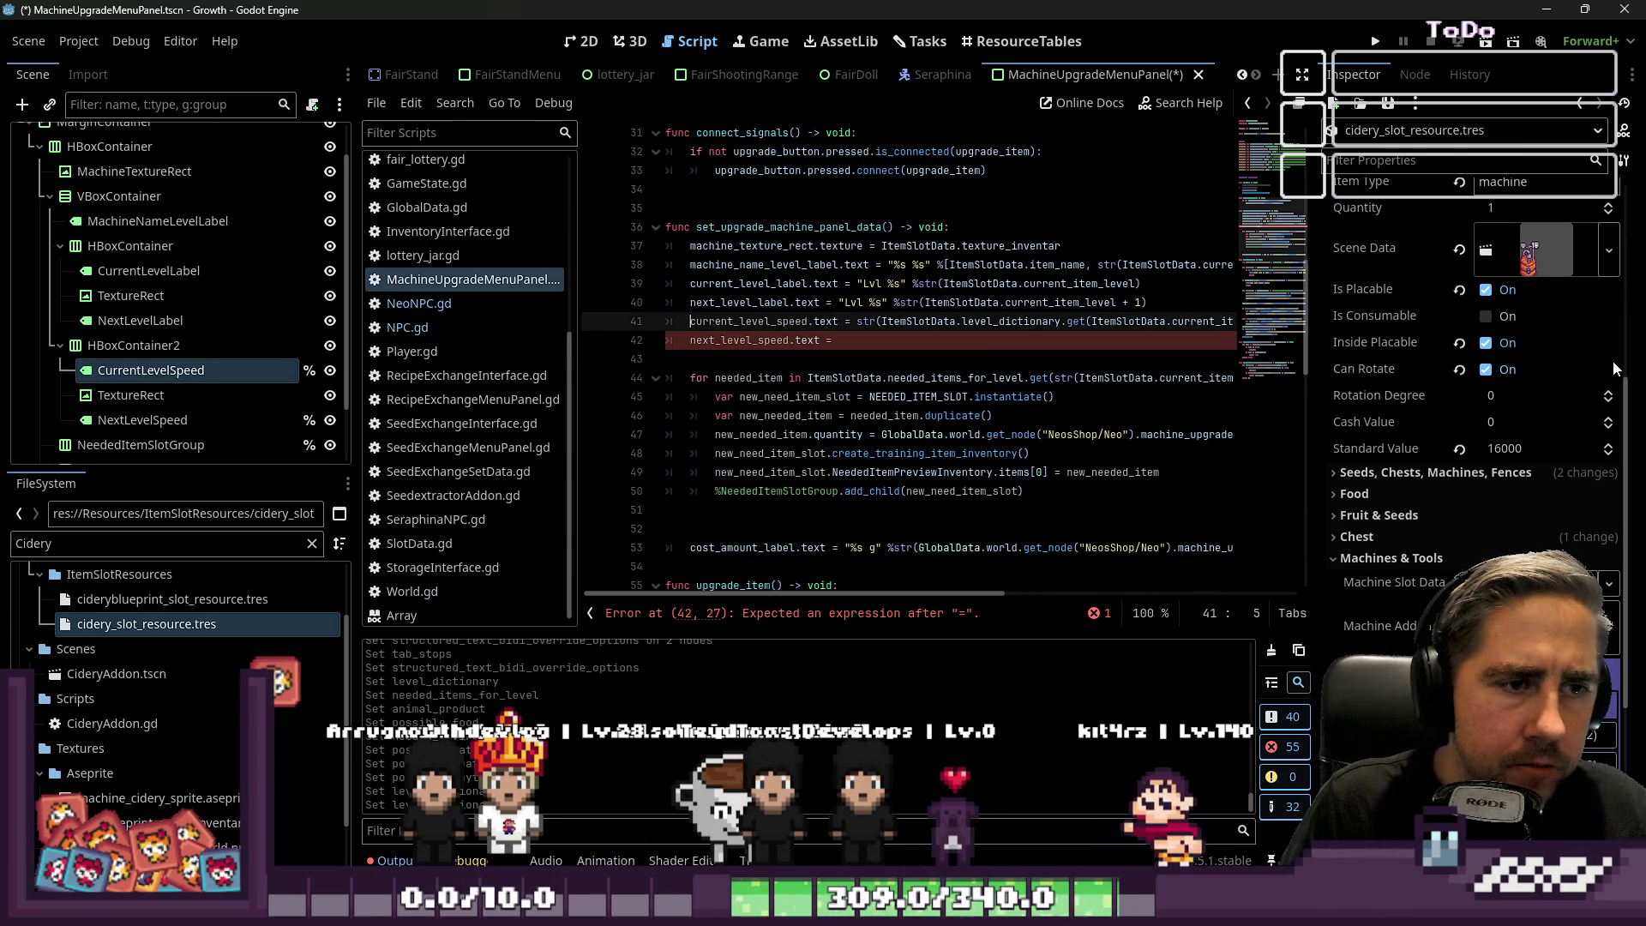
Prefix the current speed value on line 41 with "Speed: %s" %.
type("\"\" ")
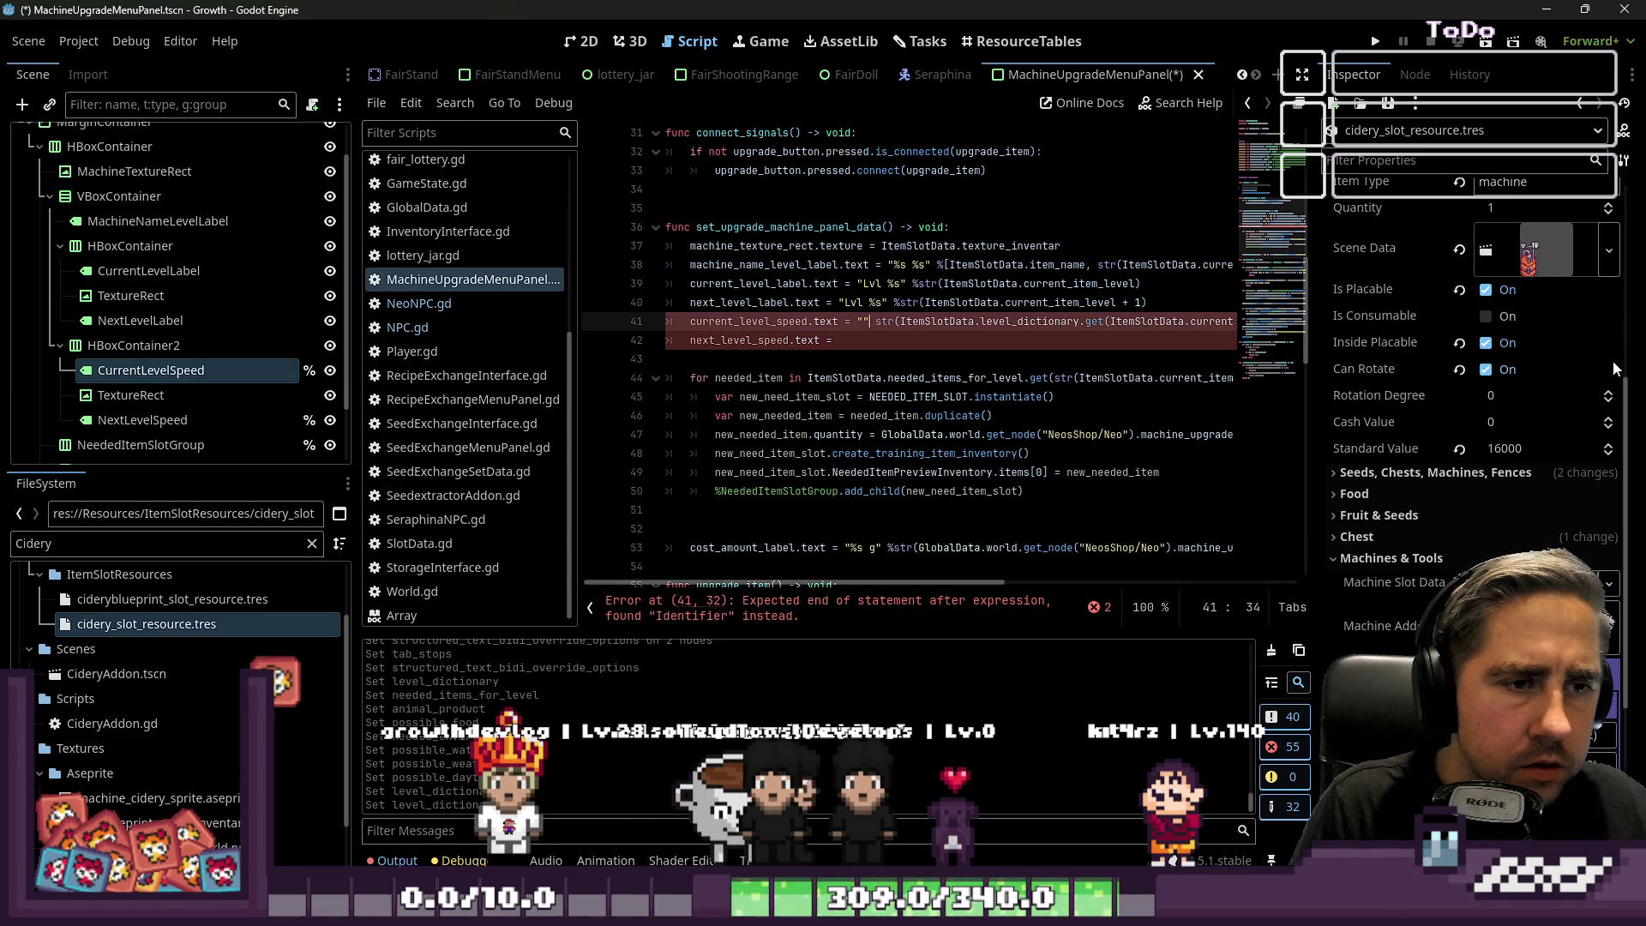
type("eed:")
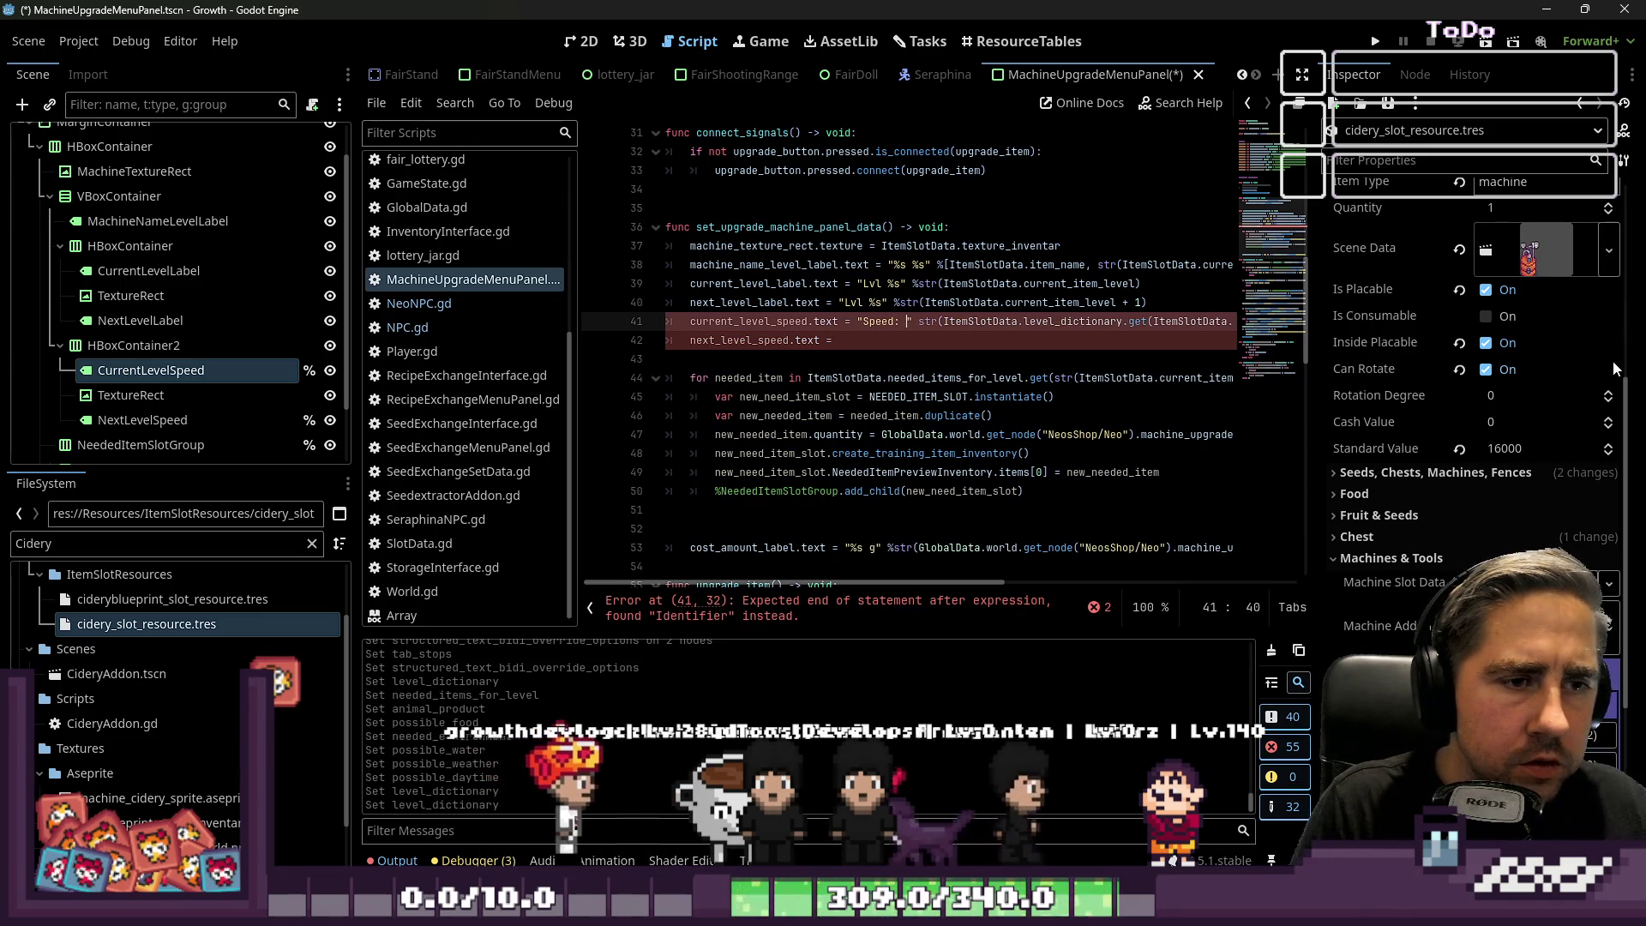
key("Right")
key("Right")
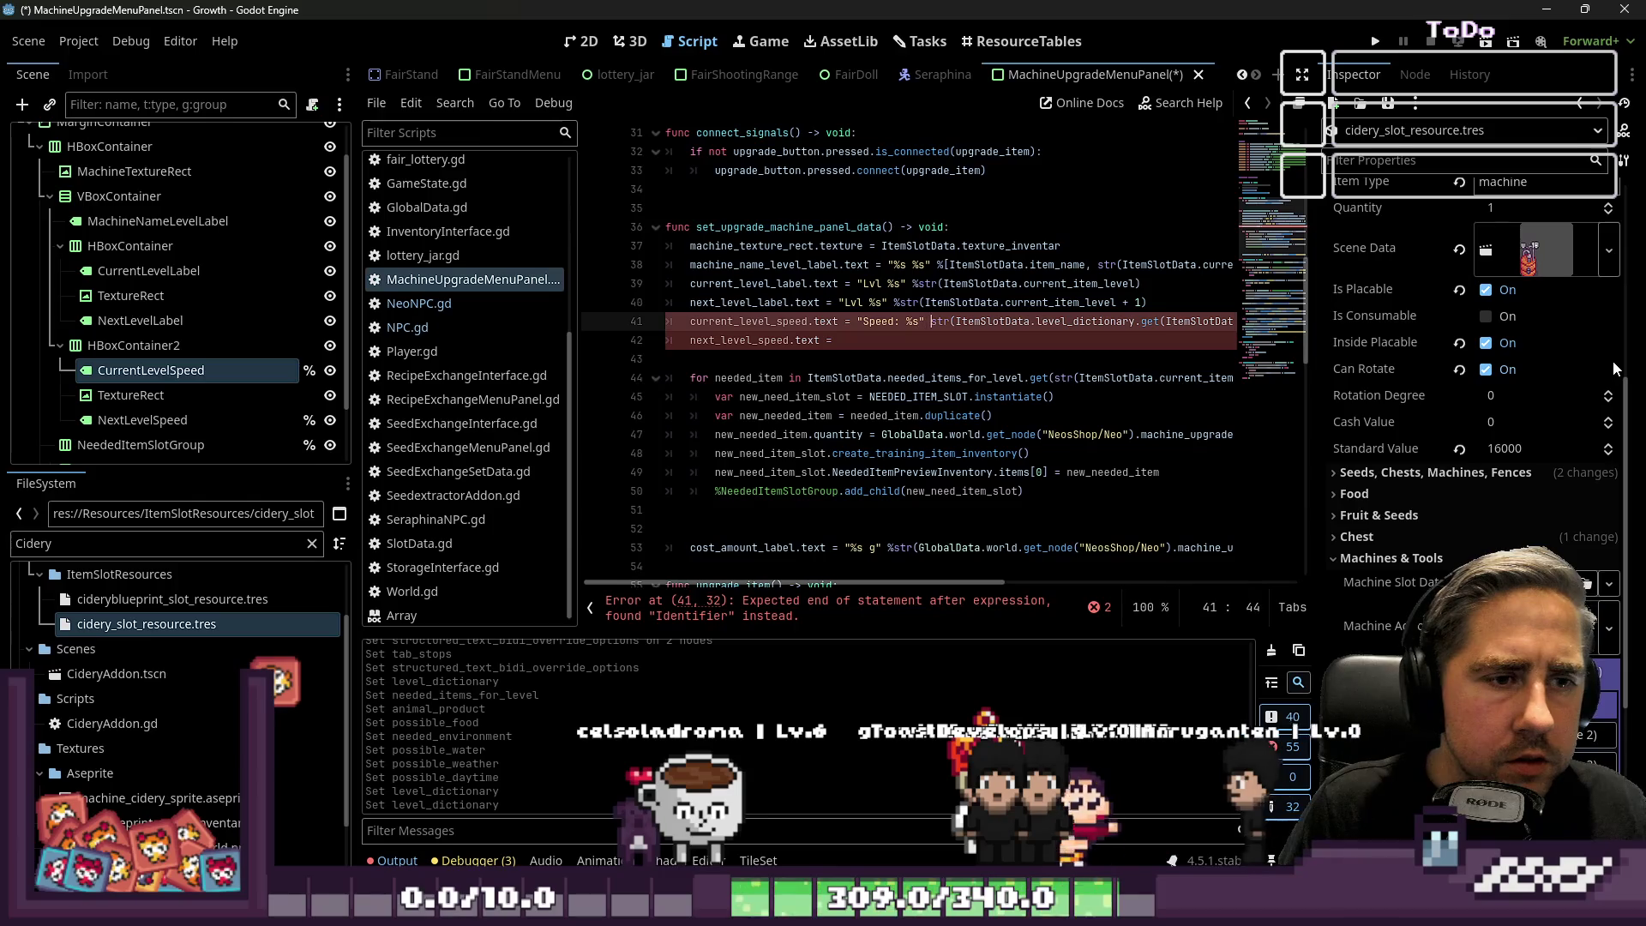
key("Right")
key("Right")
type("%")
key("Left")
key("Left")
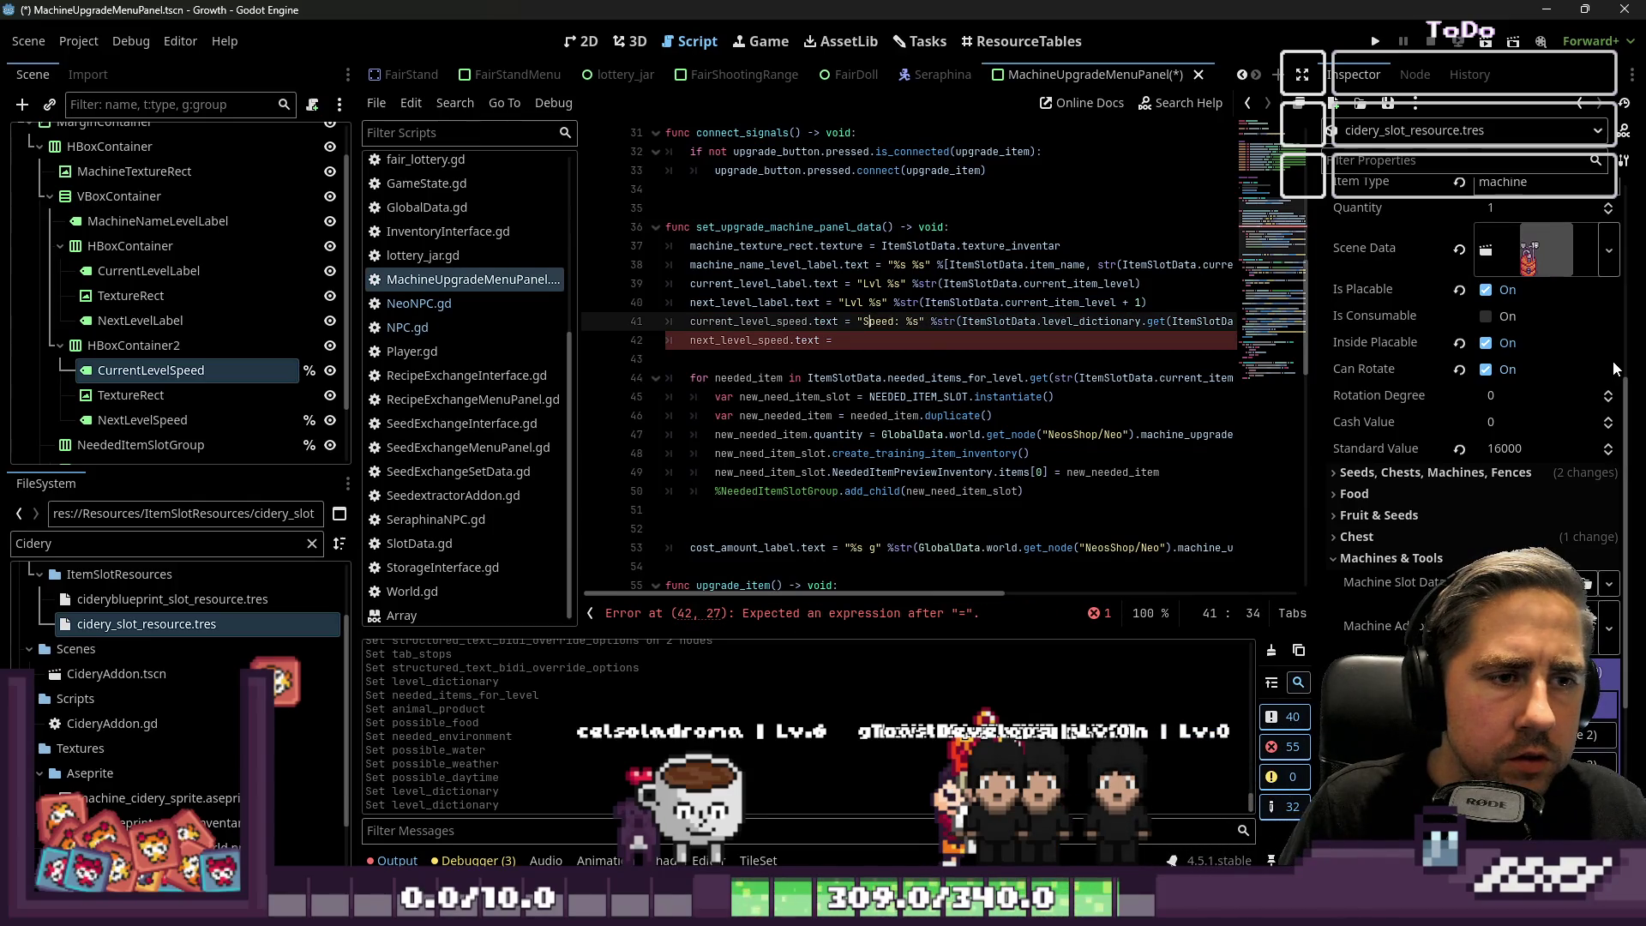
Copy the Speed expression onto line 42 for next_level_speed, using current_item_level + 1.
key("shift+Down")
key("shift+Up")
key("shift+End")
key("ctrl+c")
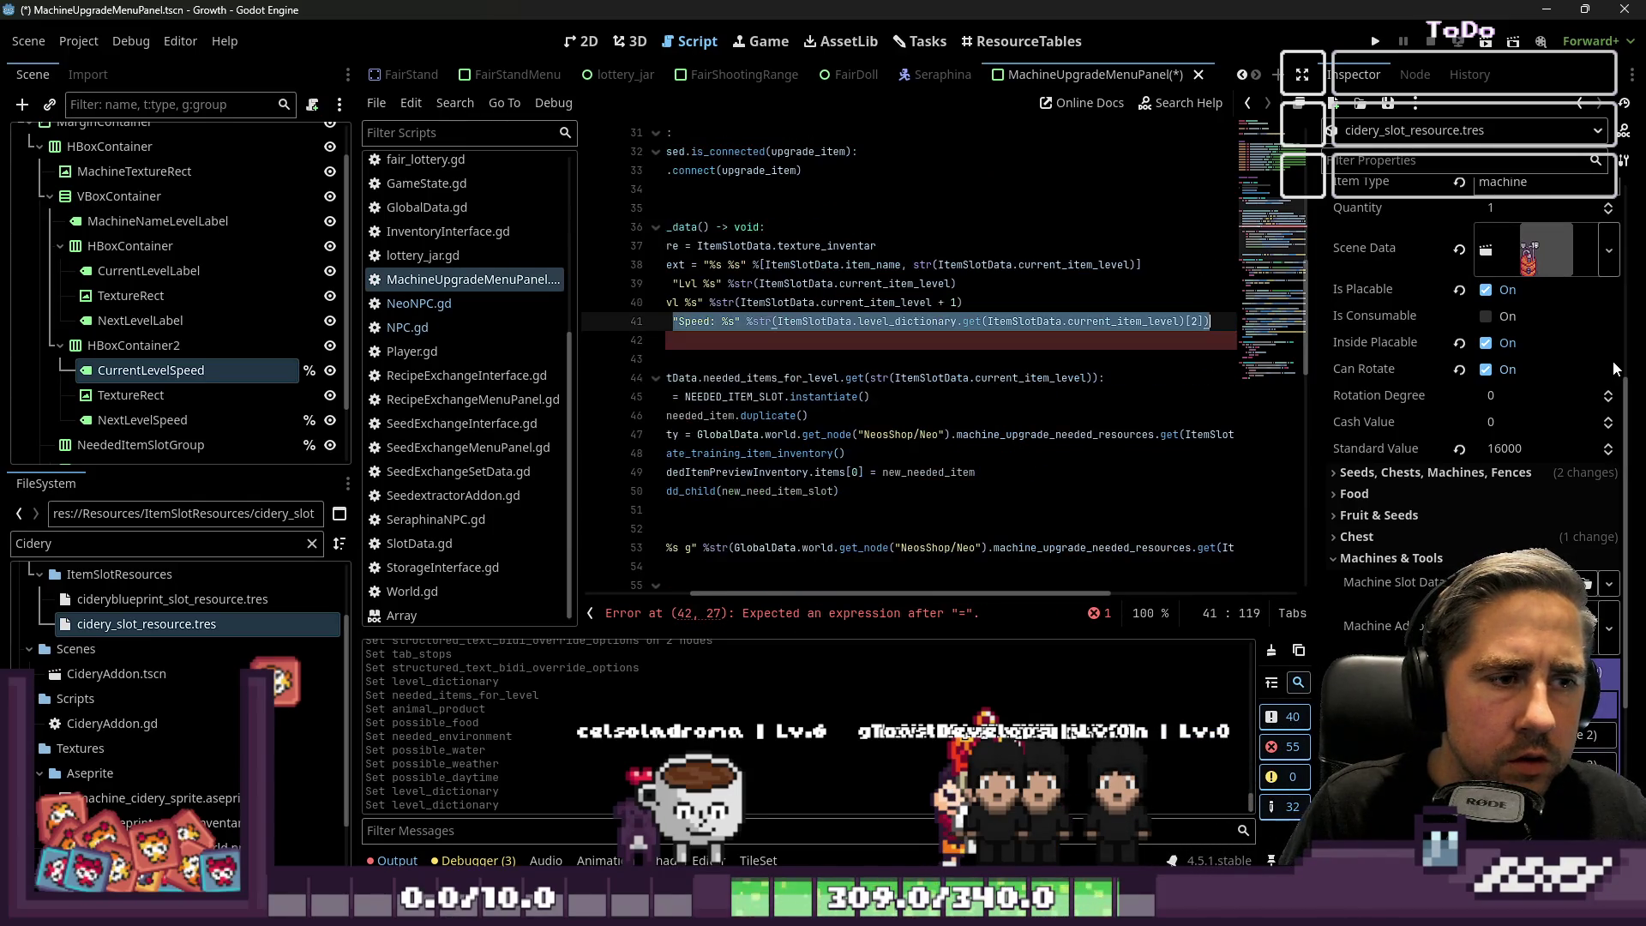
key("Down")
key("Down")
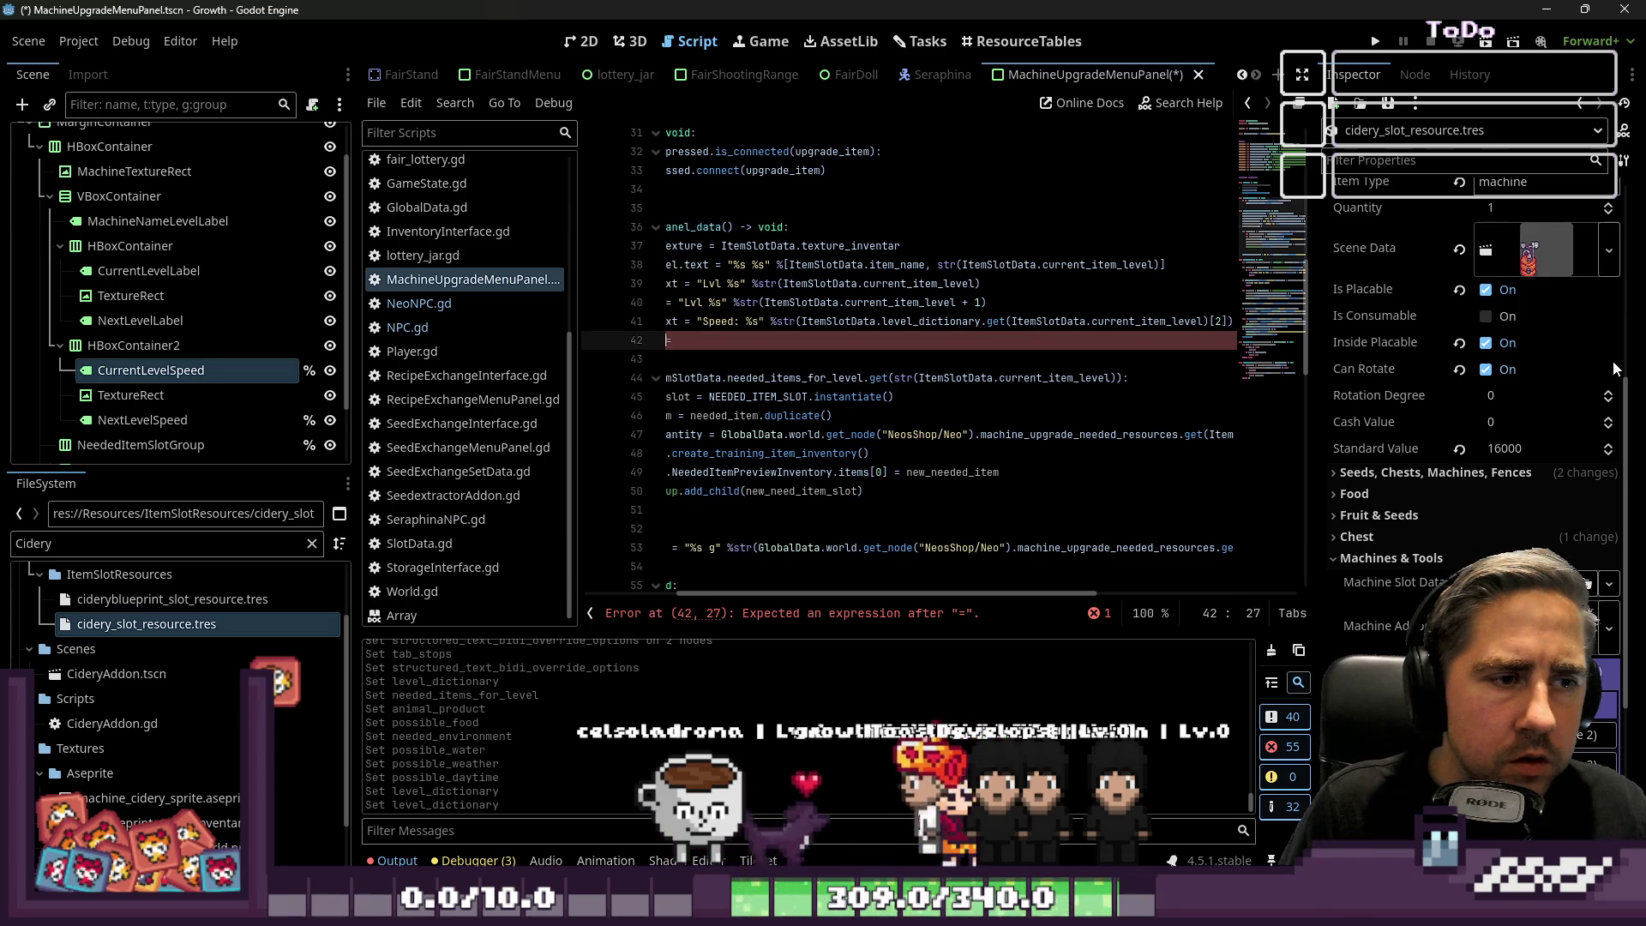
key("Up")
key("End")
key("ctrl+v")
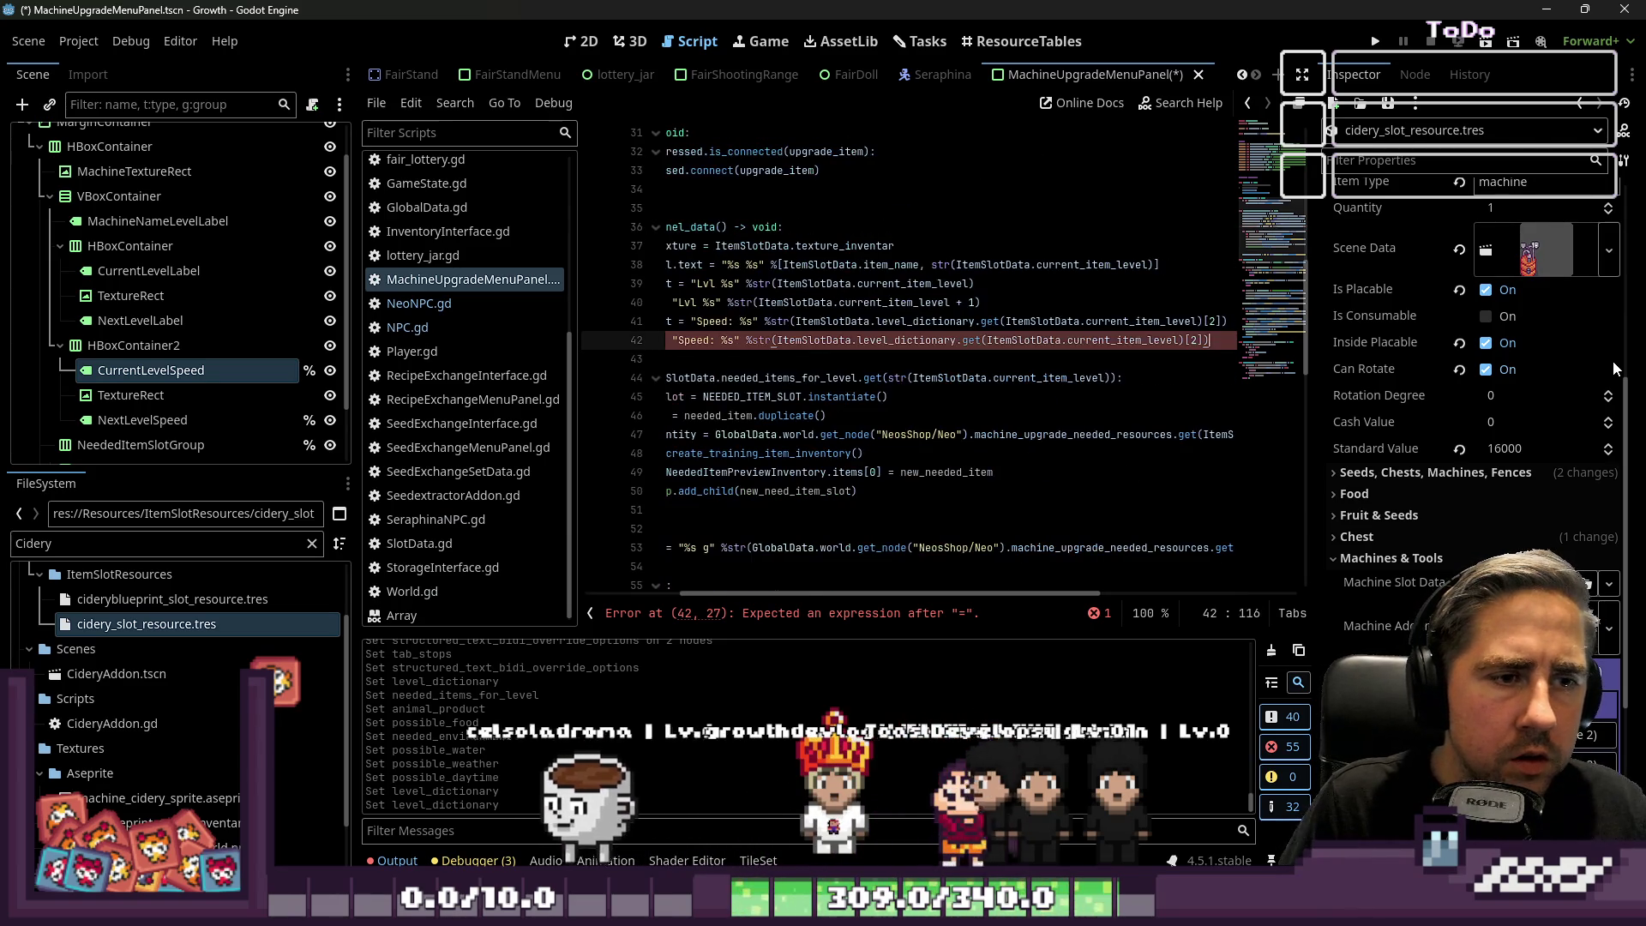
key("Left")
key("Left")
type("+")
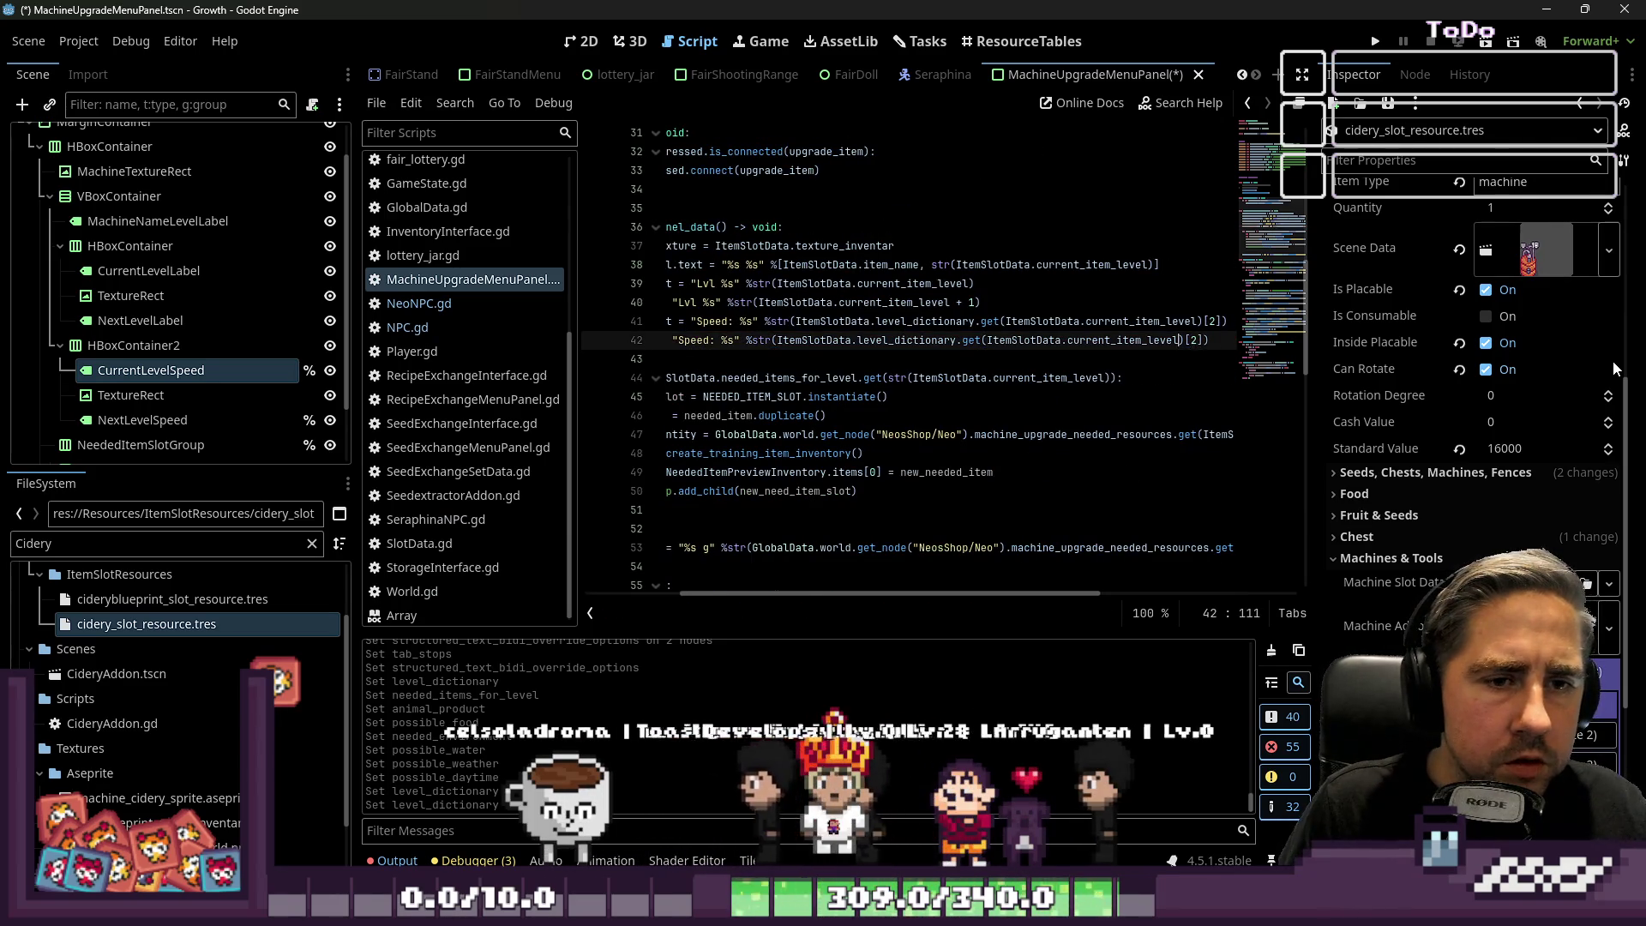
Save the script and switch to the 2D view of the panel.
key("Up")
key("Up")
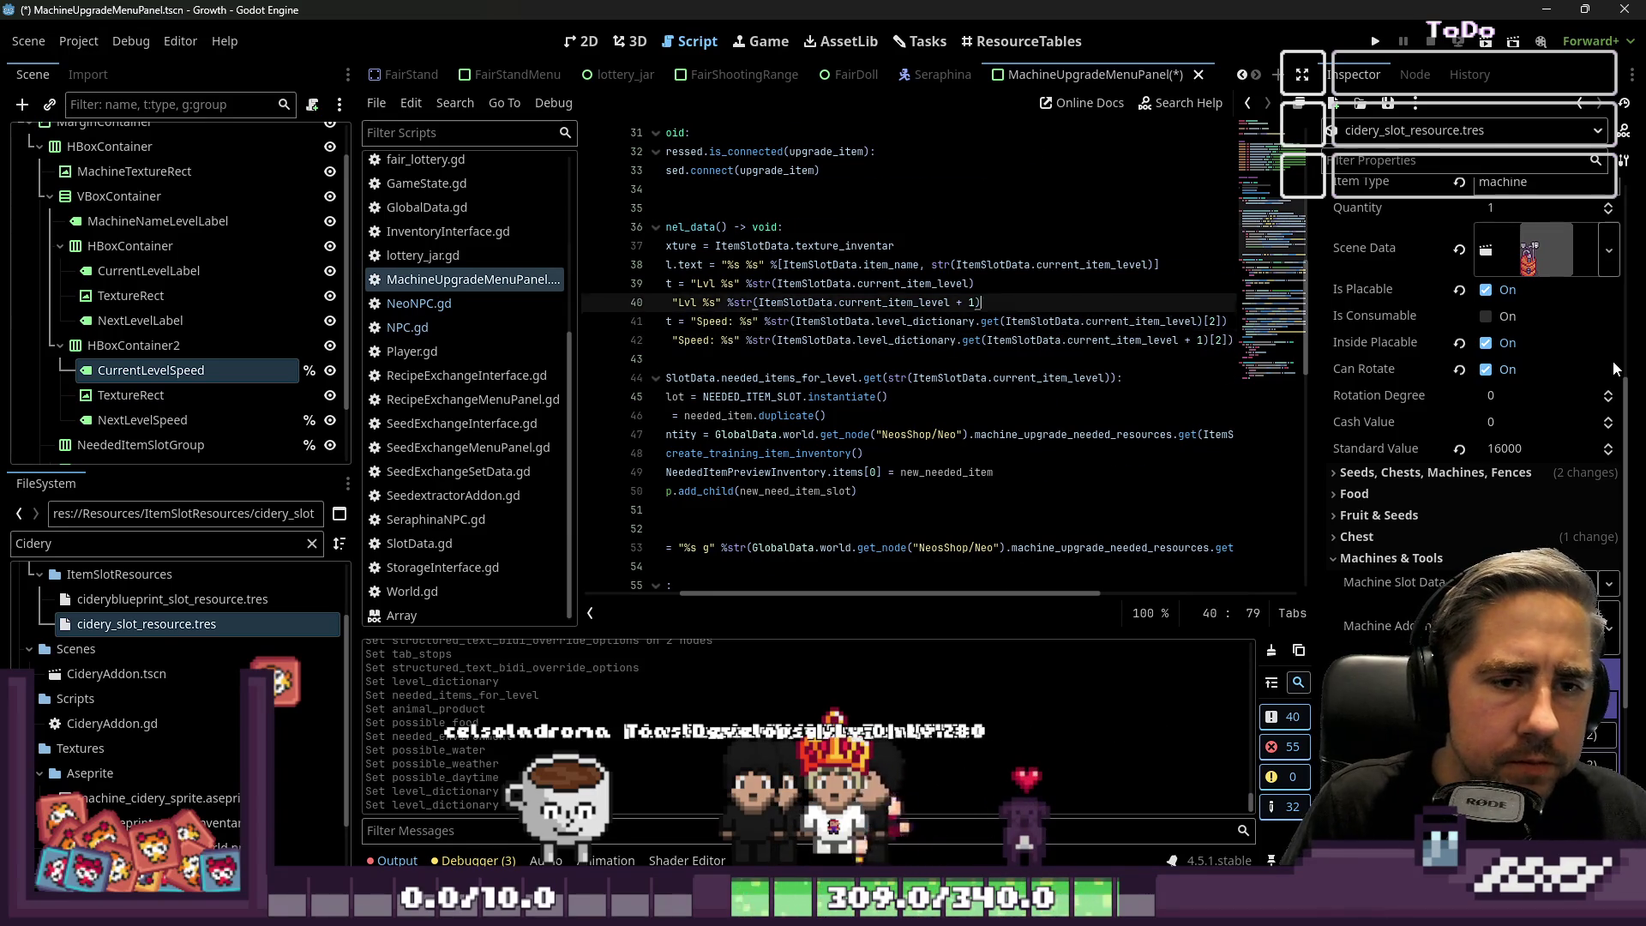
key("Down")
key("Home")
key("ctrl+s")
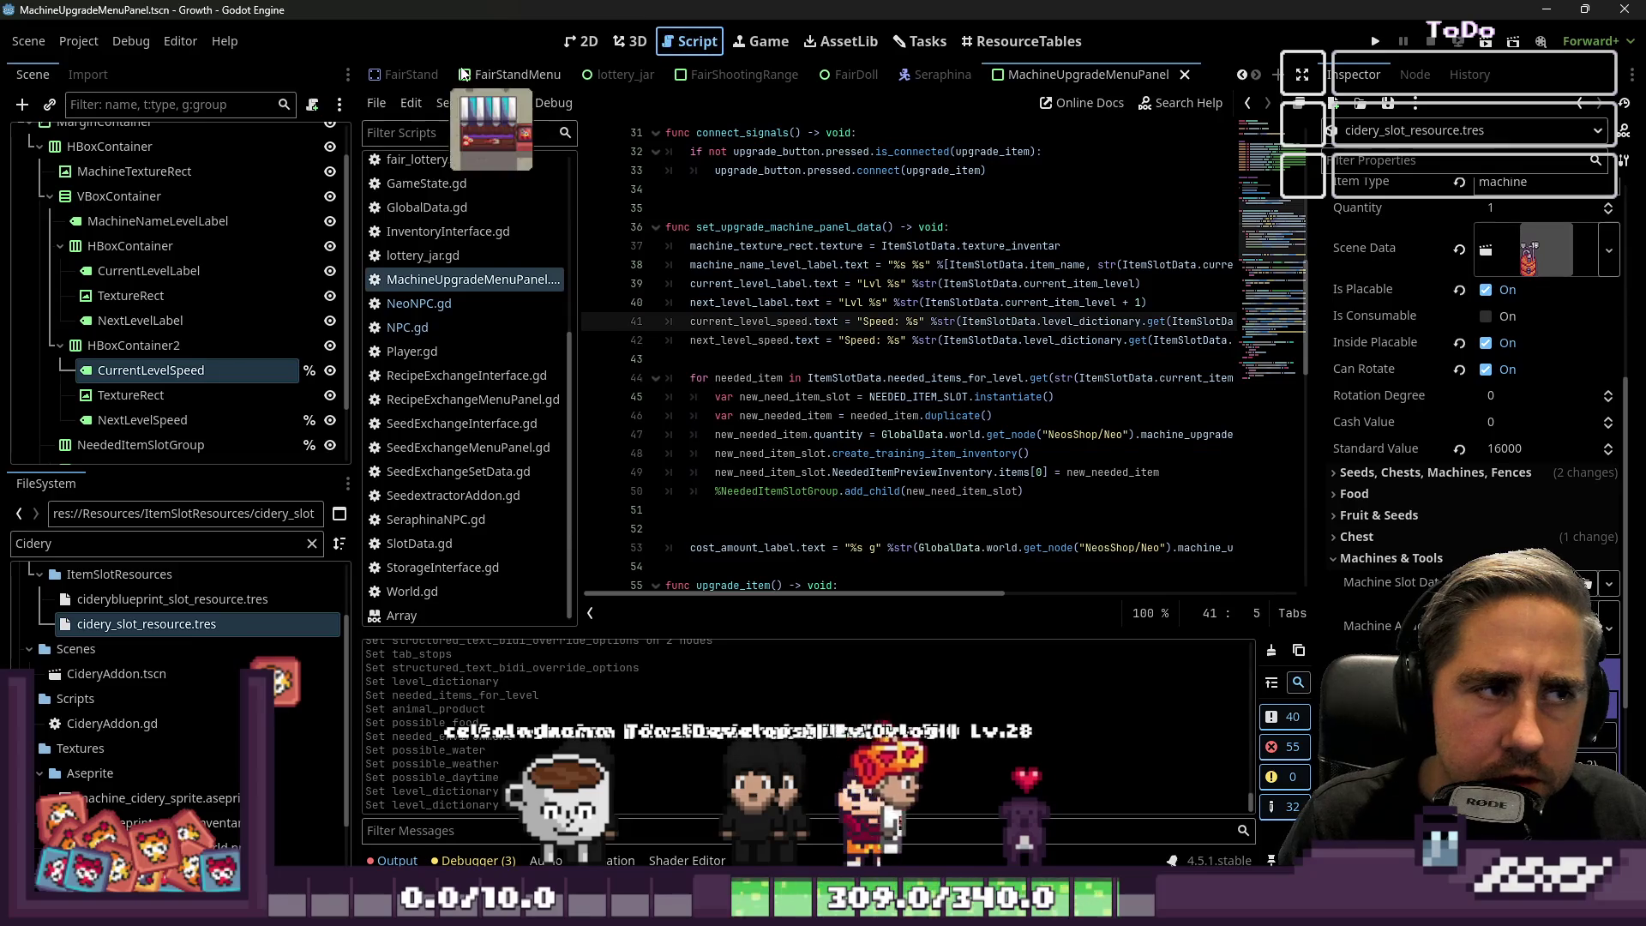
left_click(572, 42)
Set the CurrentLevelSpeed label's placeholder text to 233.
scroll(1391, 243, "up", 5)
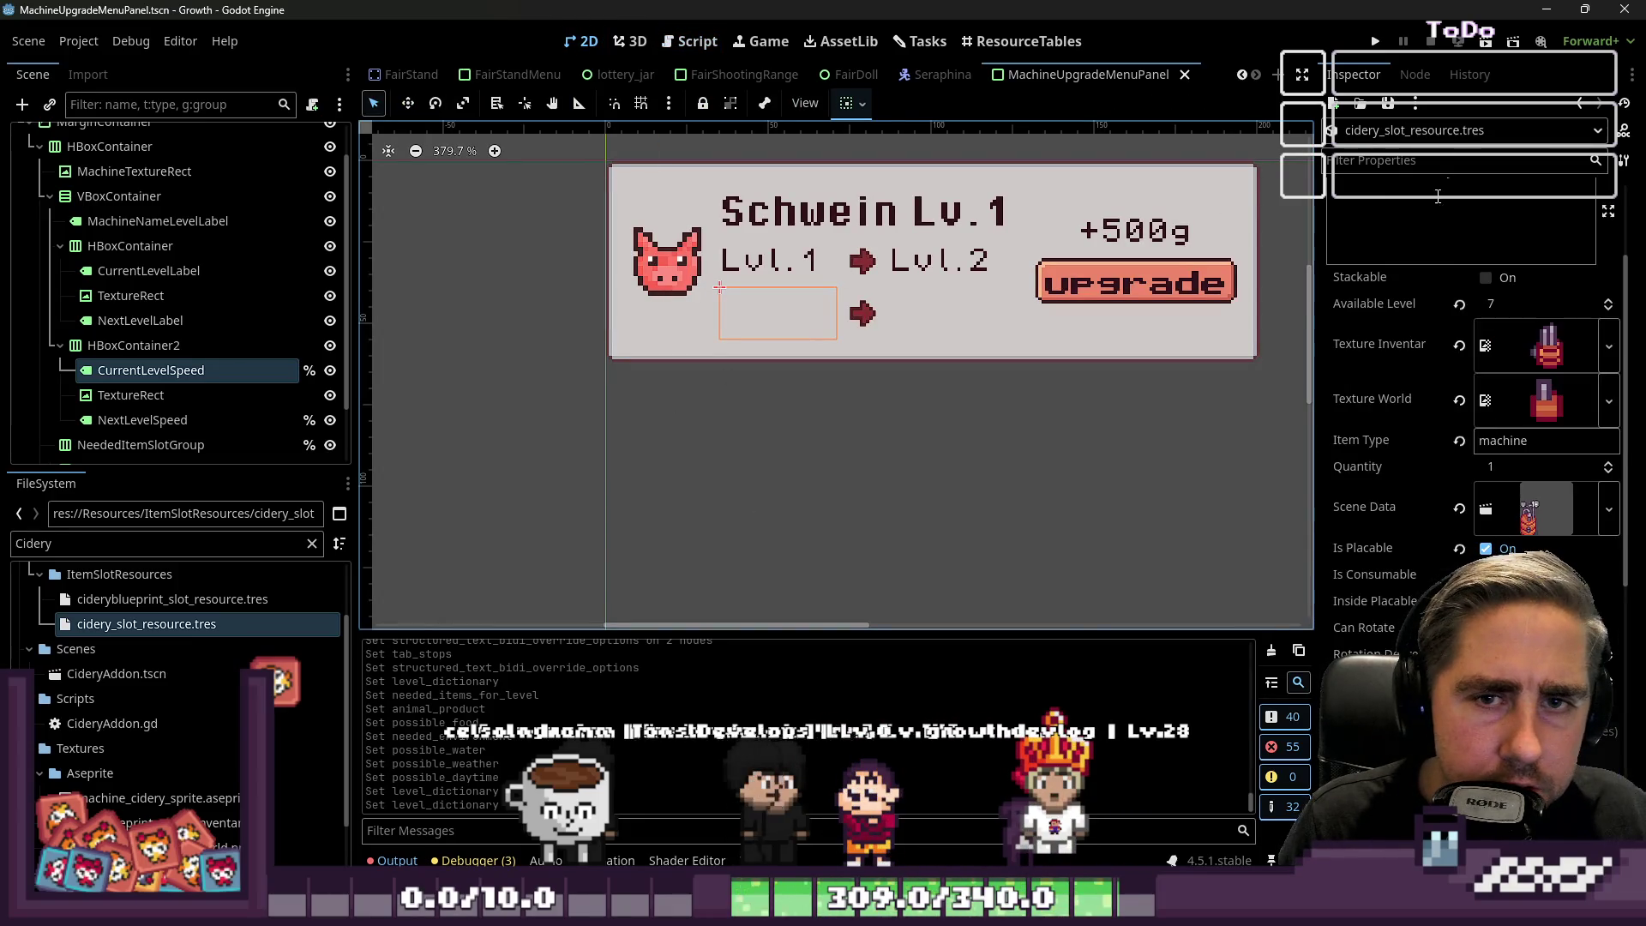
double_click(785, 321)
type("233")
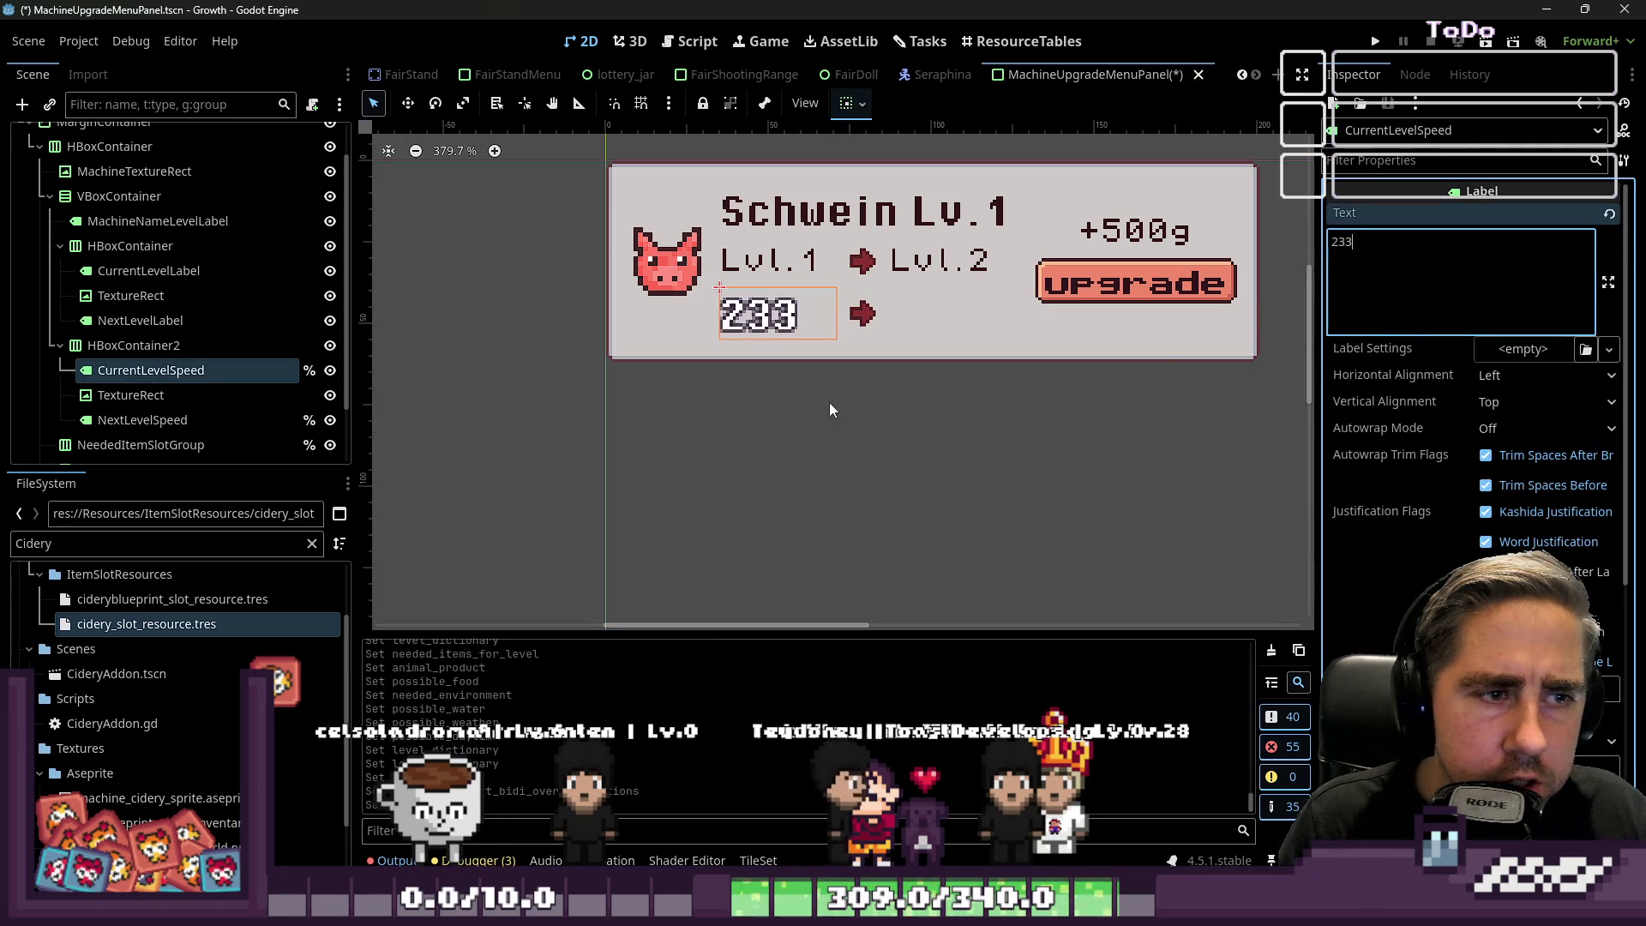
Paste a copy of CurrentLevelLabel into HBoxContainer2, placed before the 233 label.
left_click(137, 295)
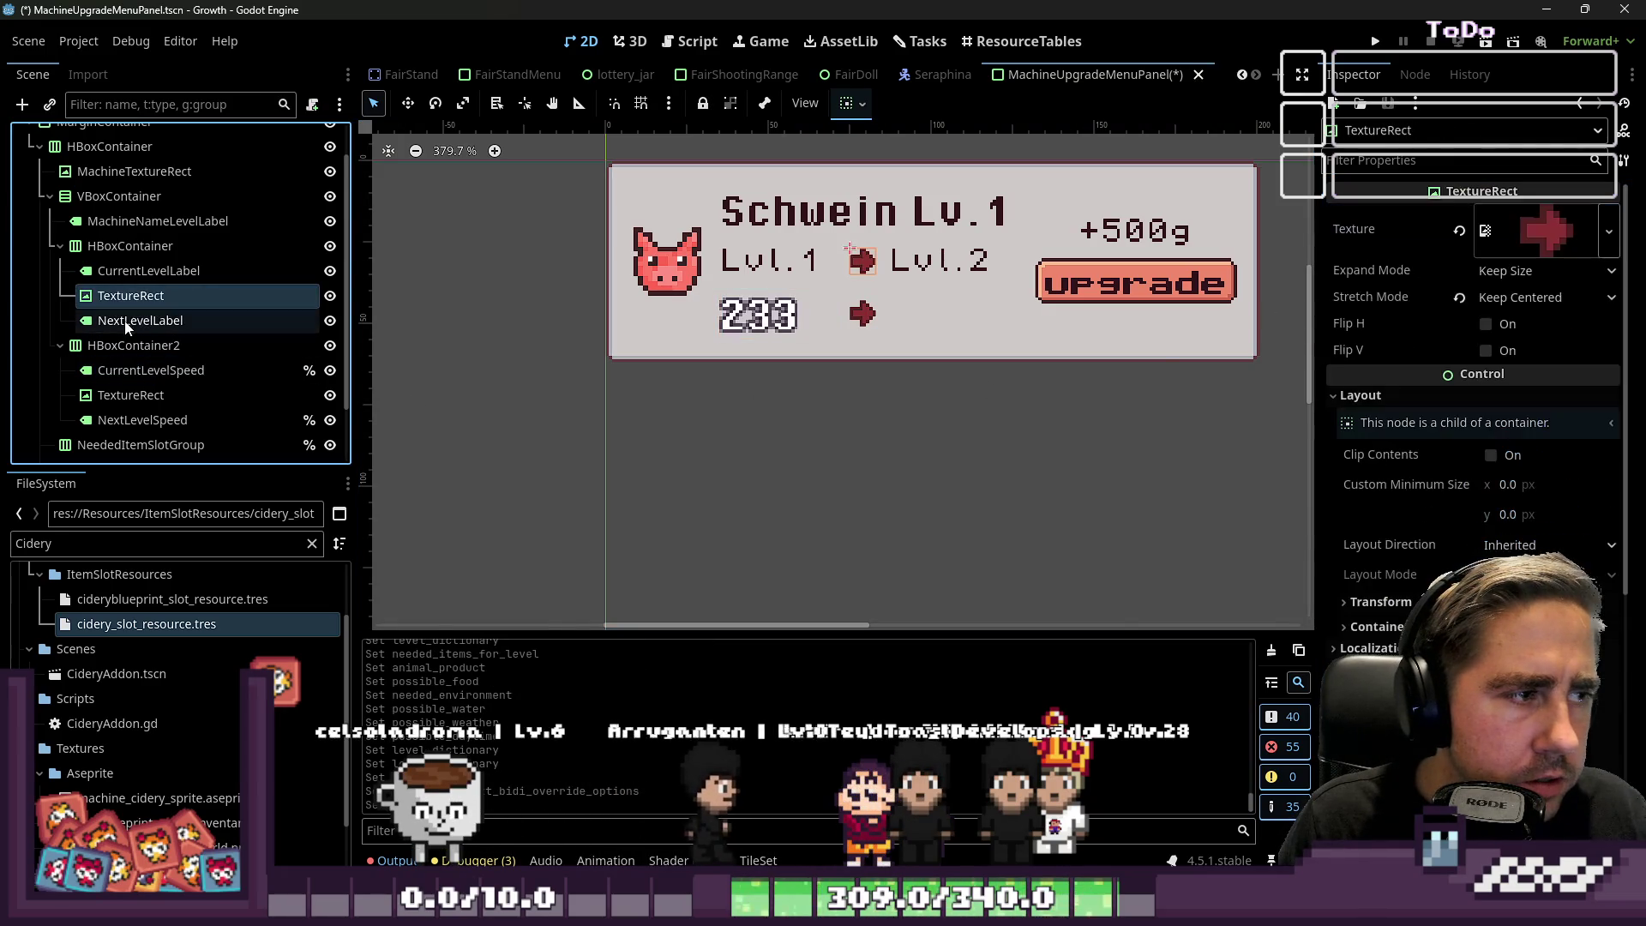
left_click(144, 272)
left_click(144, 369)
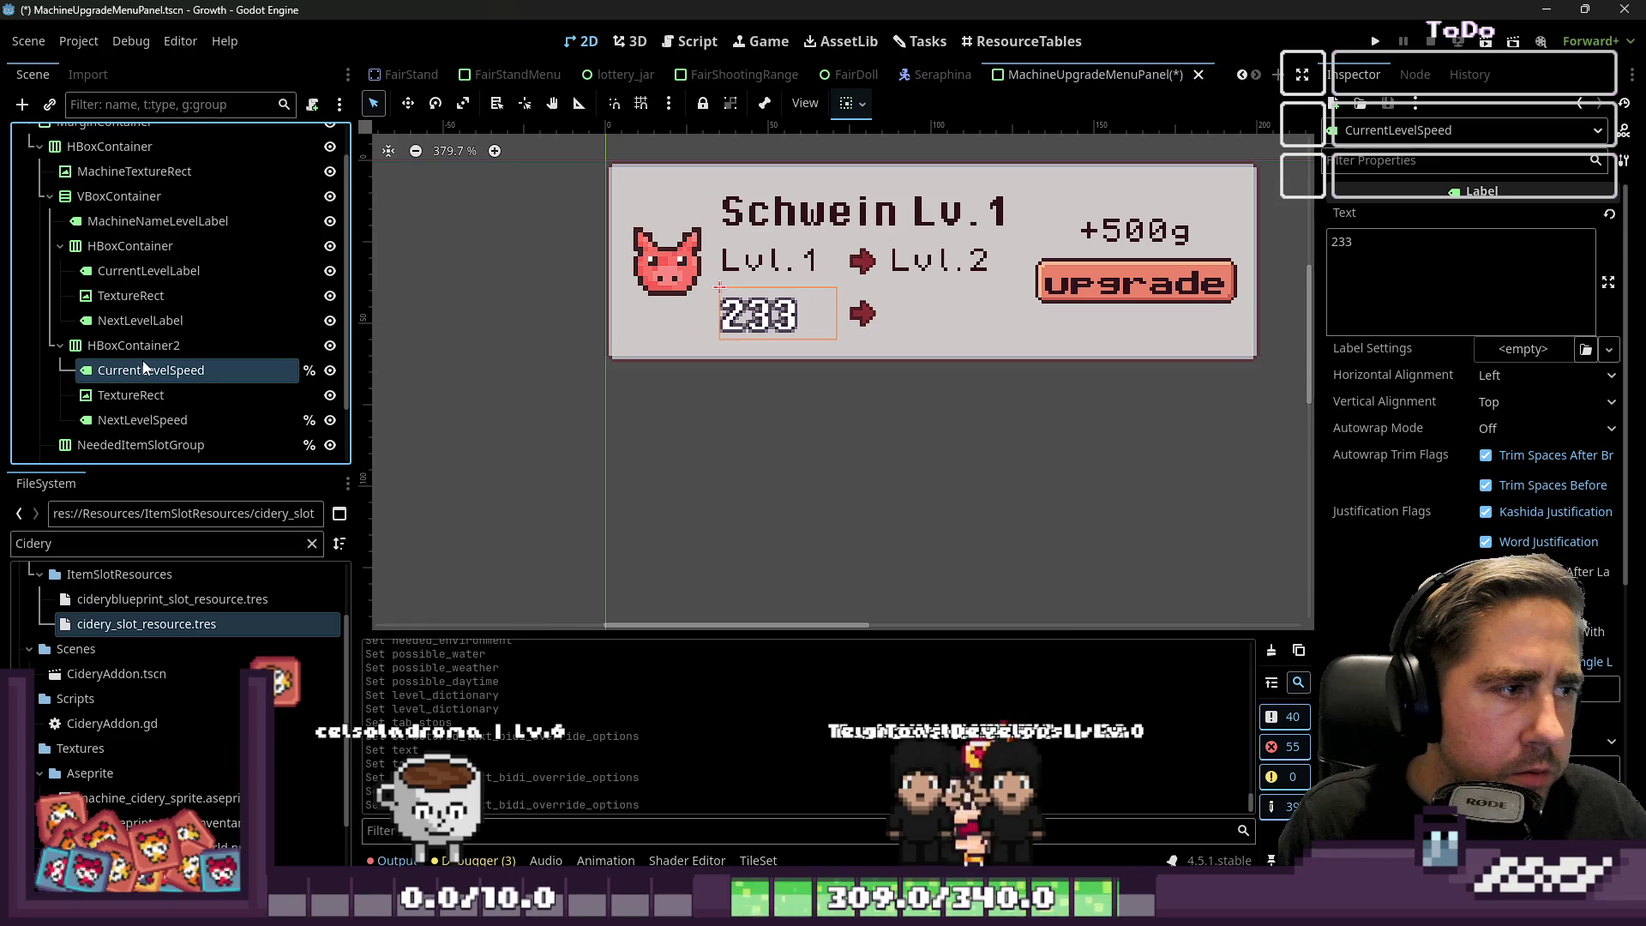
left_click(129, 270)
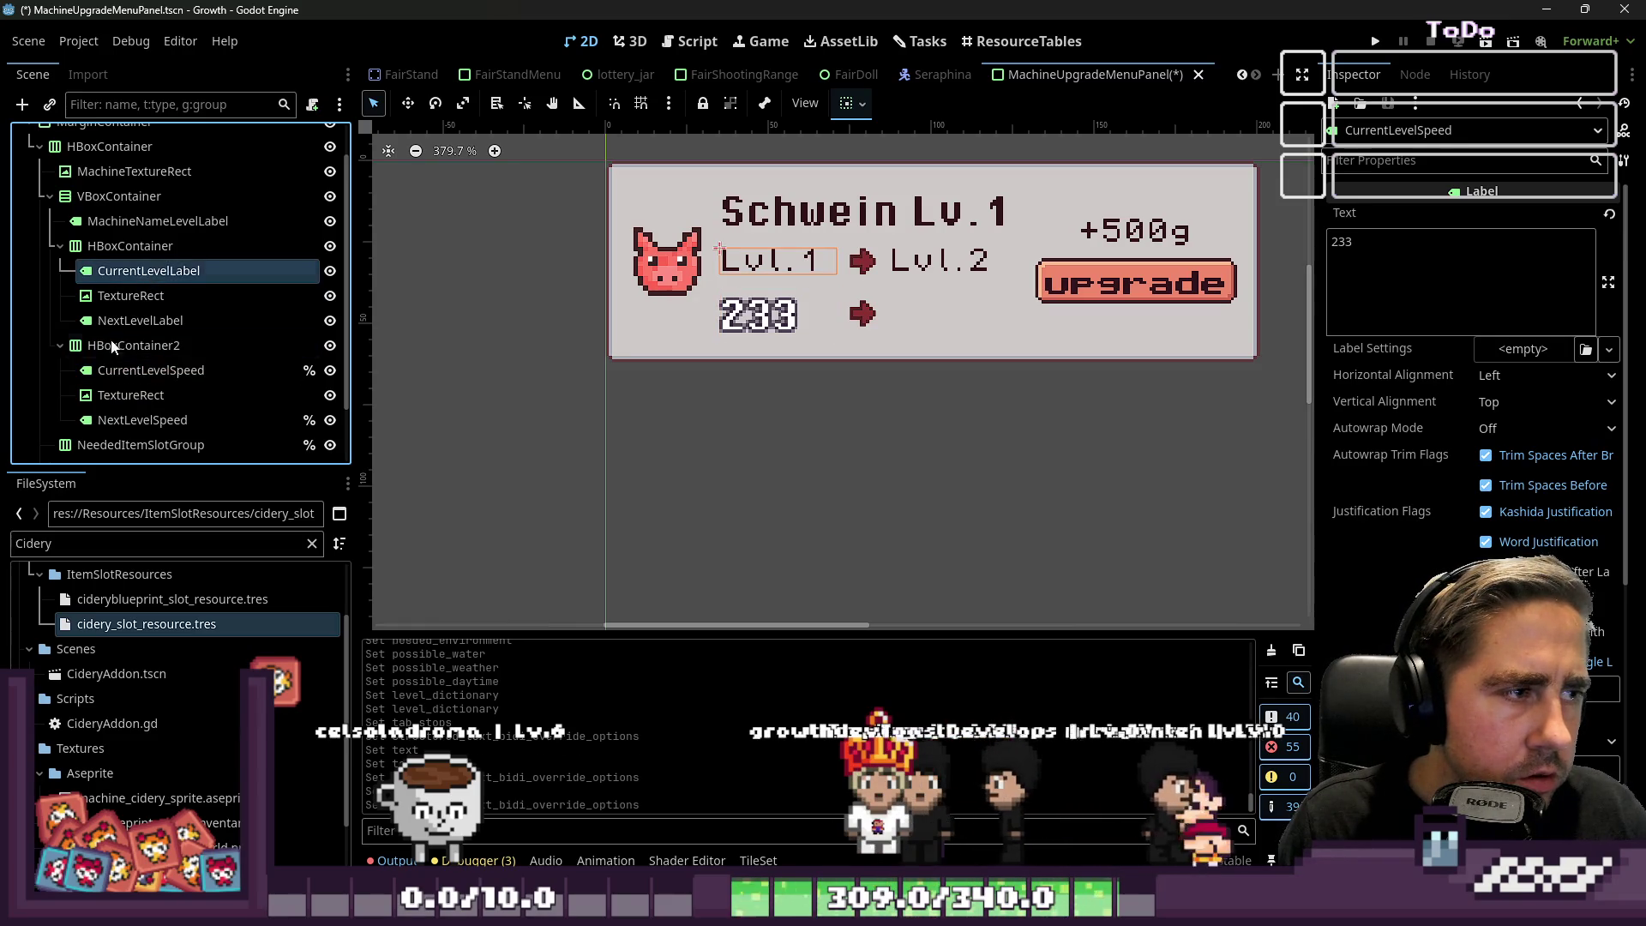
left_click(121, 347)
key("ctrl+v")
left_click_drag(149, 446, 159, 369)
left_click(173, 395)
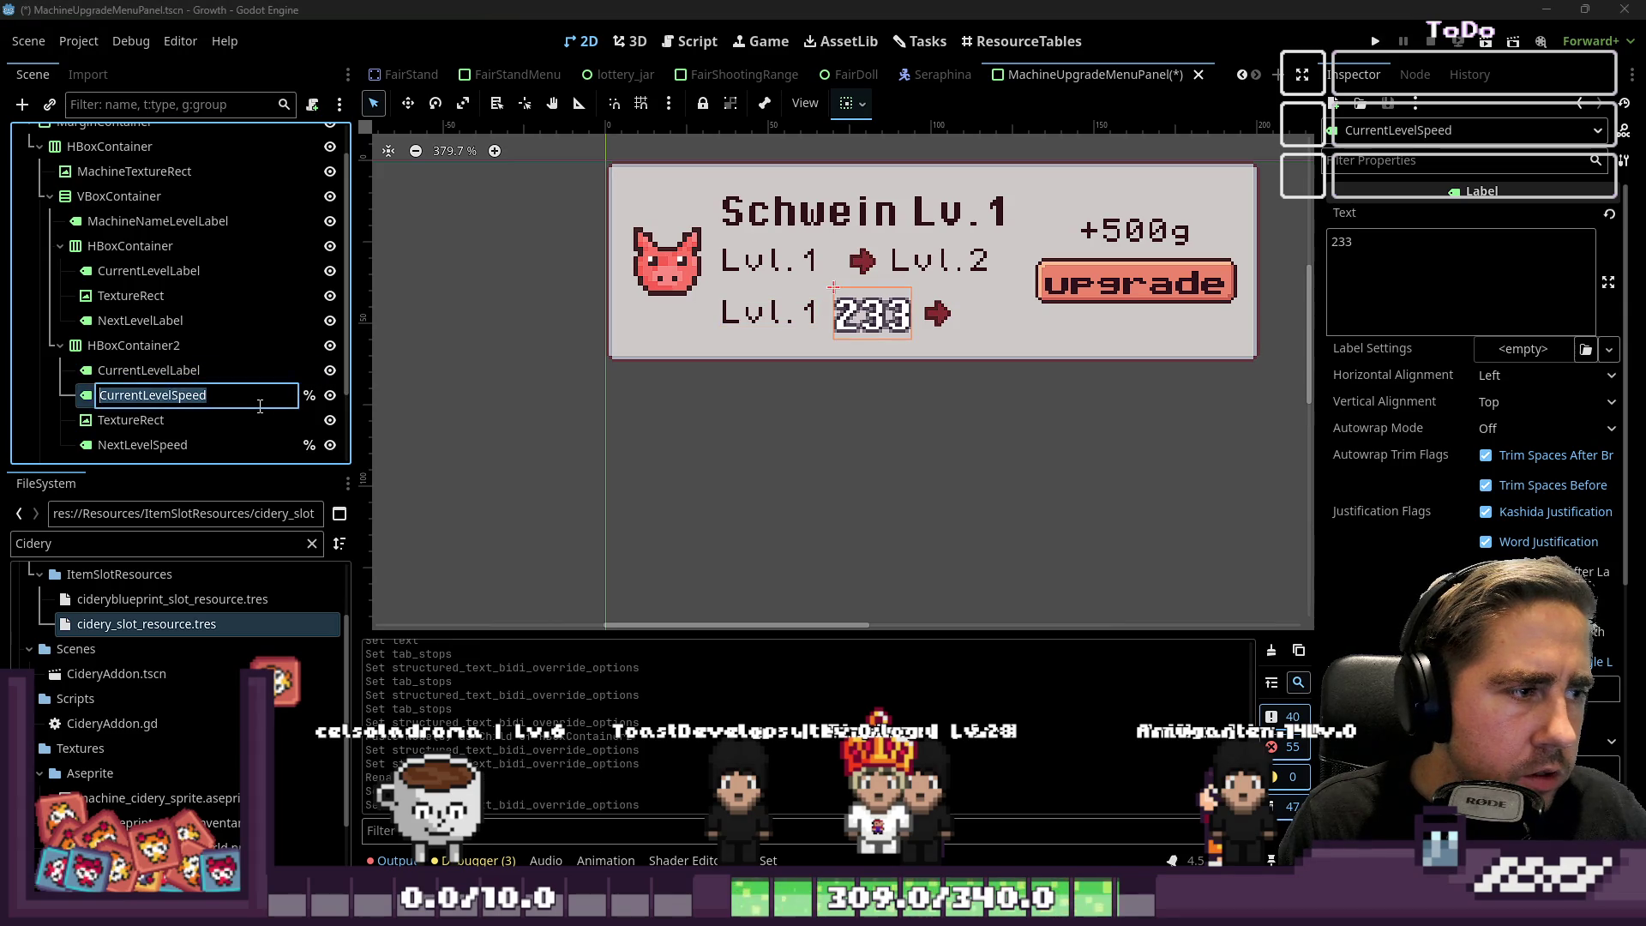
Replace the old speed label with the pasted copy, named CurrentLevelSpeed with text 3243.
key("Escape")
key("Delete")
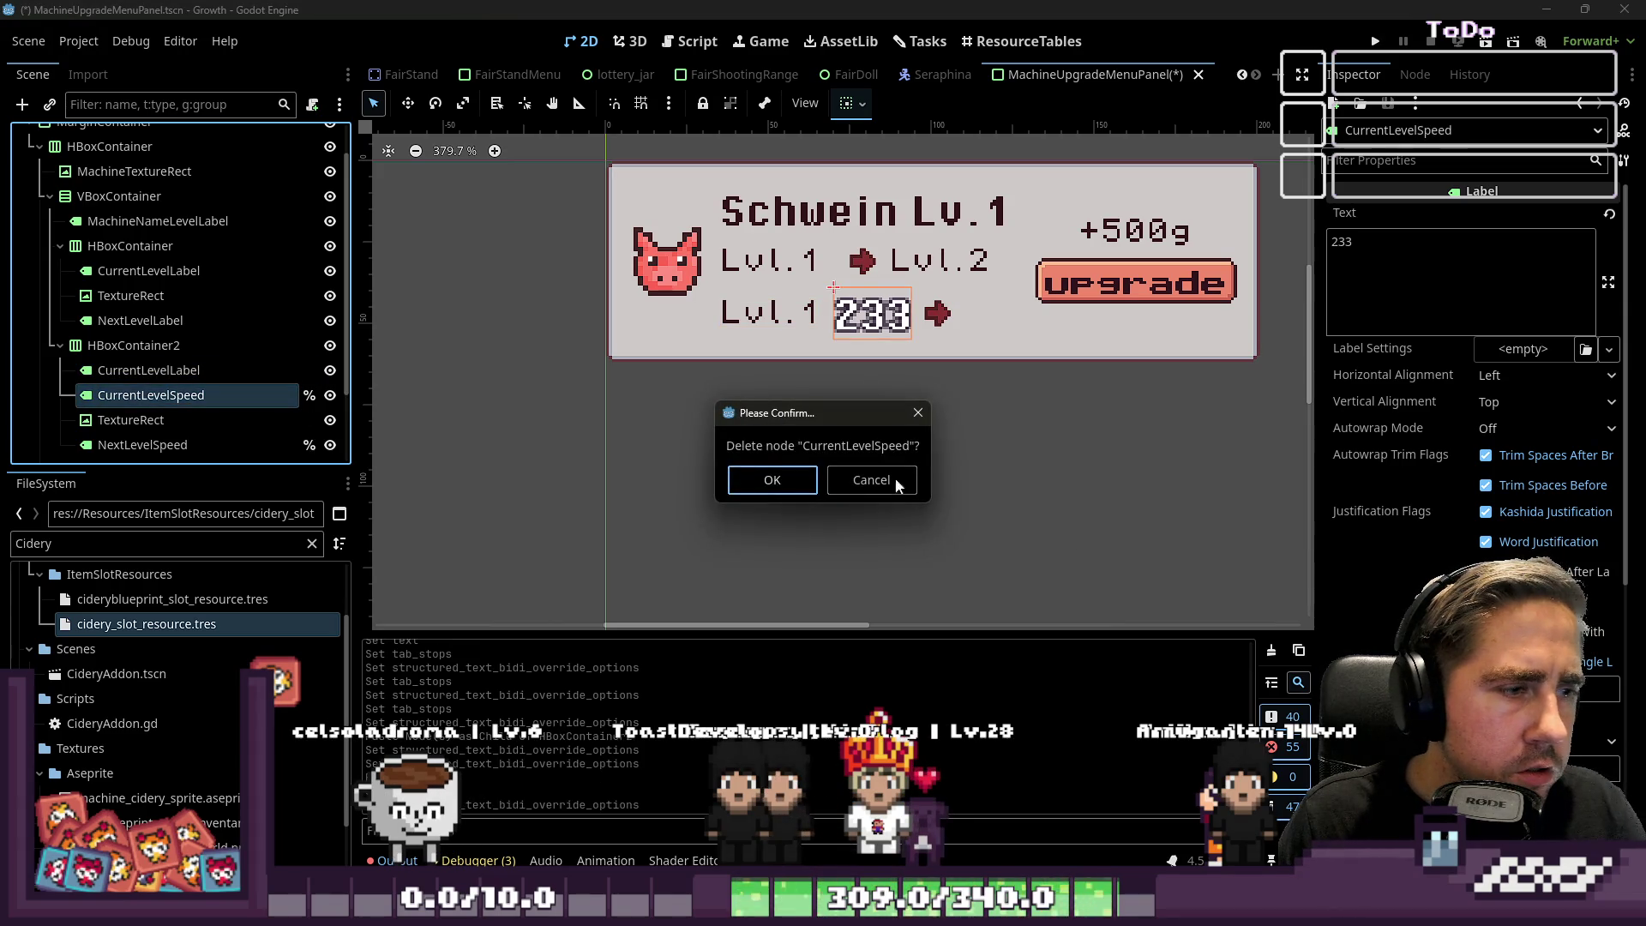
left_click(751, 481)
left_click(182, 374)
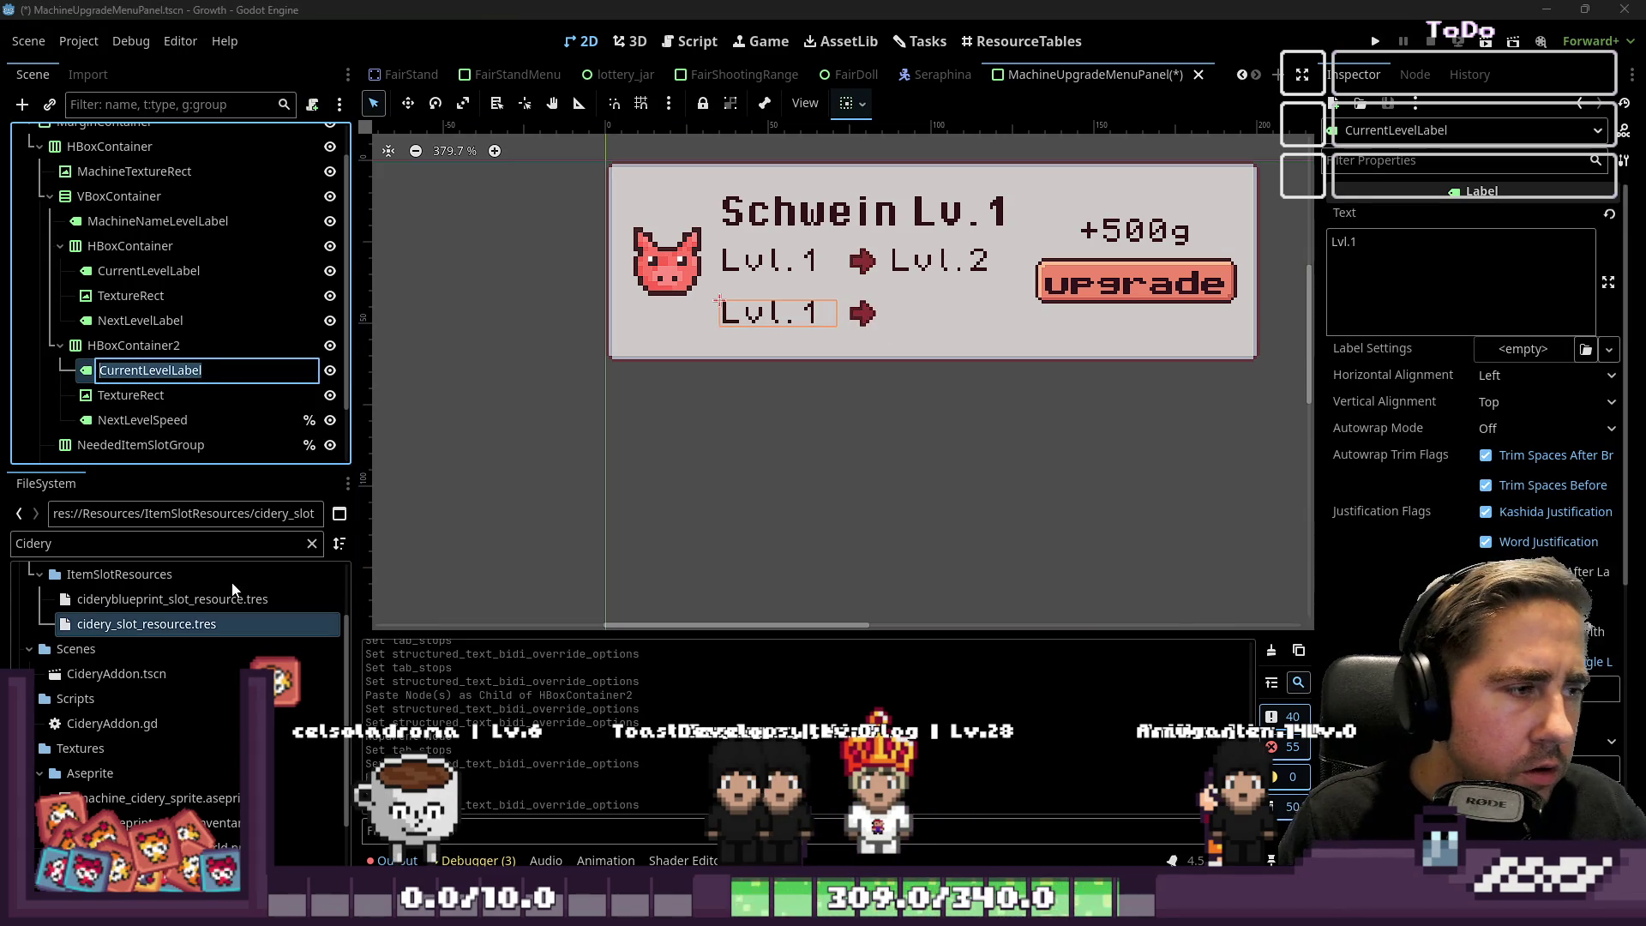
type("Speed")
key("Return")
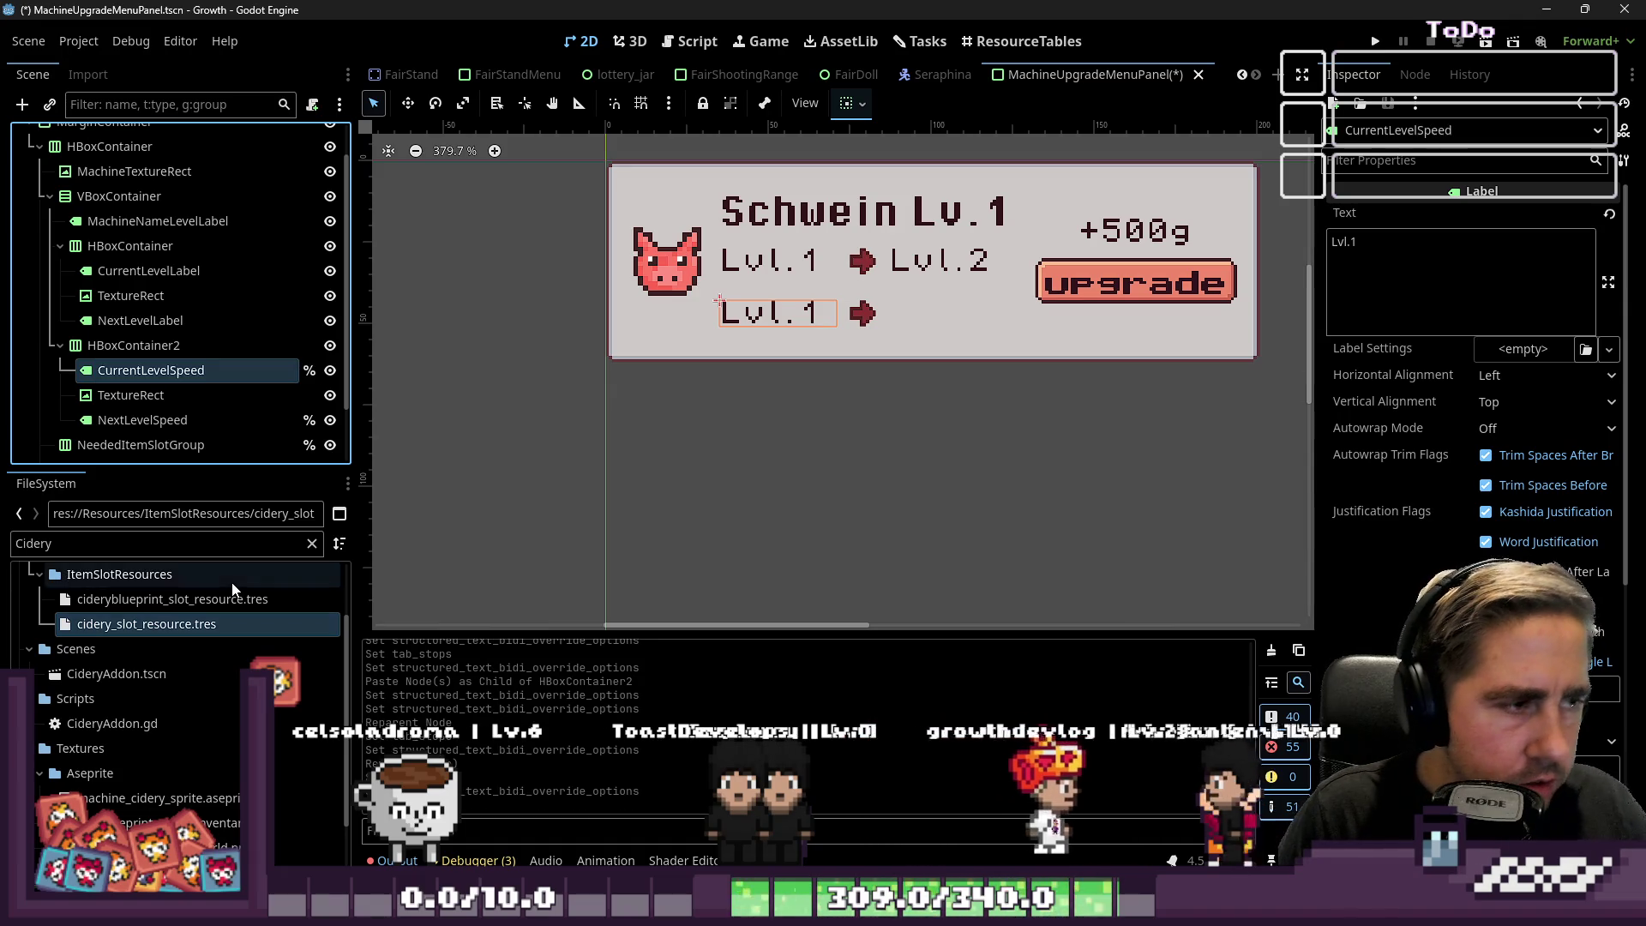
left_click(1393, 292)
key("ctrl+a")
type("32")
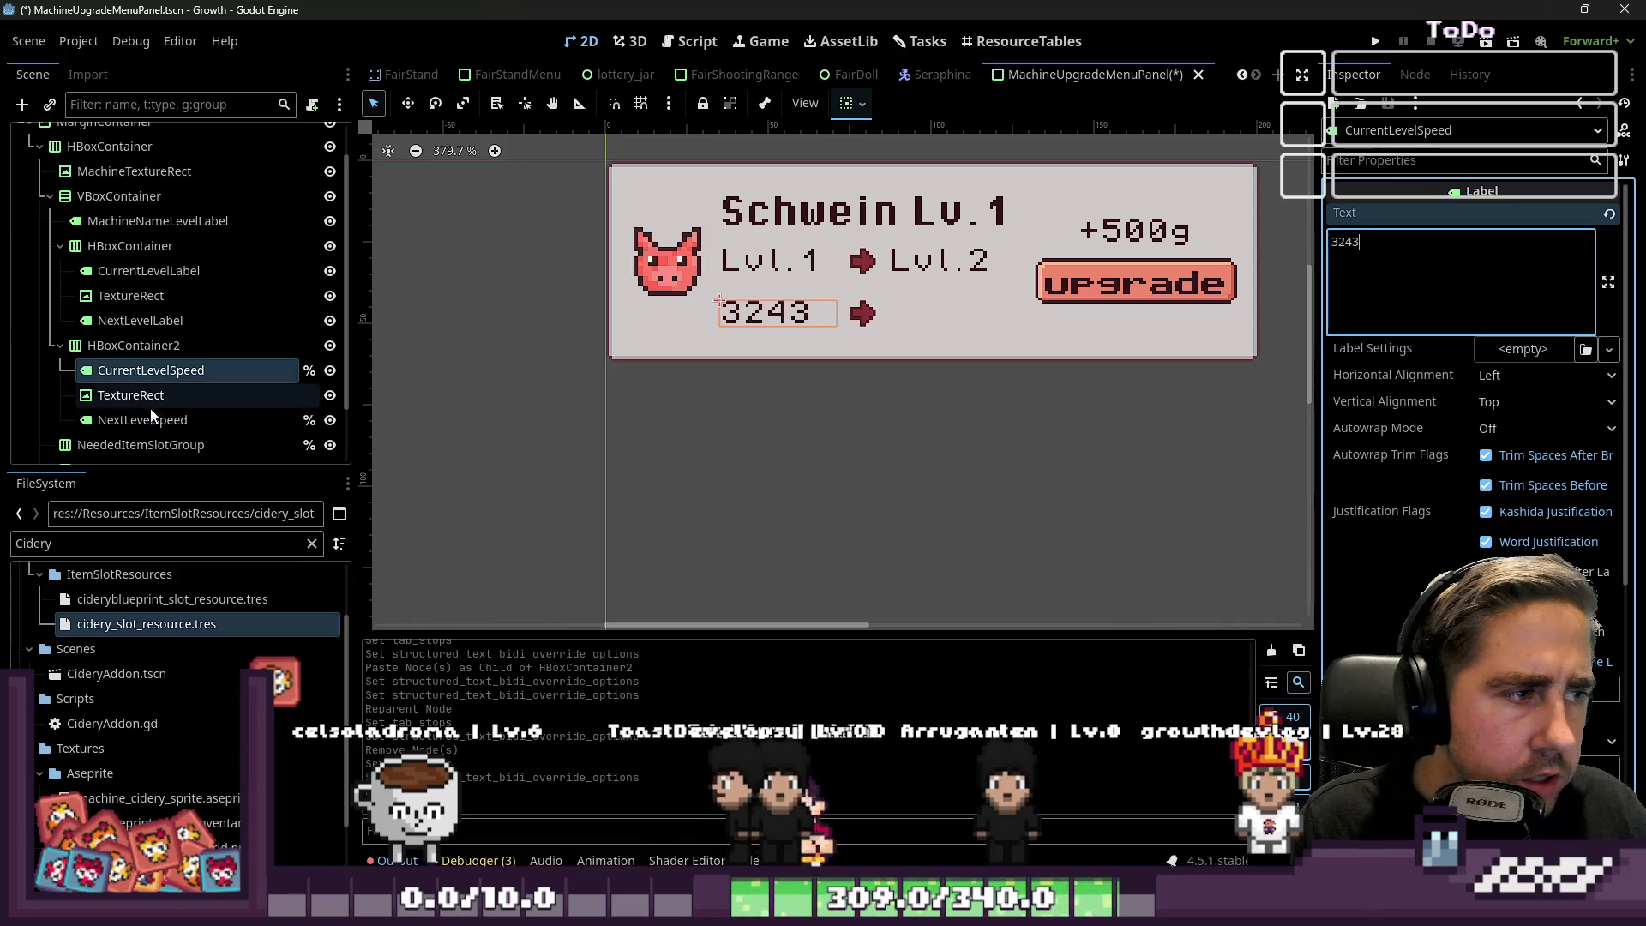
Paste another label copy before NextLevelSpeed and delete the old NextLevelSpeed label.
left_click(152, 410)
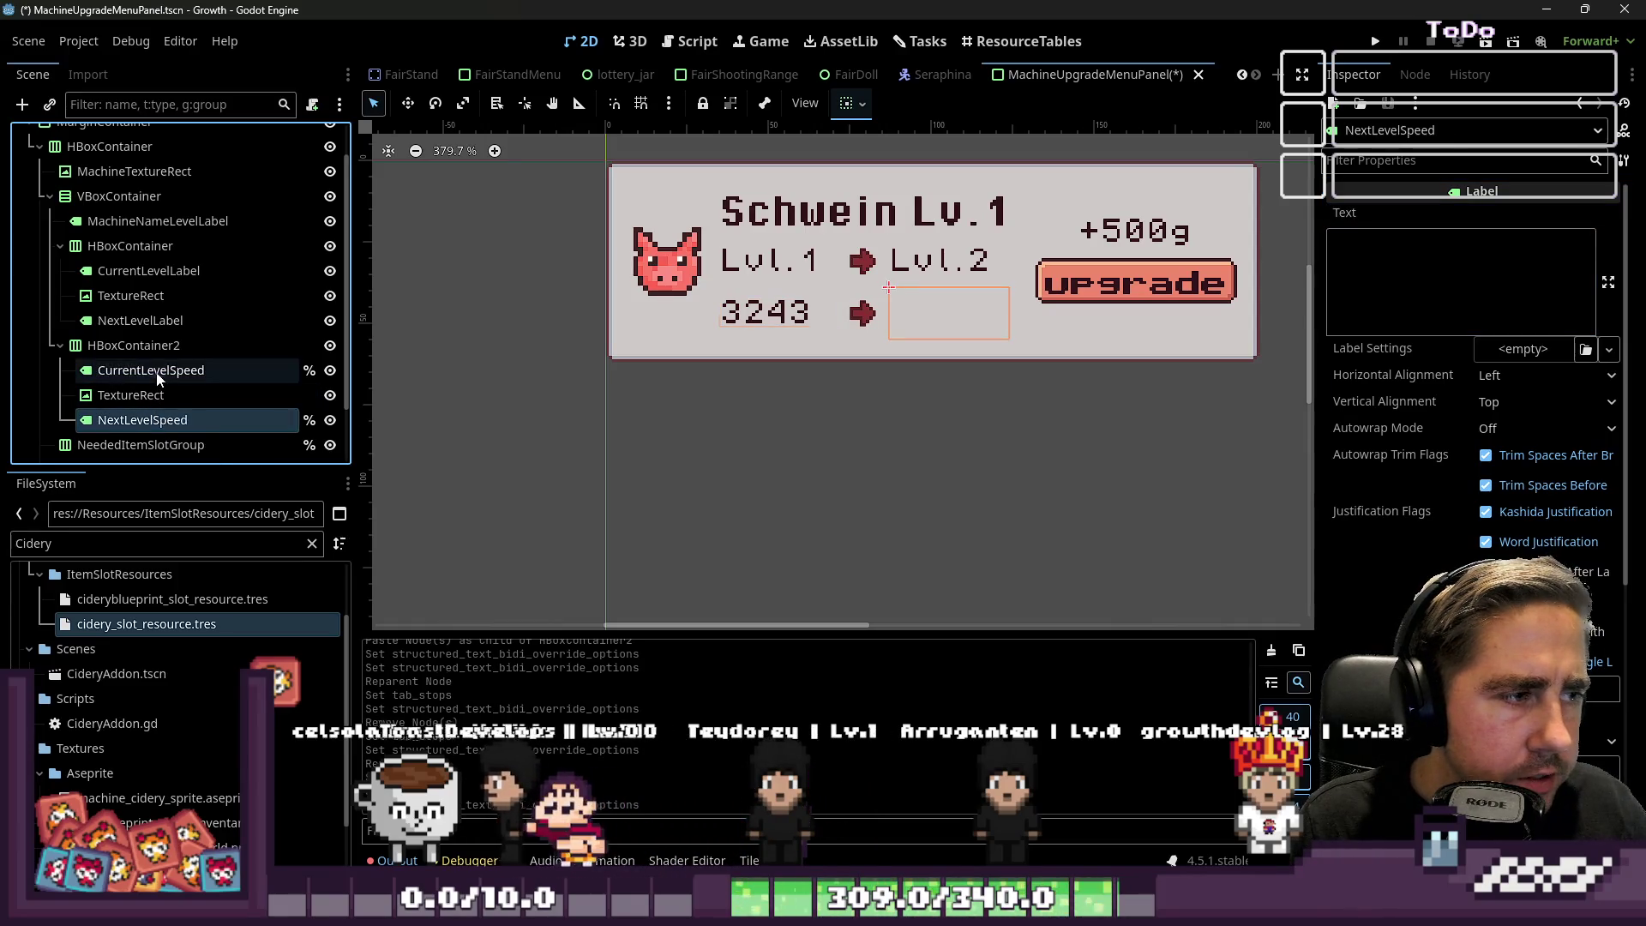
left_click(156, 379)
key("ctrl+v")
left_click_drag(137, 395, 118, 392)
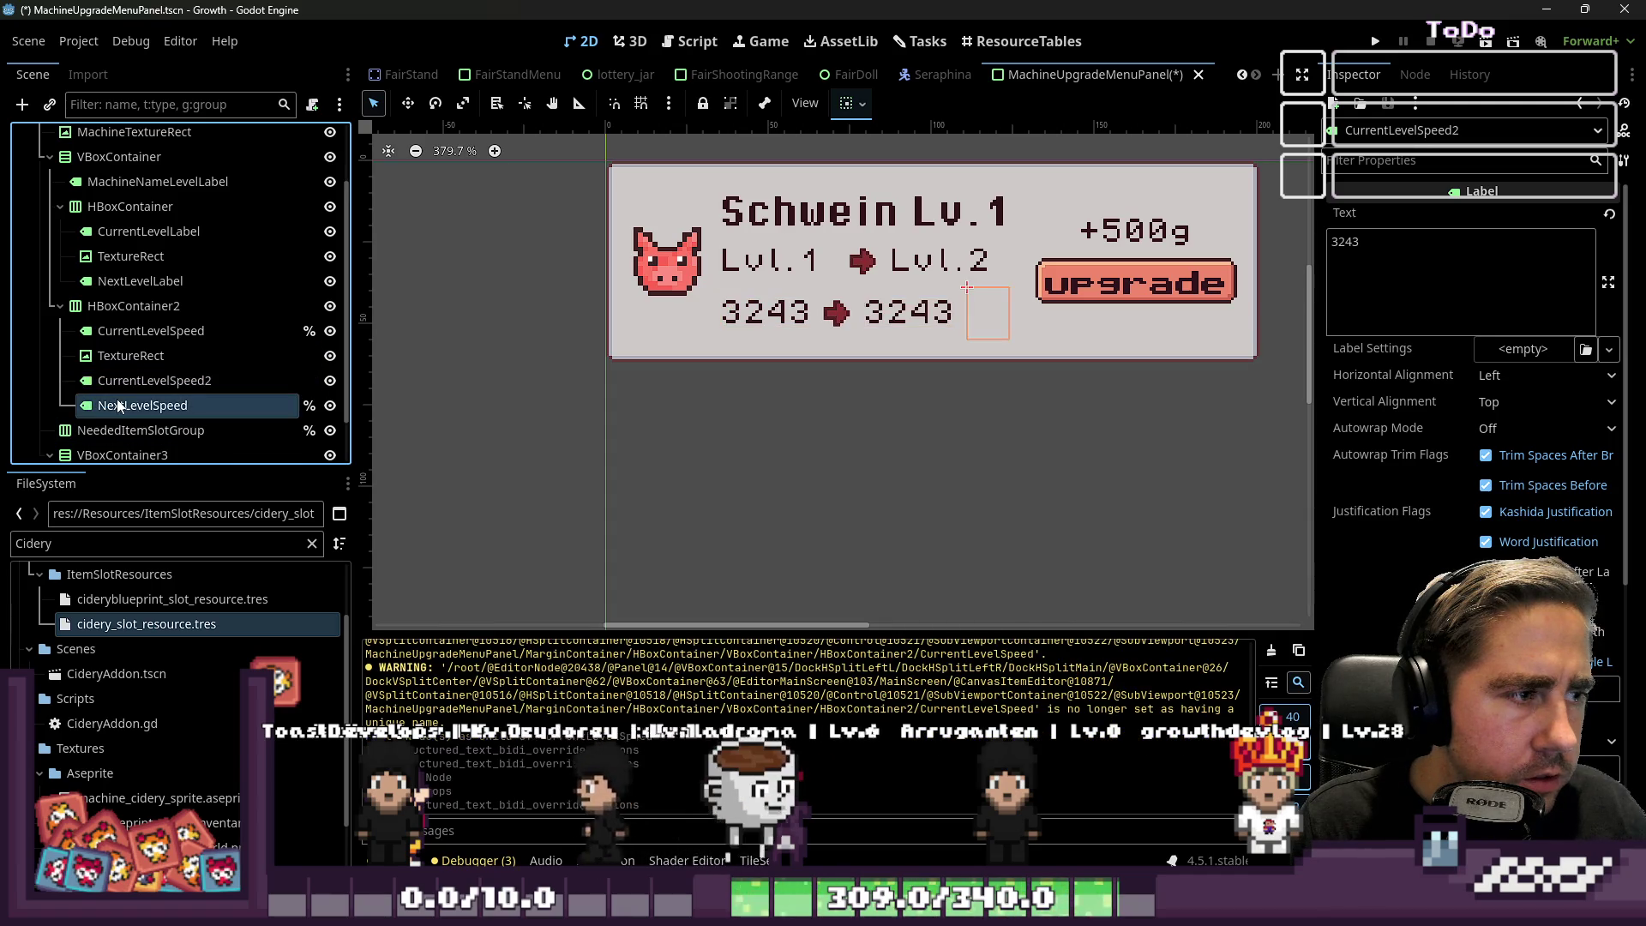
left_click(118, 405)
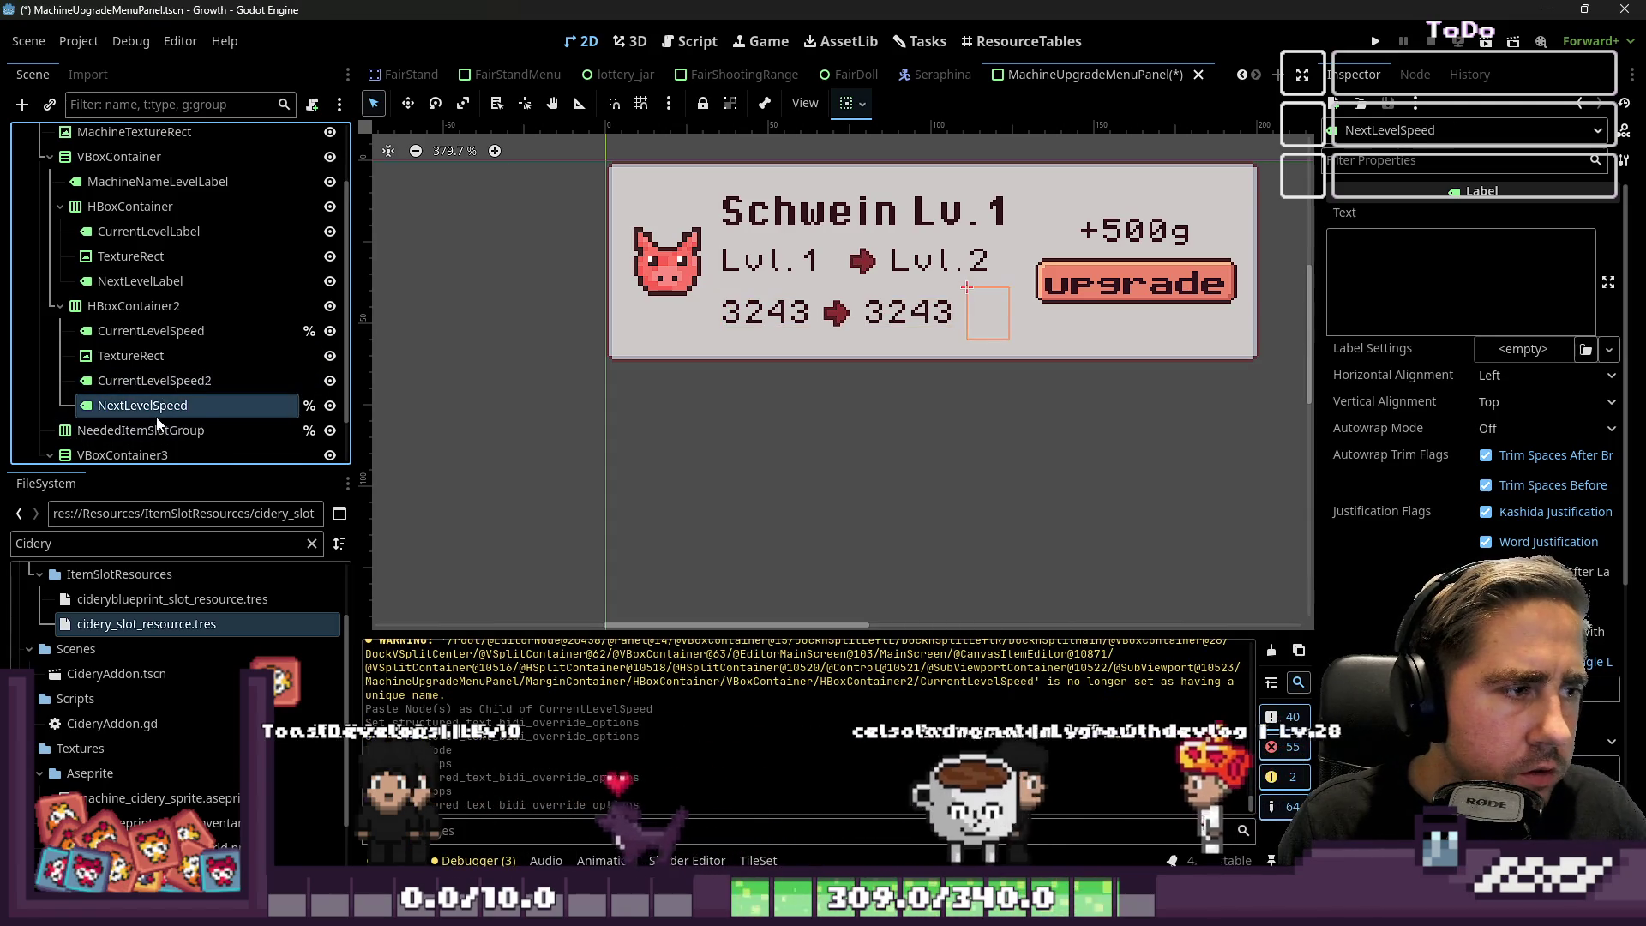
key("Delete")
key("Return")
Rename the copy to NextLevelSpeed and run the game with F5.
double_click(151, 387)
type("NextLevelSpeed")
key("Return")
key("F5")
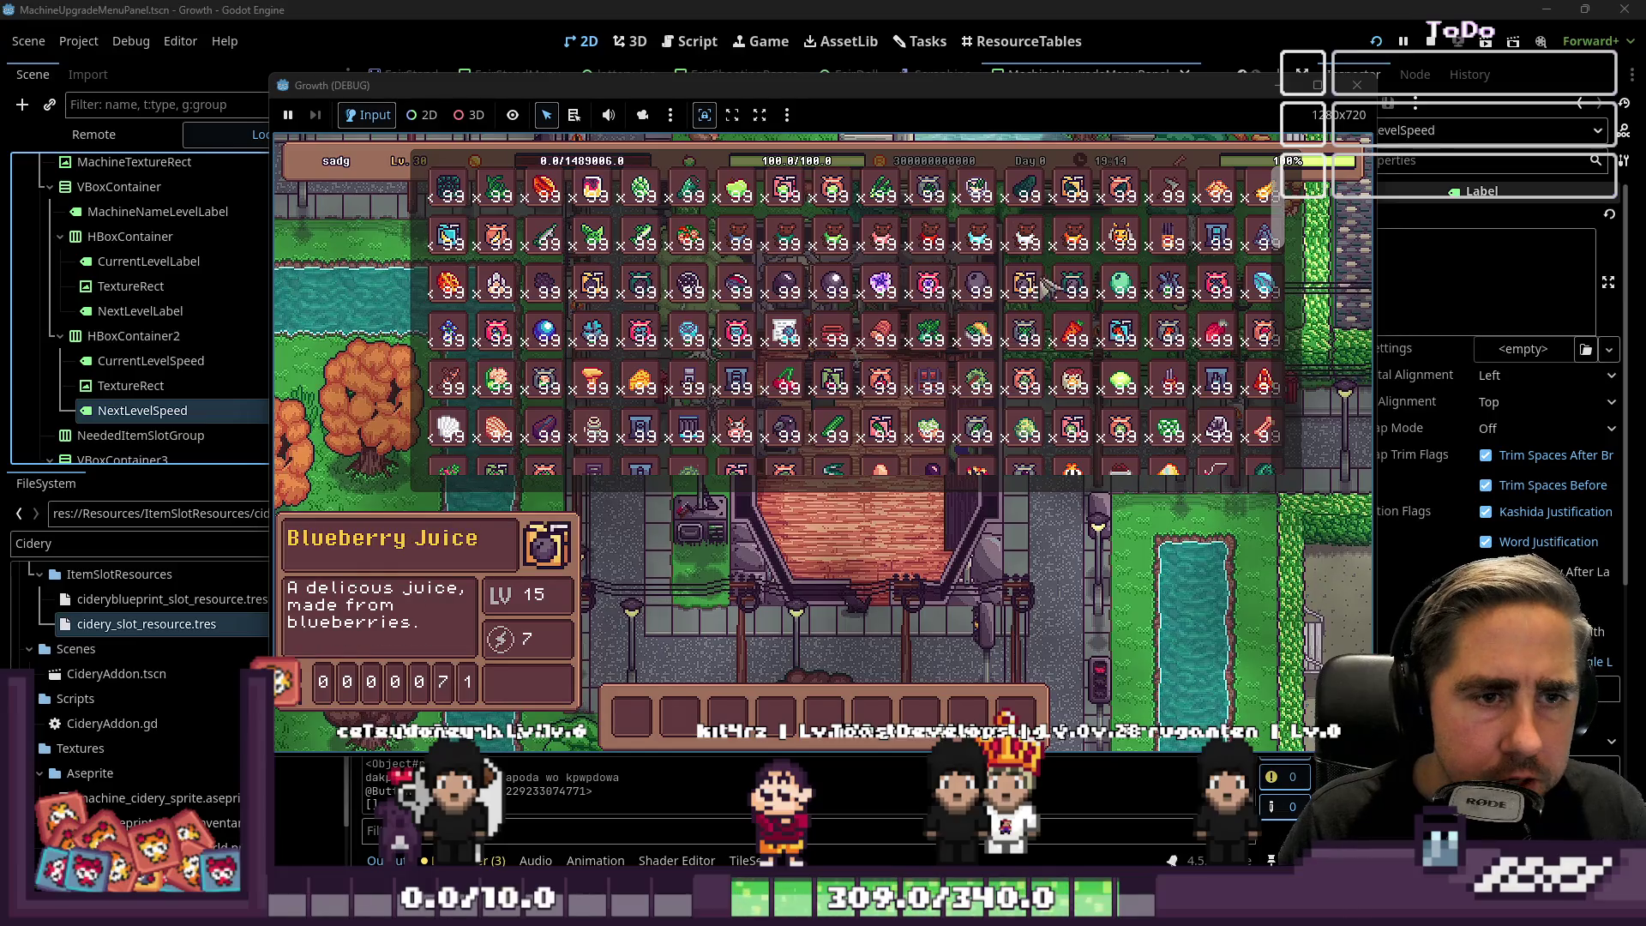
scroll(1097, 339, "down", 2)
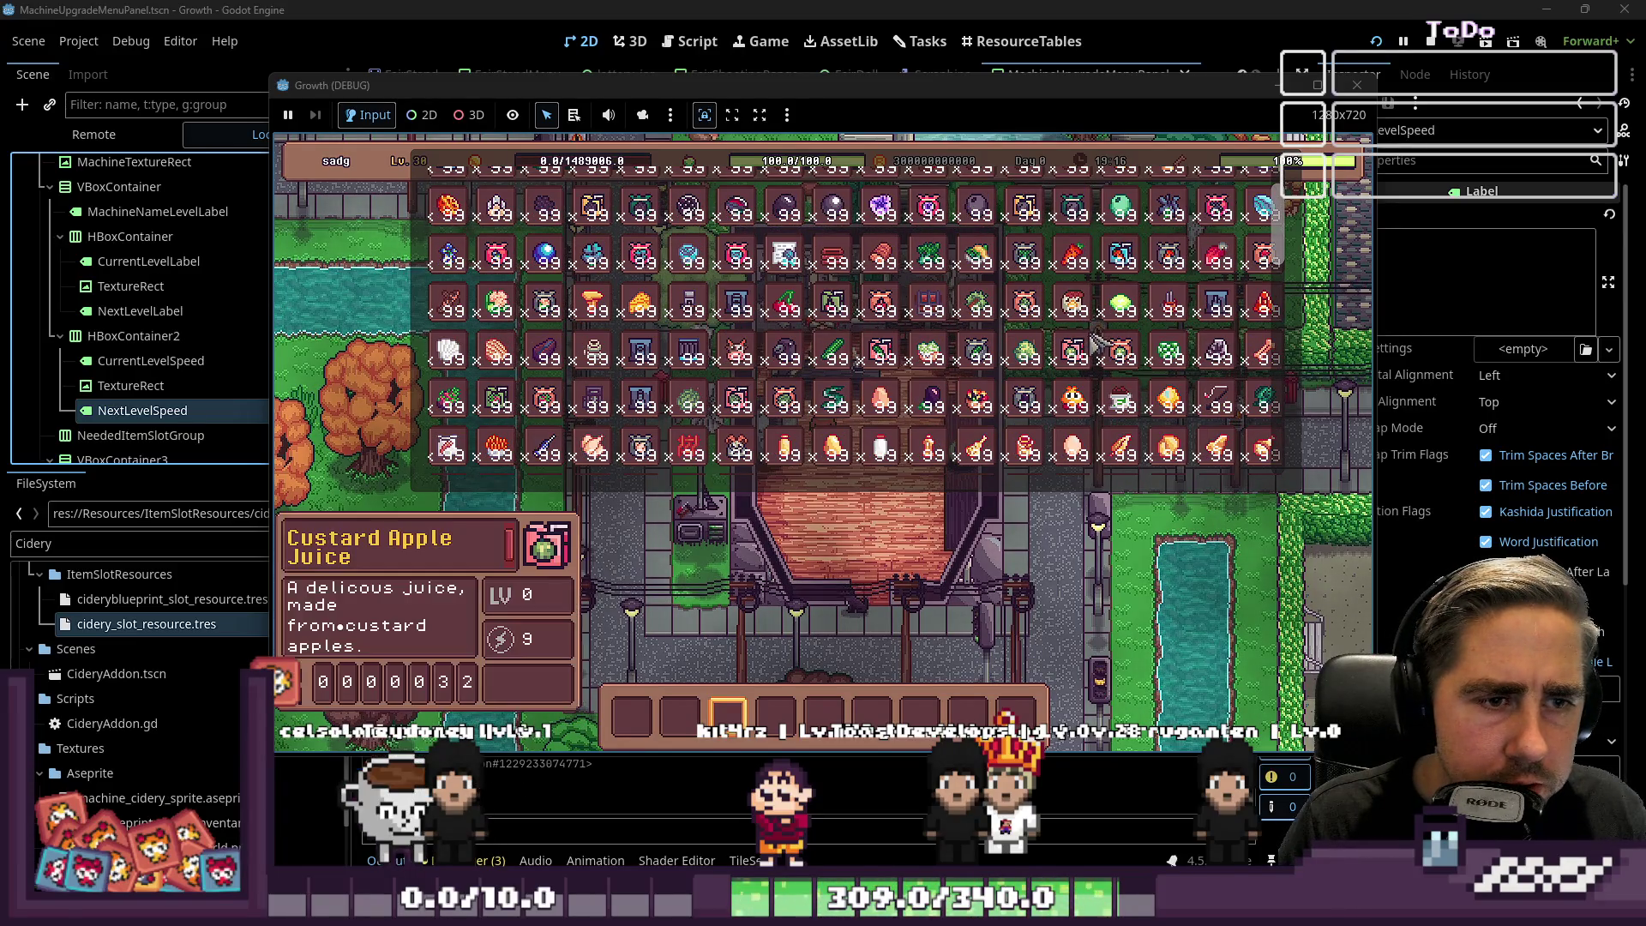
scroll(1071, 368, "down", 3)
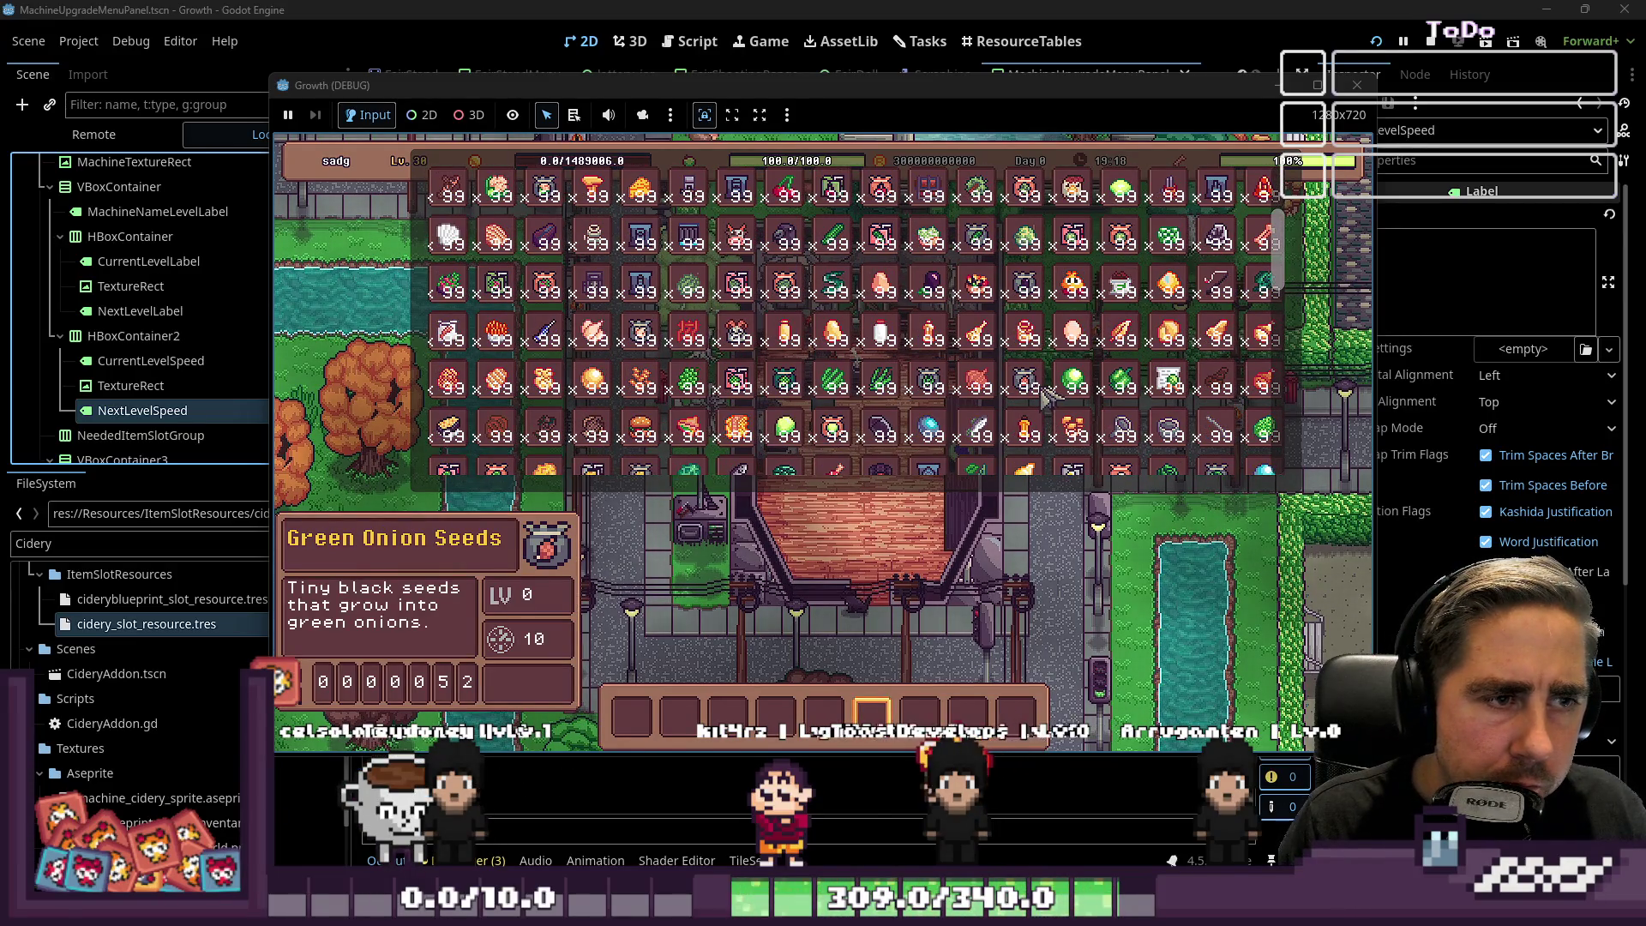
scroll(1048, 394, "up", 5)
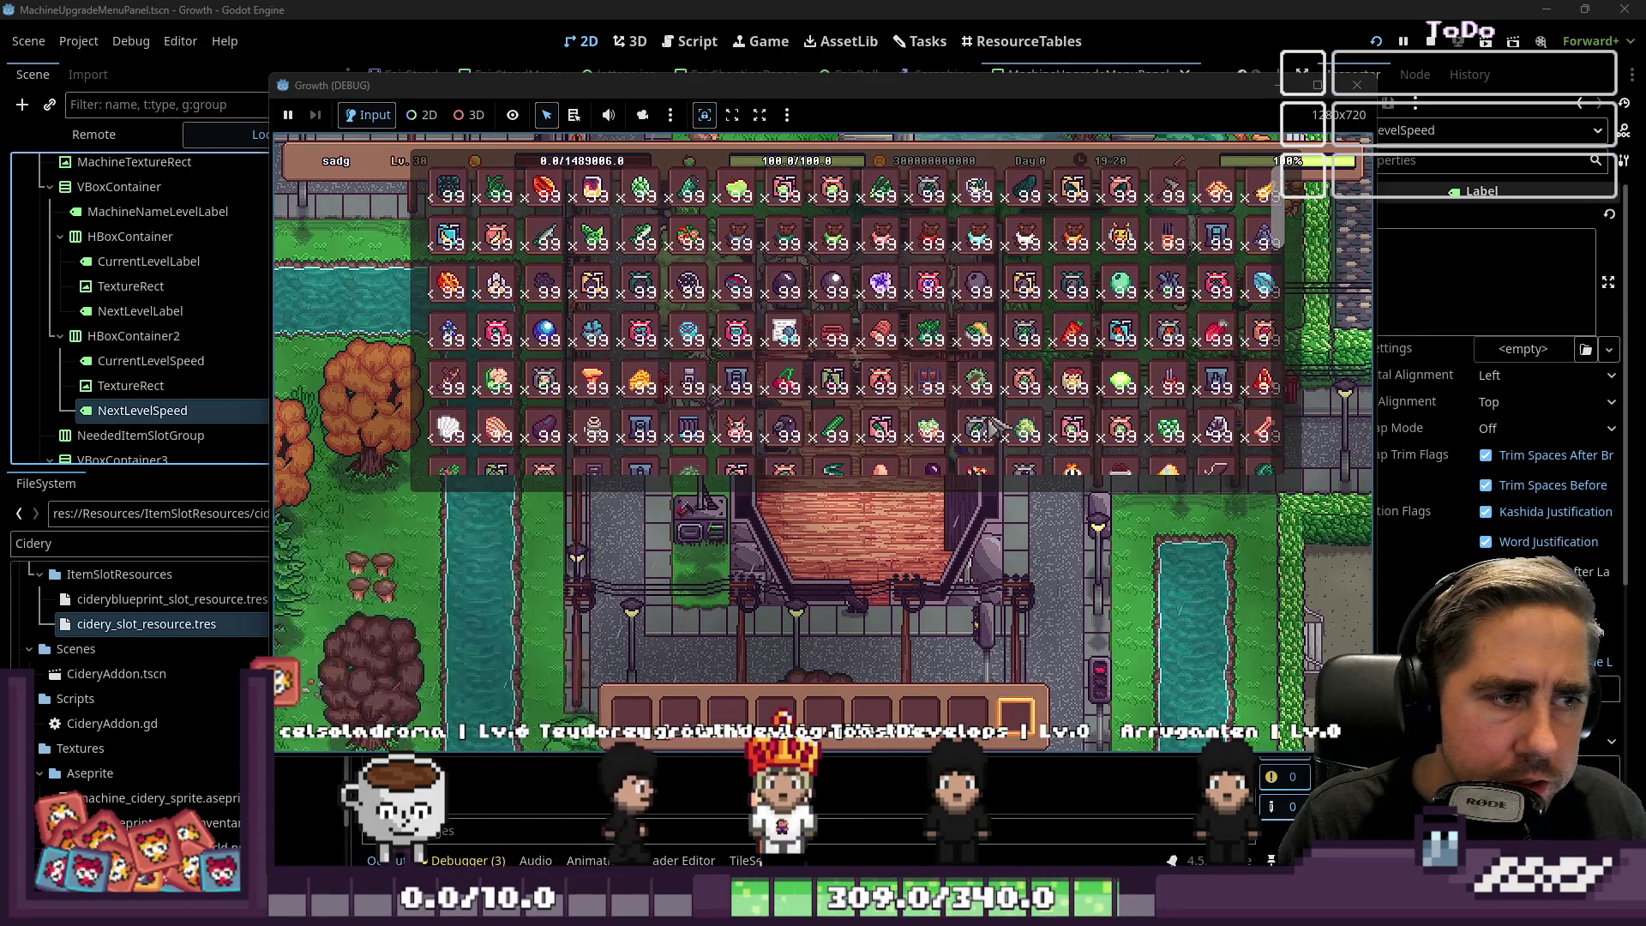
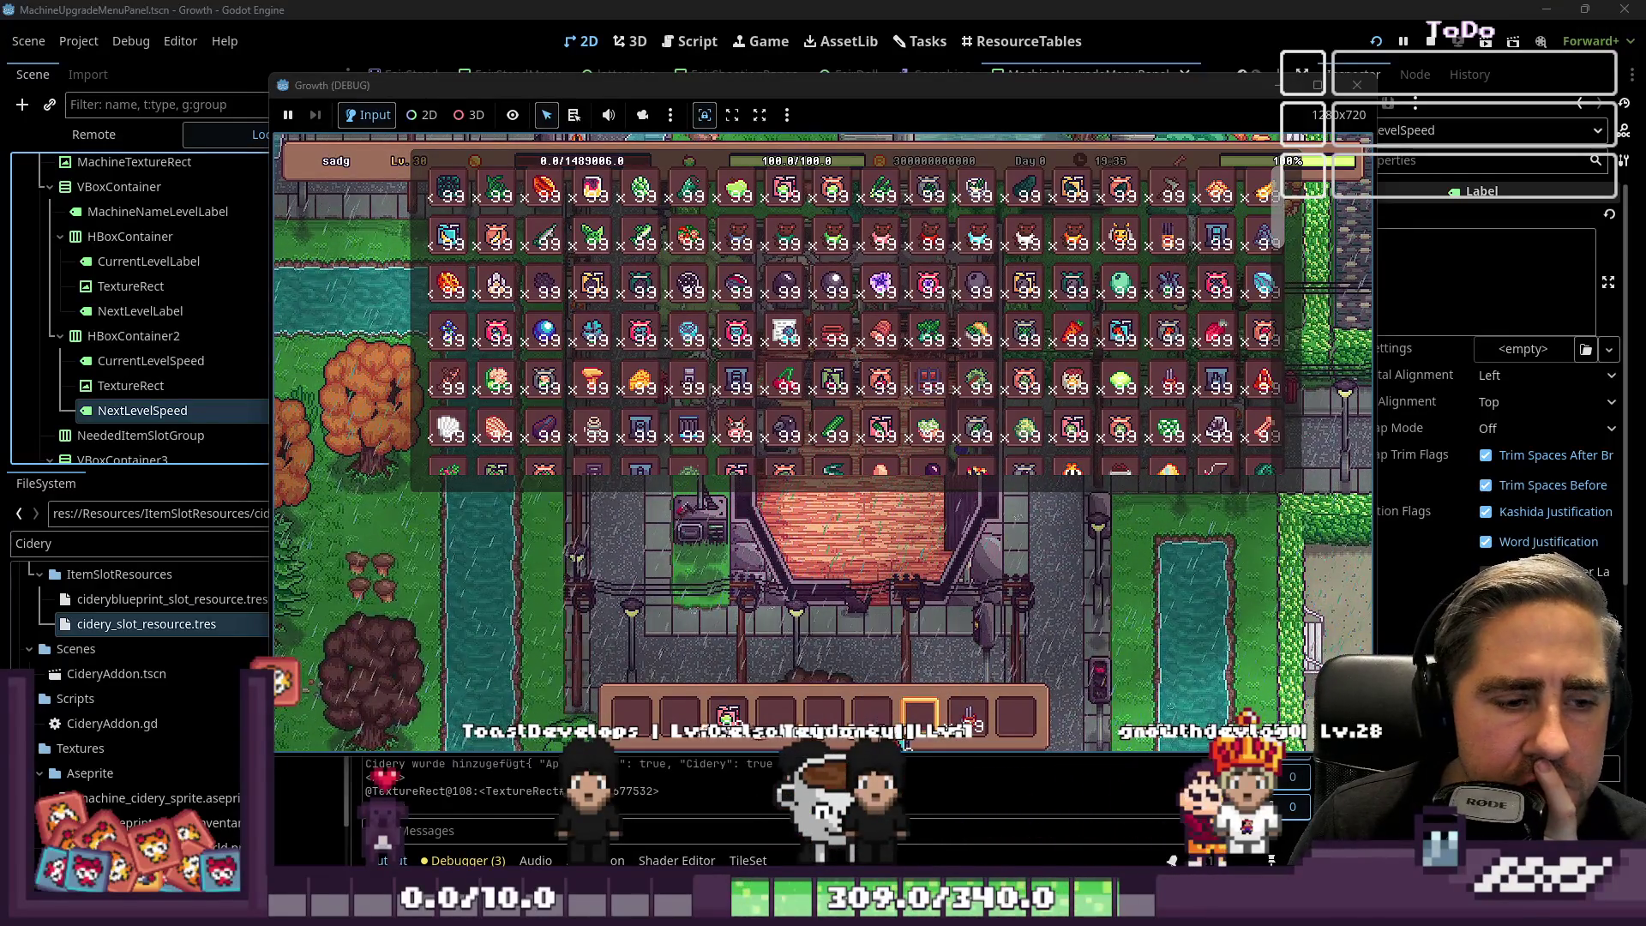
Scroll the game inventory and drag an item stack out of it.
scroll(1064, 296, "down", 4)
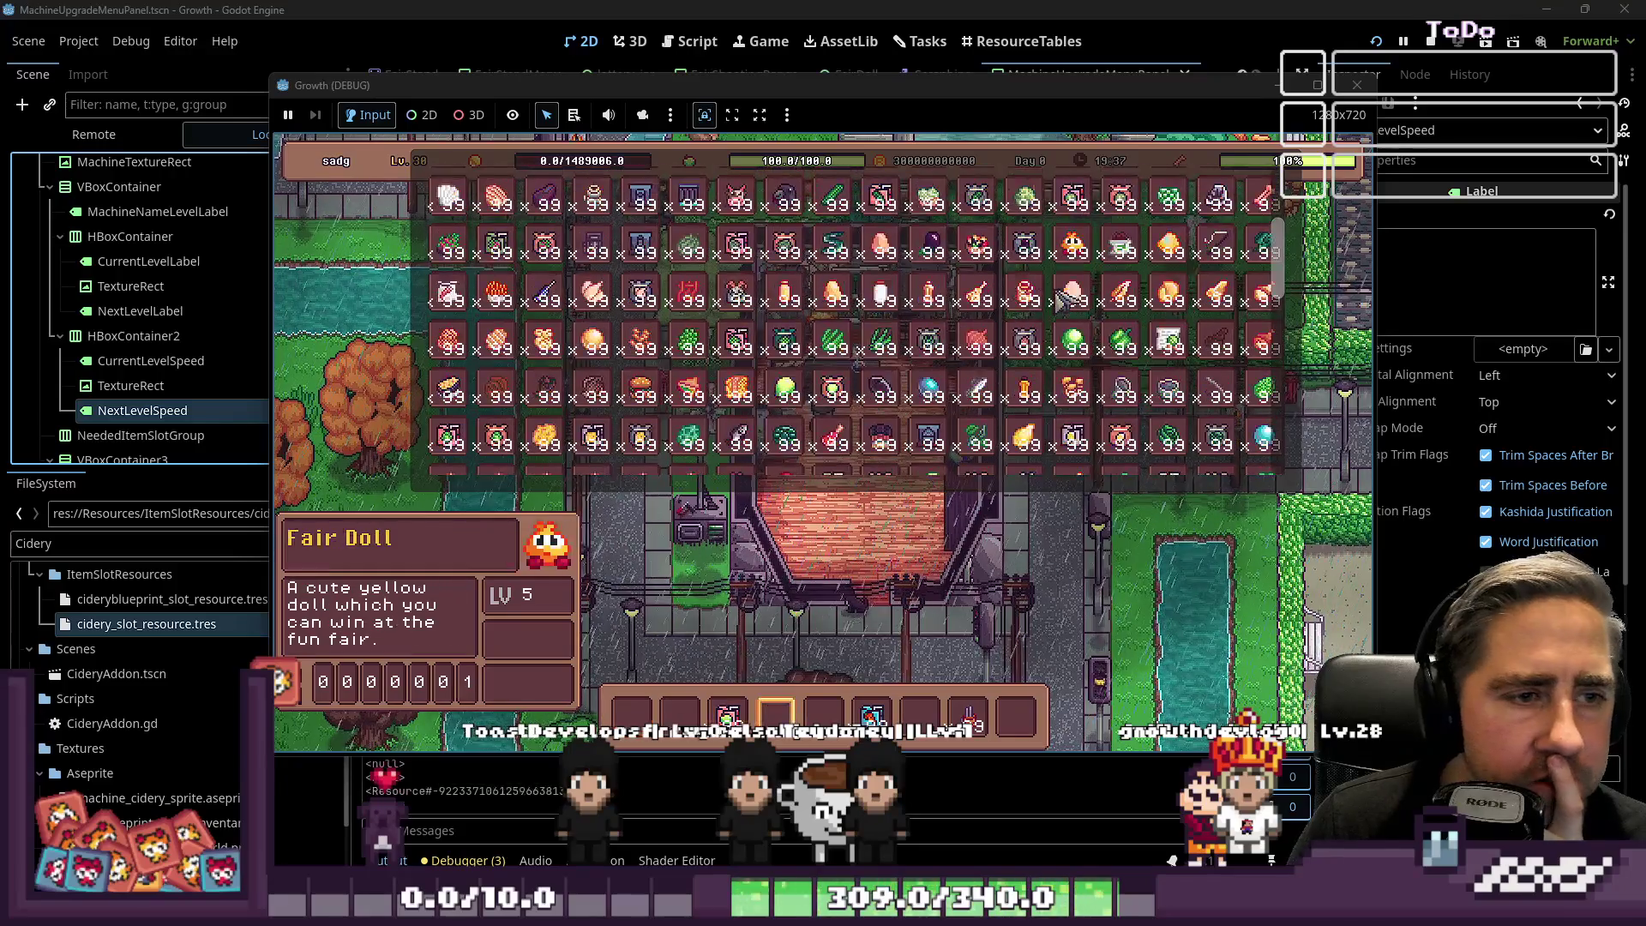
scroll(711, 302, "down", 2)
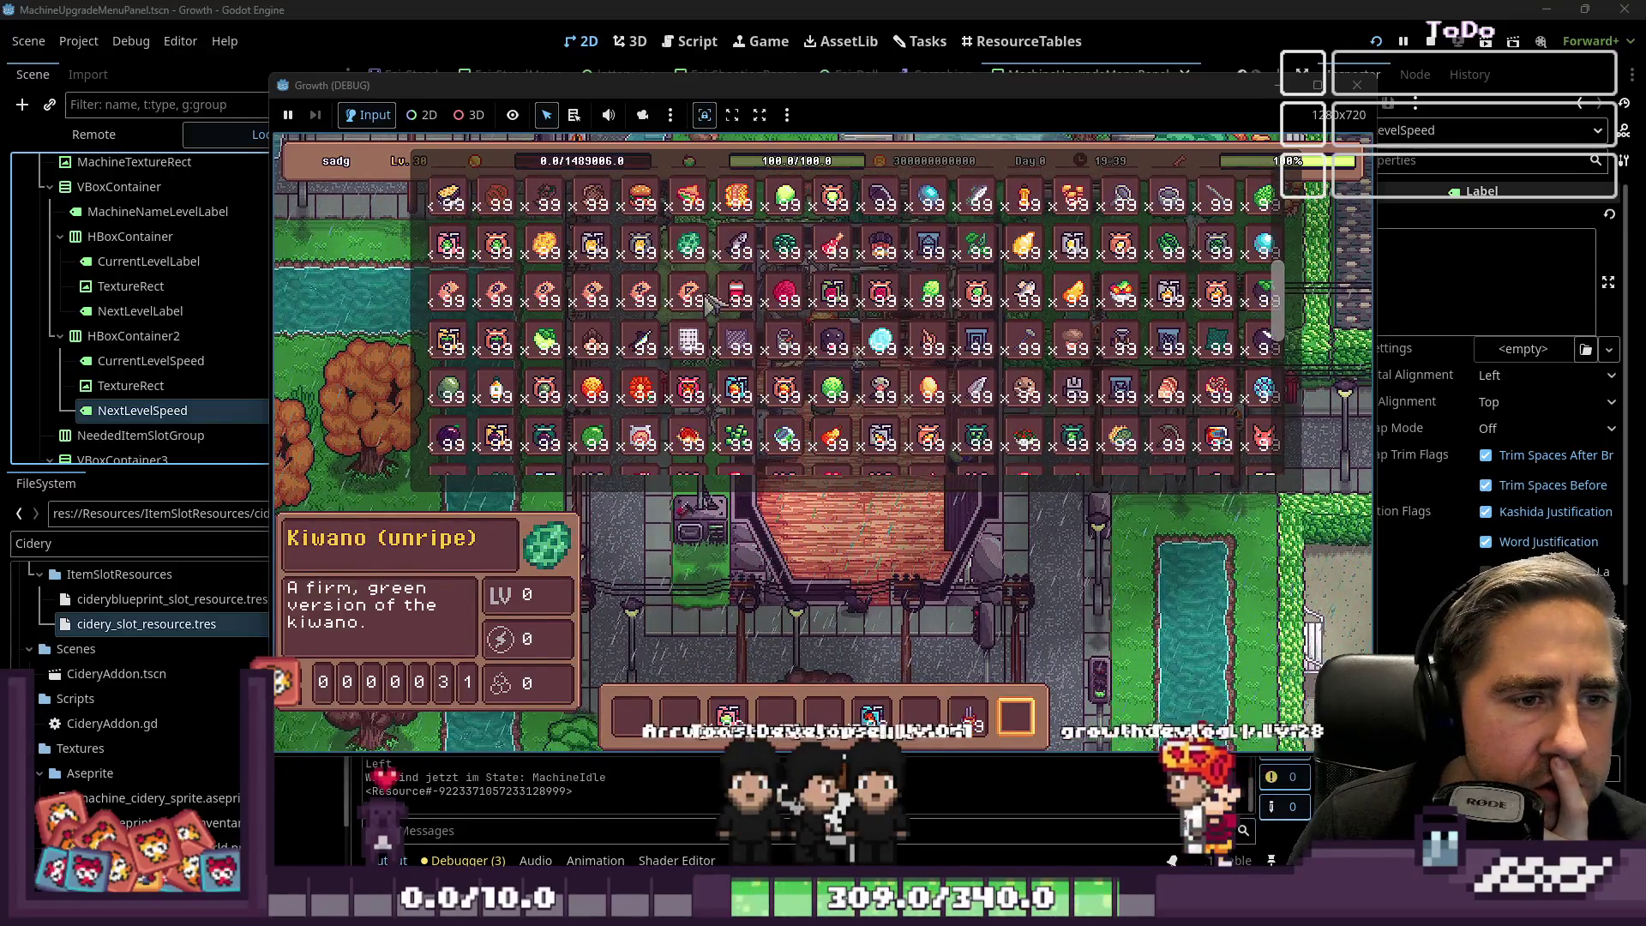
left_click_drag(977, 390, 848, 665)
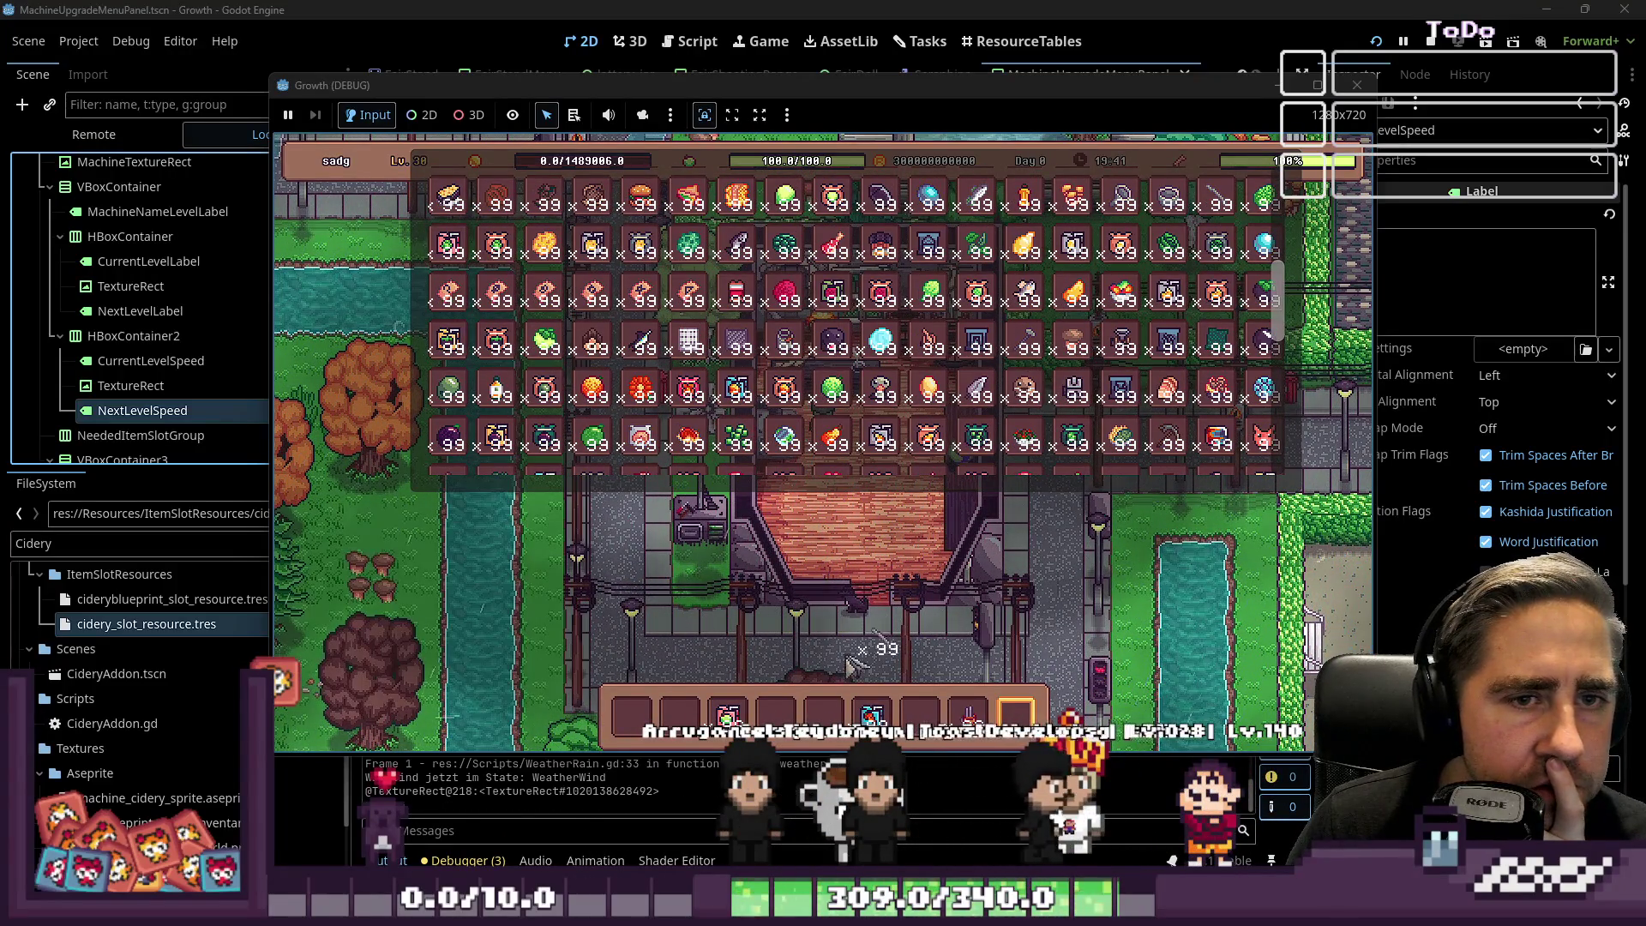
Close the inventory and talk to the NPC to bring up the Upgrade Machine dialog.
key("Escape")
key("4")
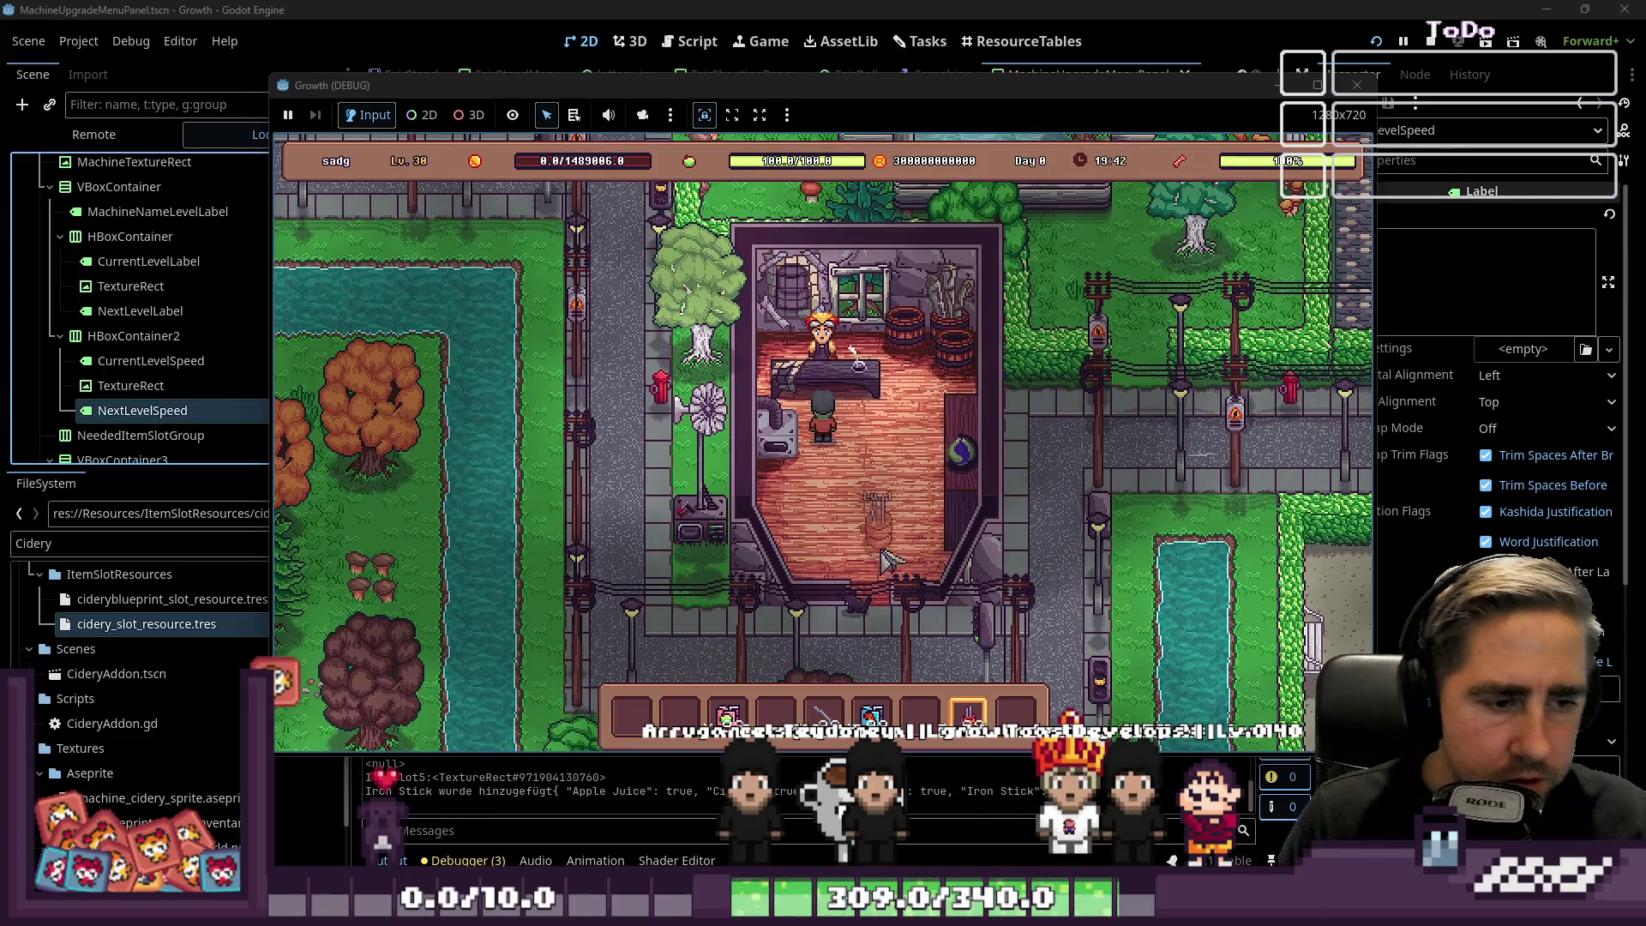
key("e")
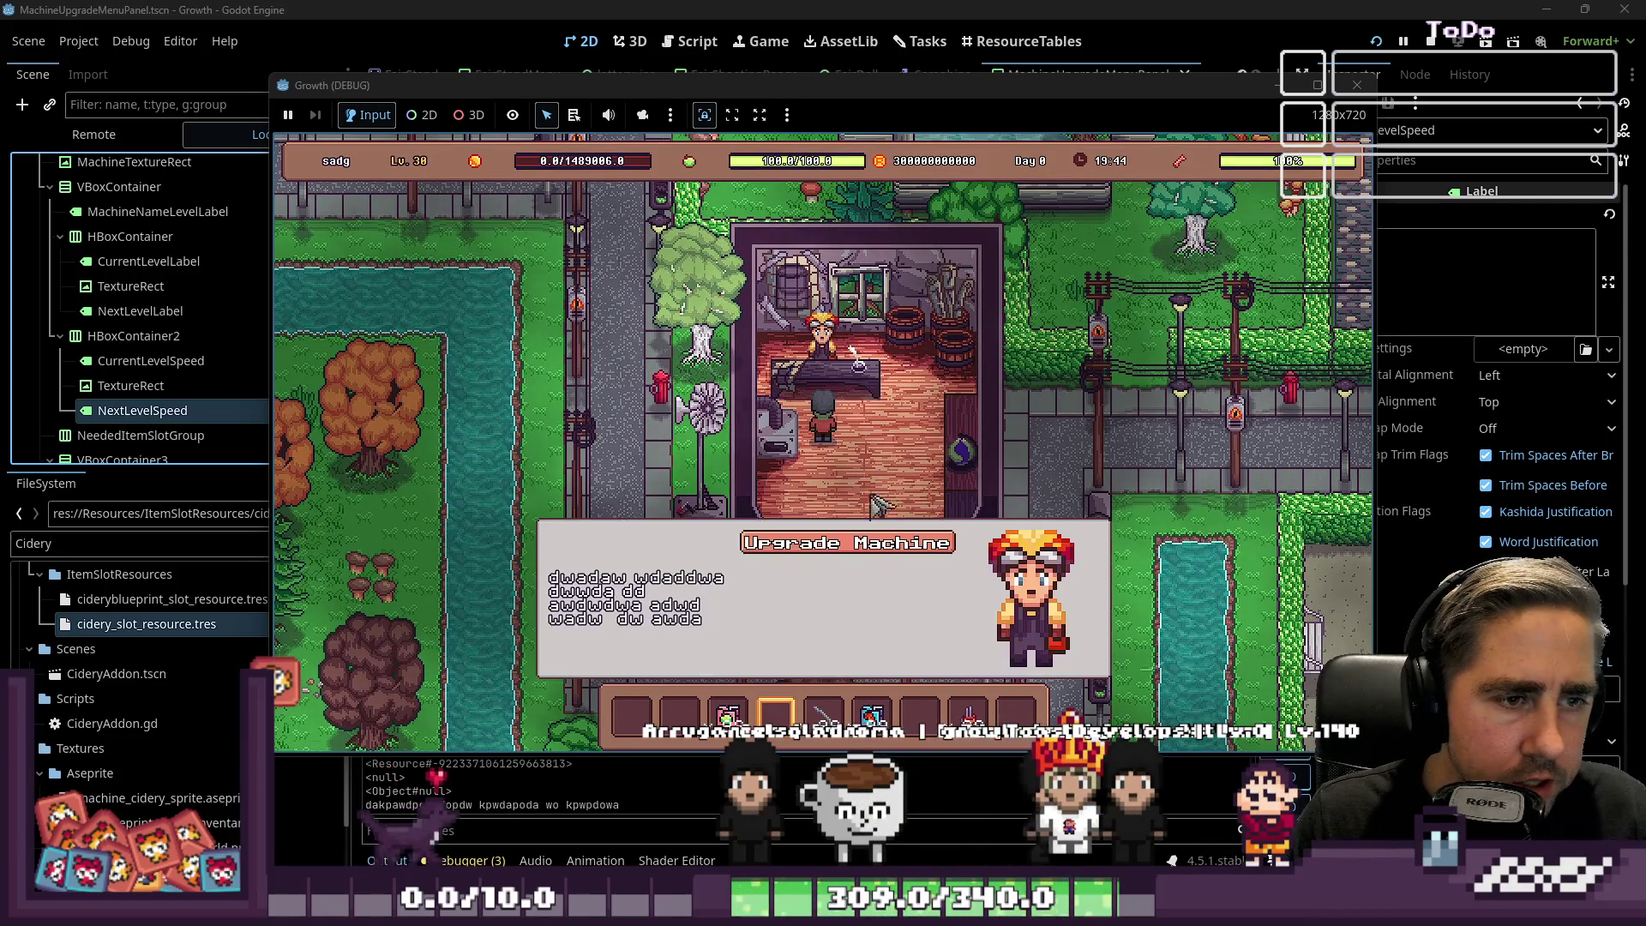
key("Return")
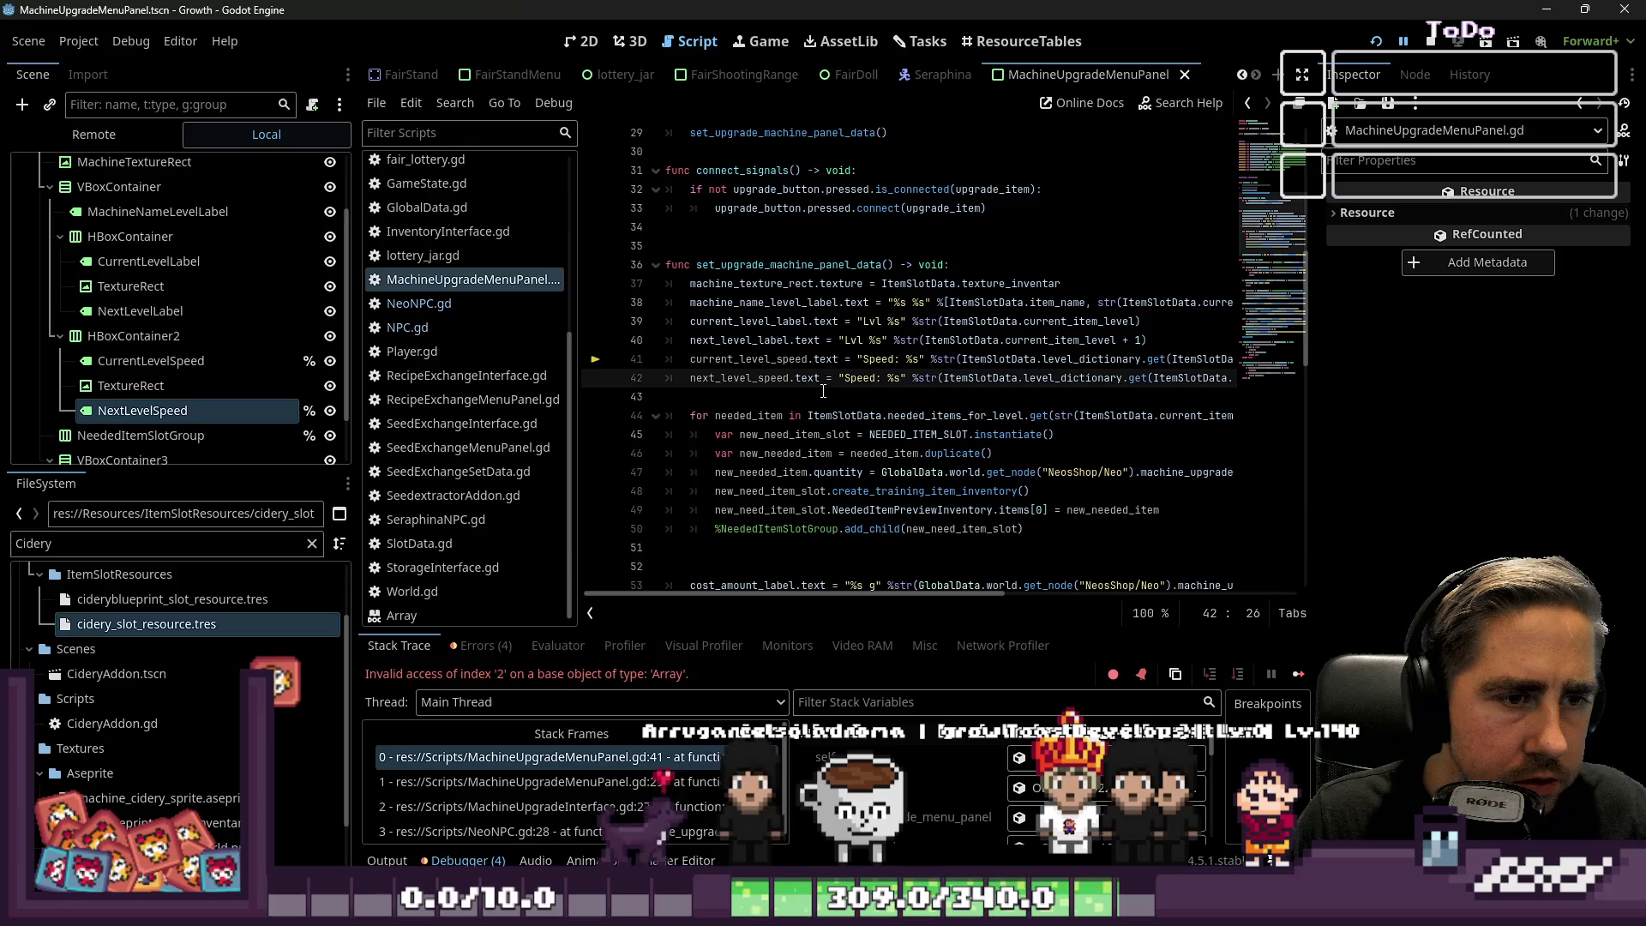
Change the speed index from [2] to [1] on lines 41 and 42, then resume the game.
left_click(825, 391)
left_click(902, 358)
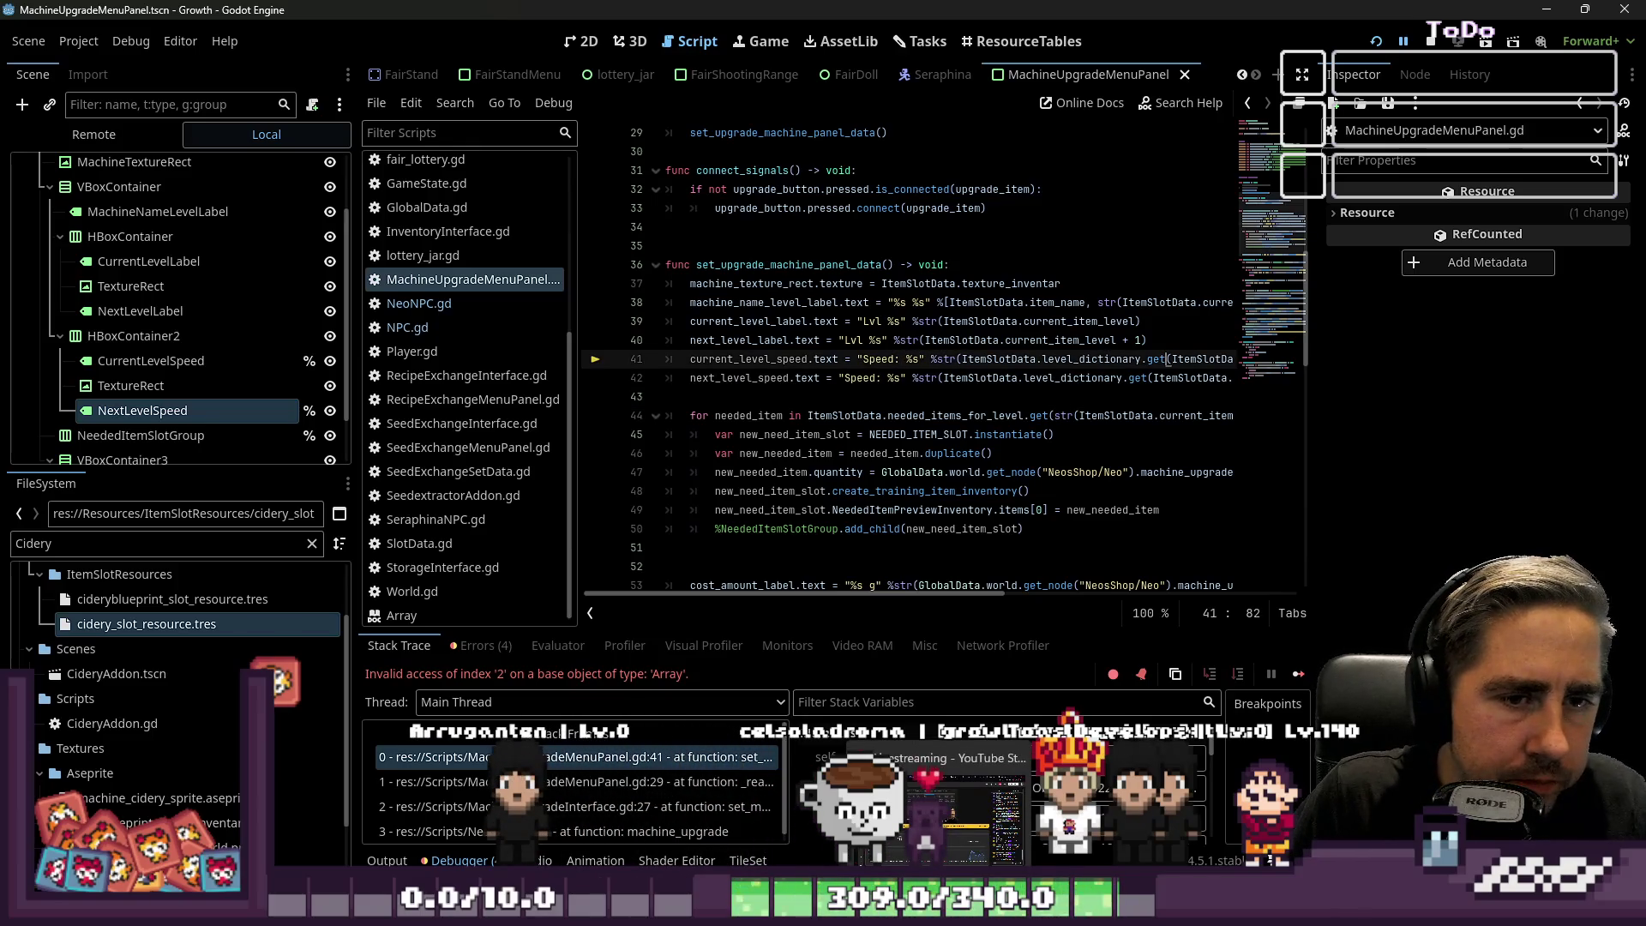
key("Right")
key("Right")
key("Right")
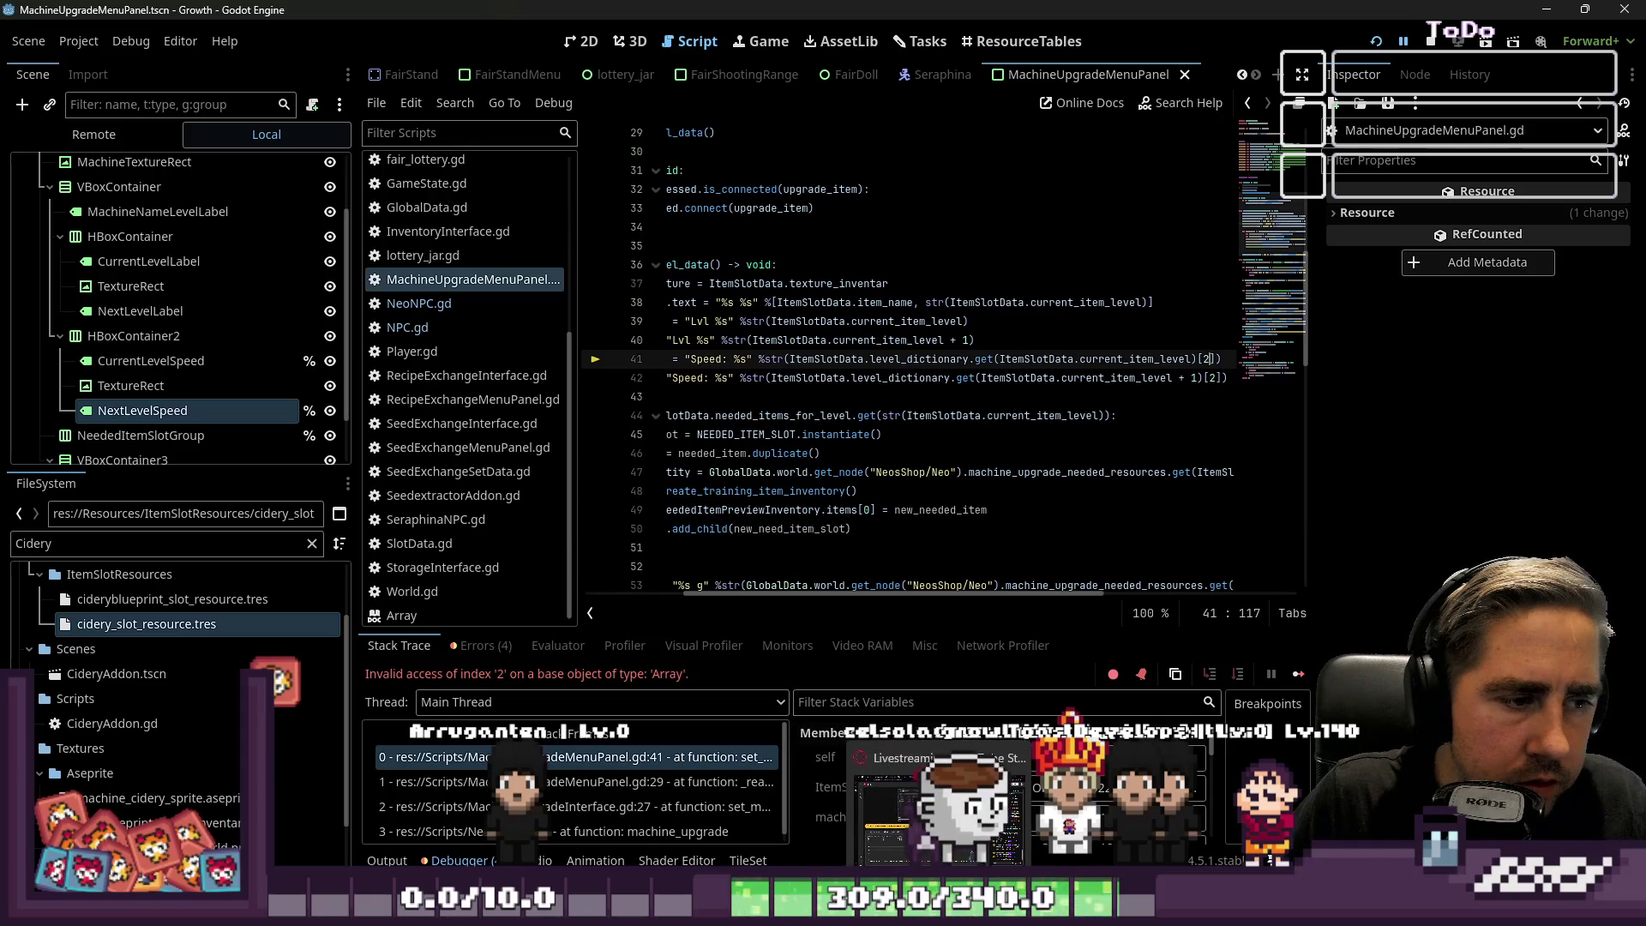
key("BackSpace")
type("1")
key("Down")
key("Delete")
type("1")
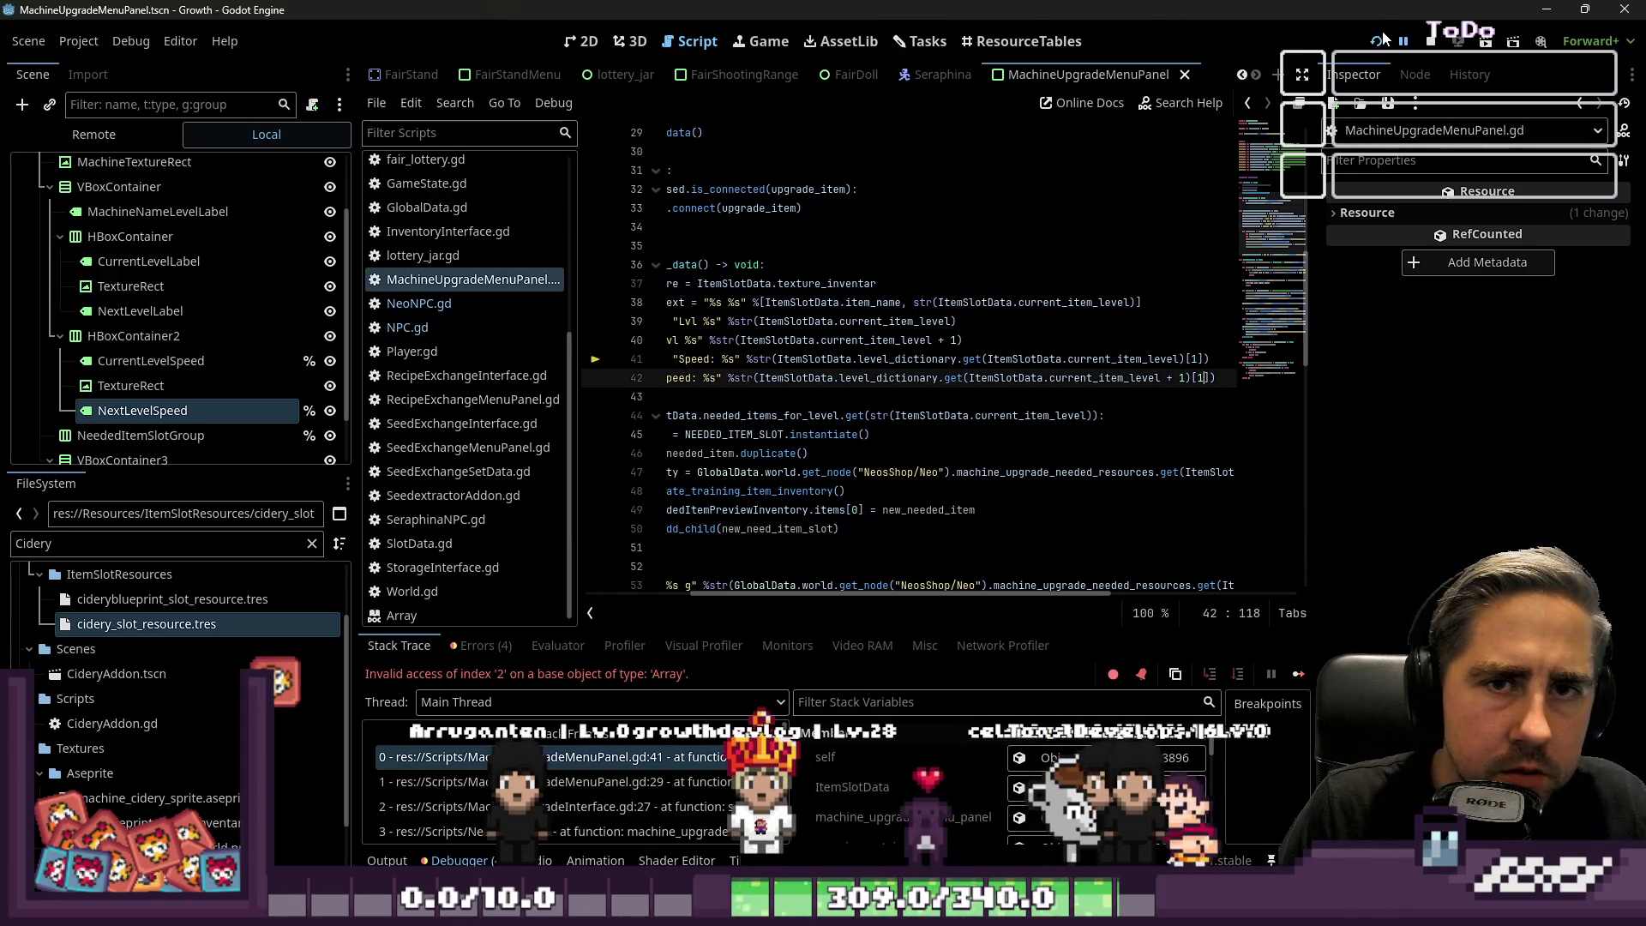
left_click(1377, 40)
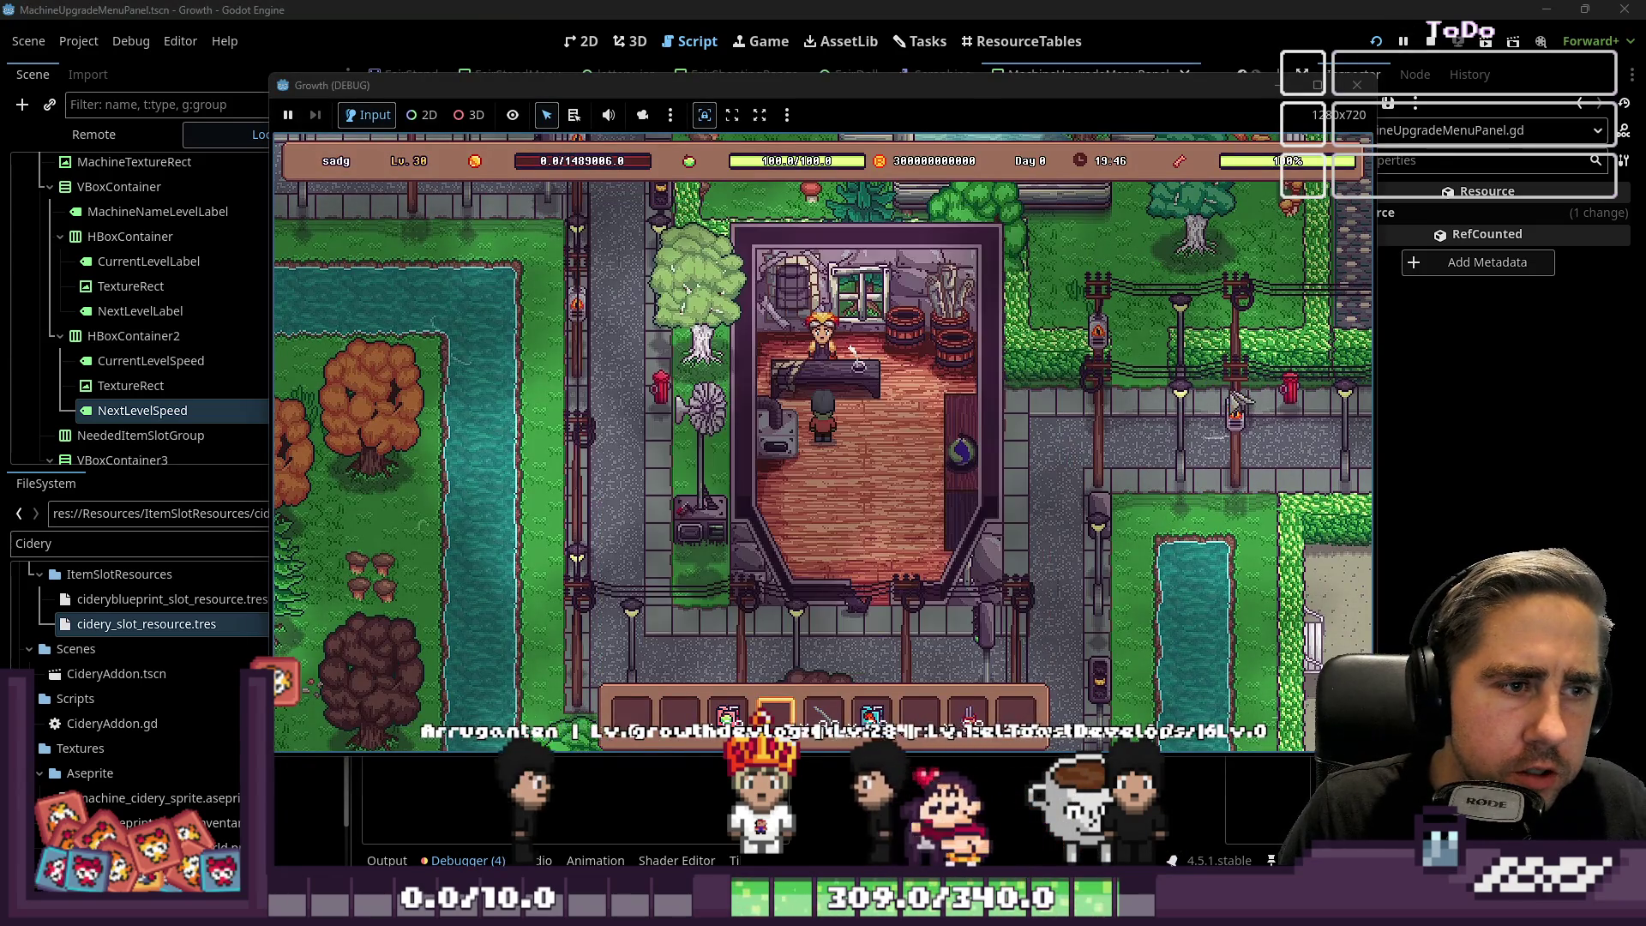
Upgrade Cidery 1 to level 2 using Apple Juice and Iron Sticks.
key("e")
left_click(891, 545)
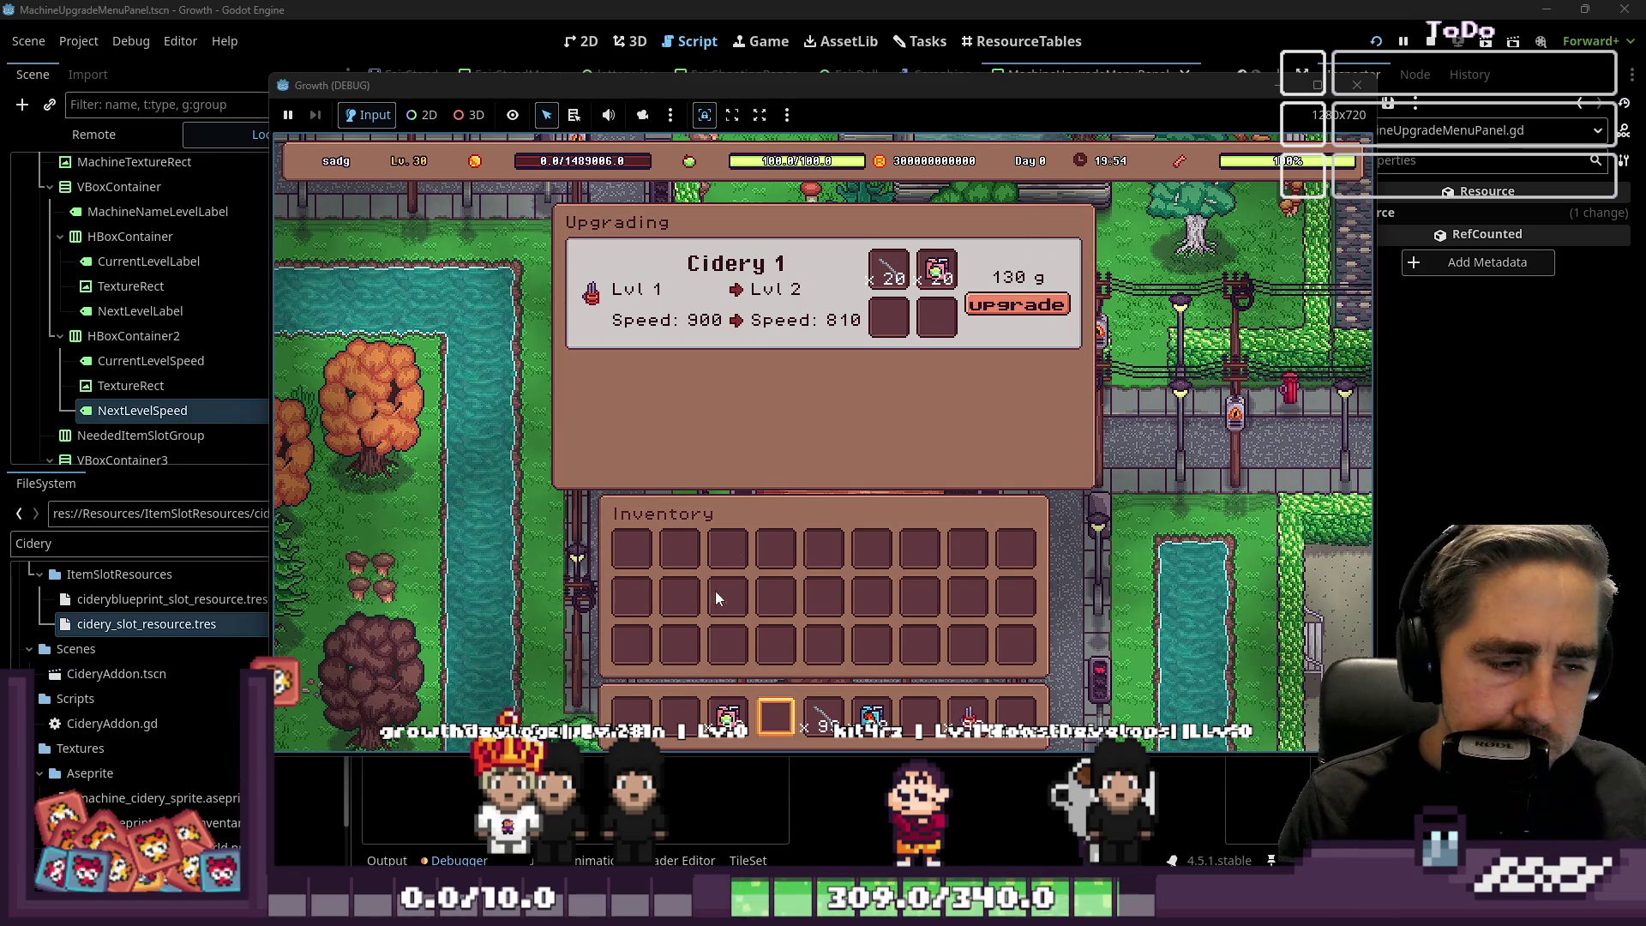
left_click_drag(728, 716, 937, 318)
left_click_drag(832, 727, 885, 333)
left_click(1022, 302)
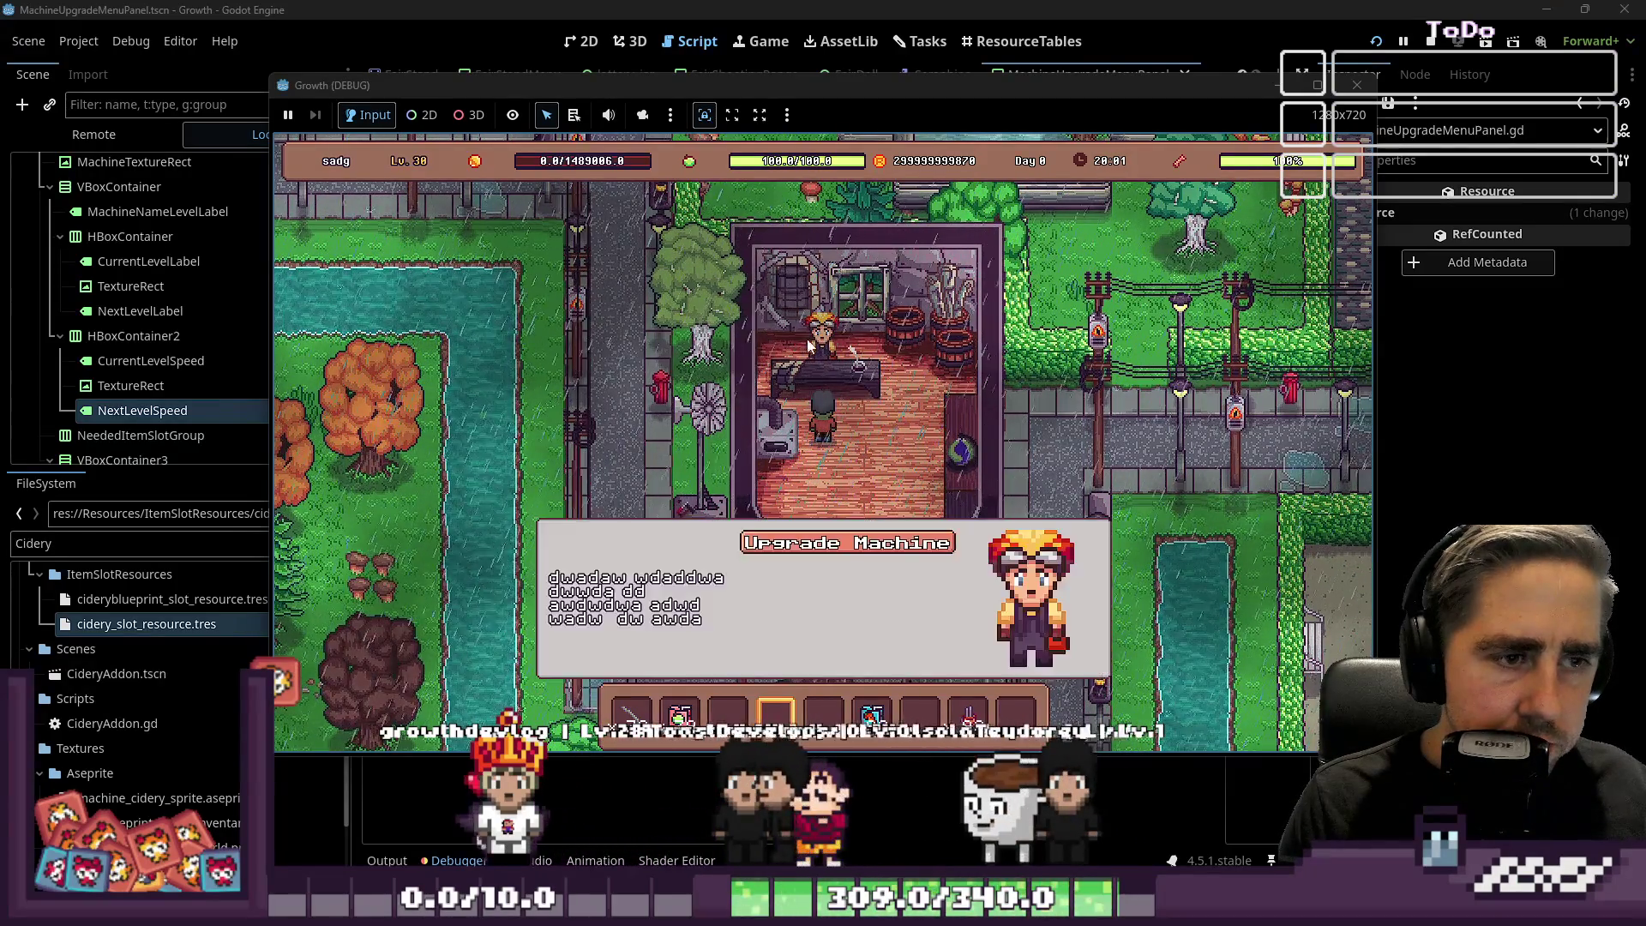
Upgrade Cidery 2 to level 3 with Iron Sticks in the empty slot.
left_click(968, 383)
mouse_move(631, 716)
left_mouse_down()
mouse_move(785, 437)
mouse_move(892, 322)
left_mouse_up()
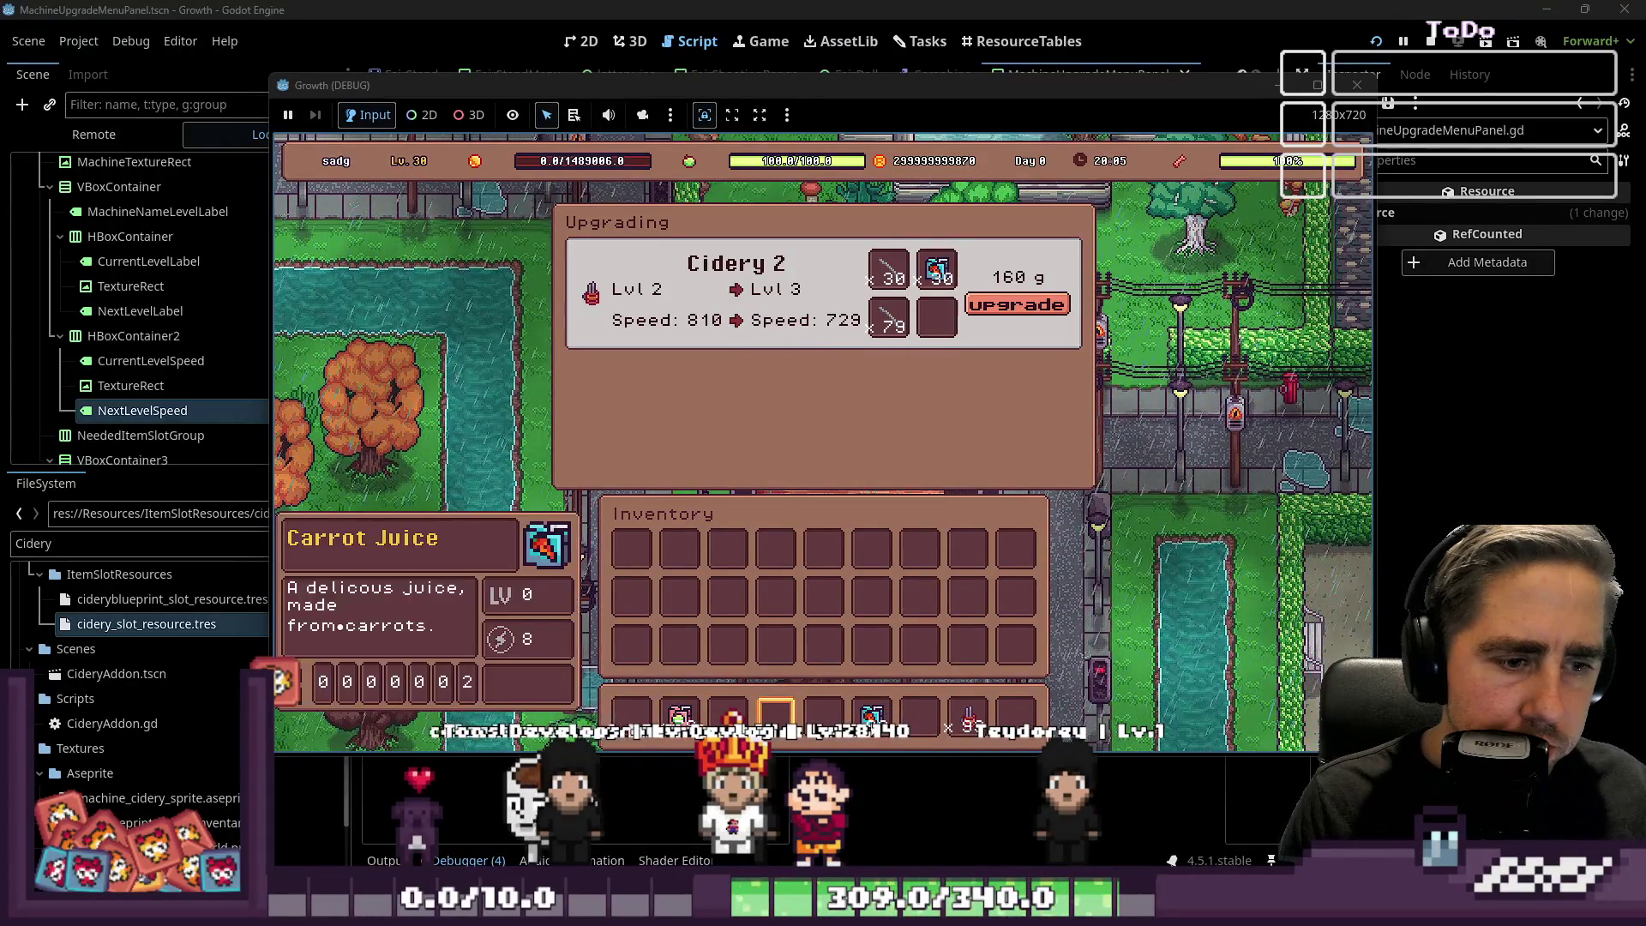
left_click_drag(872, 716, 932, 343)
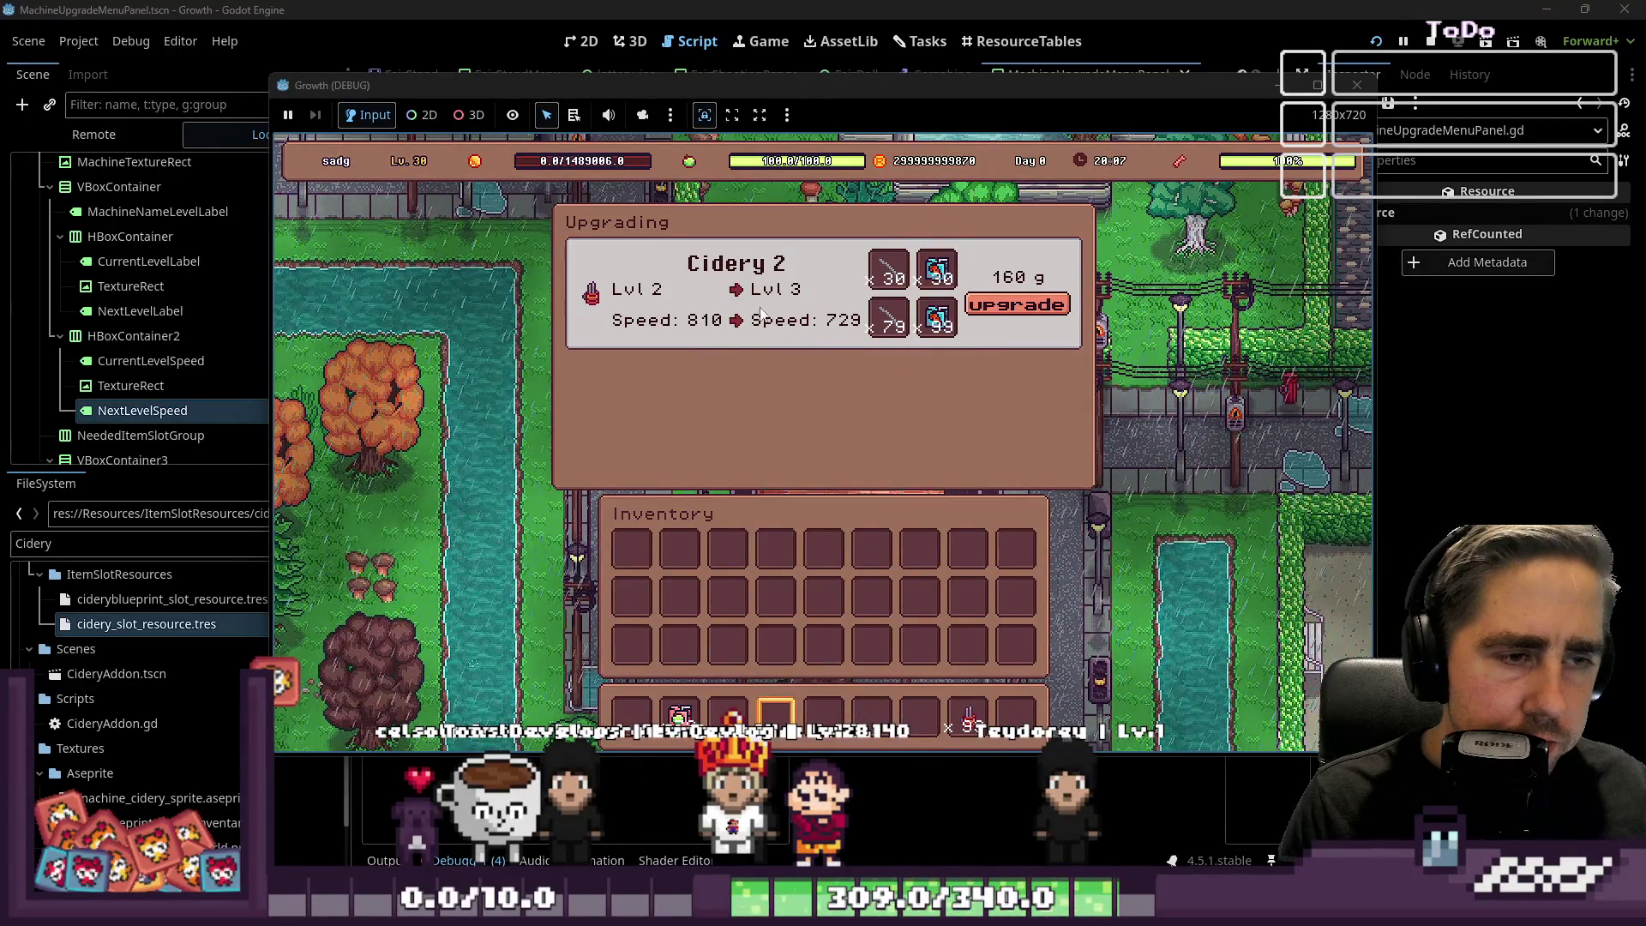
left_click(1012, 305)
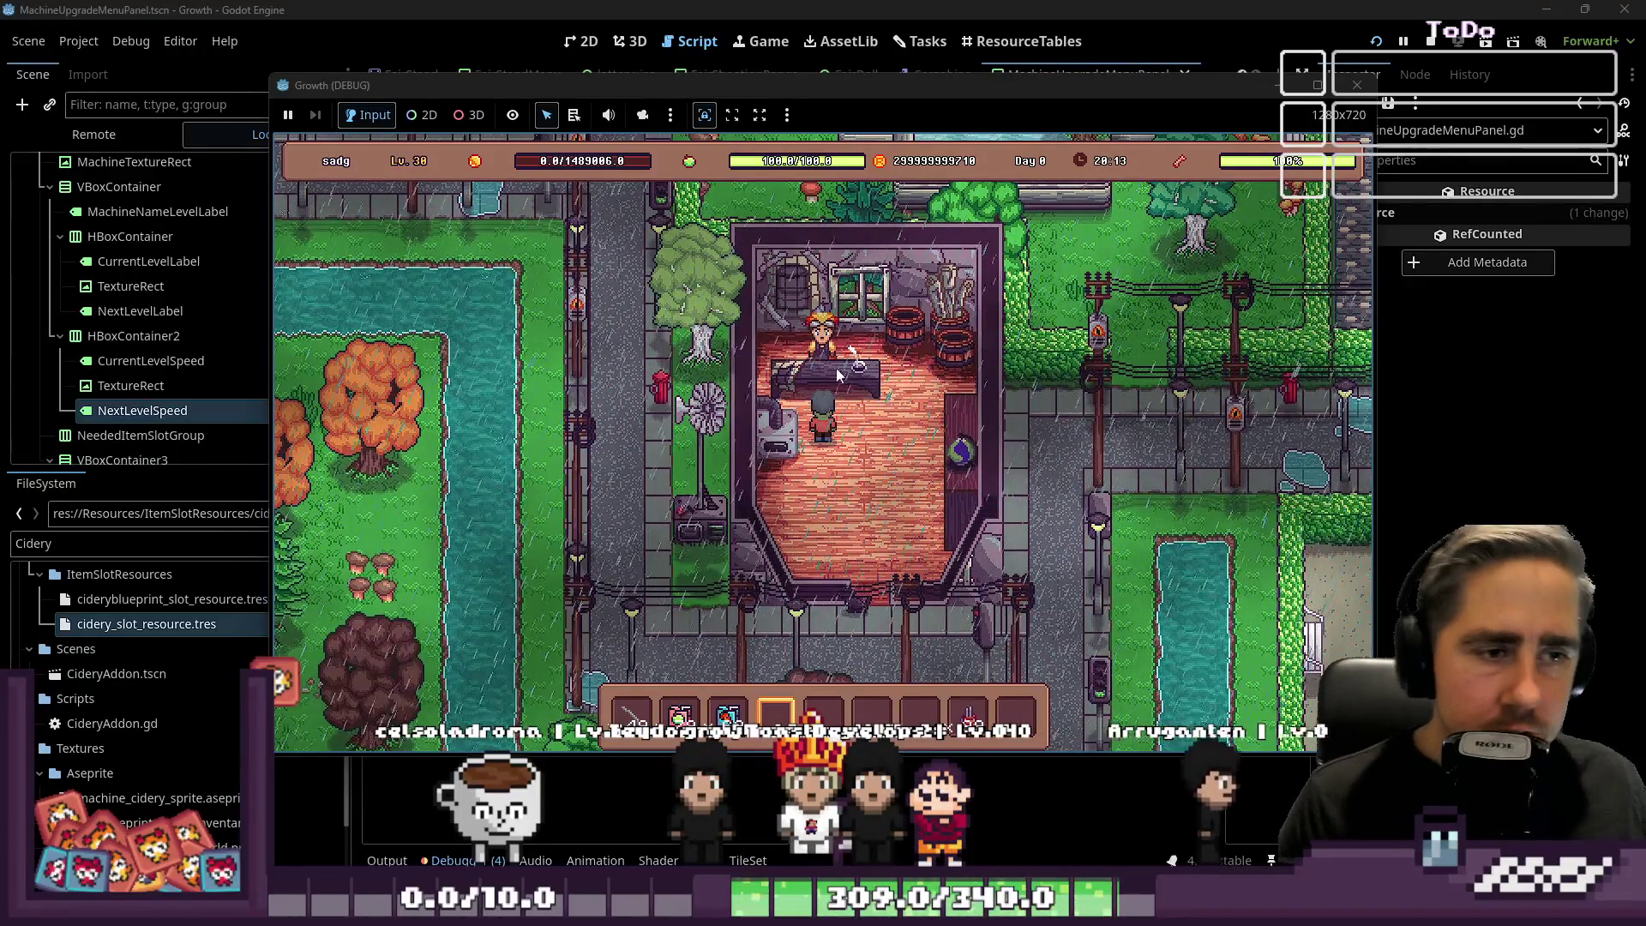
Open the Cidery 3 upgrade panel, then split and re-merge the scrap stack.
key("e")
left_click(1042, 546)
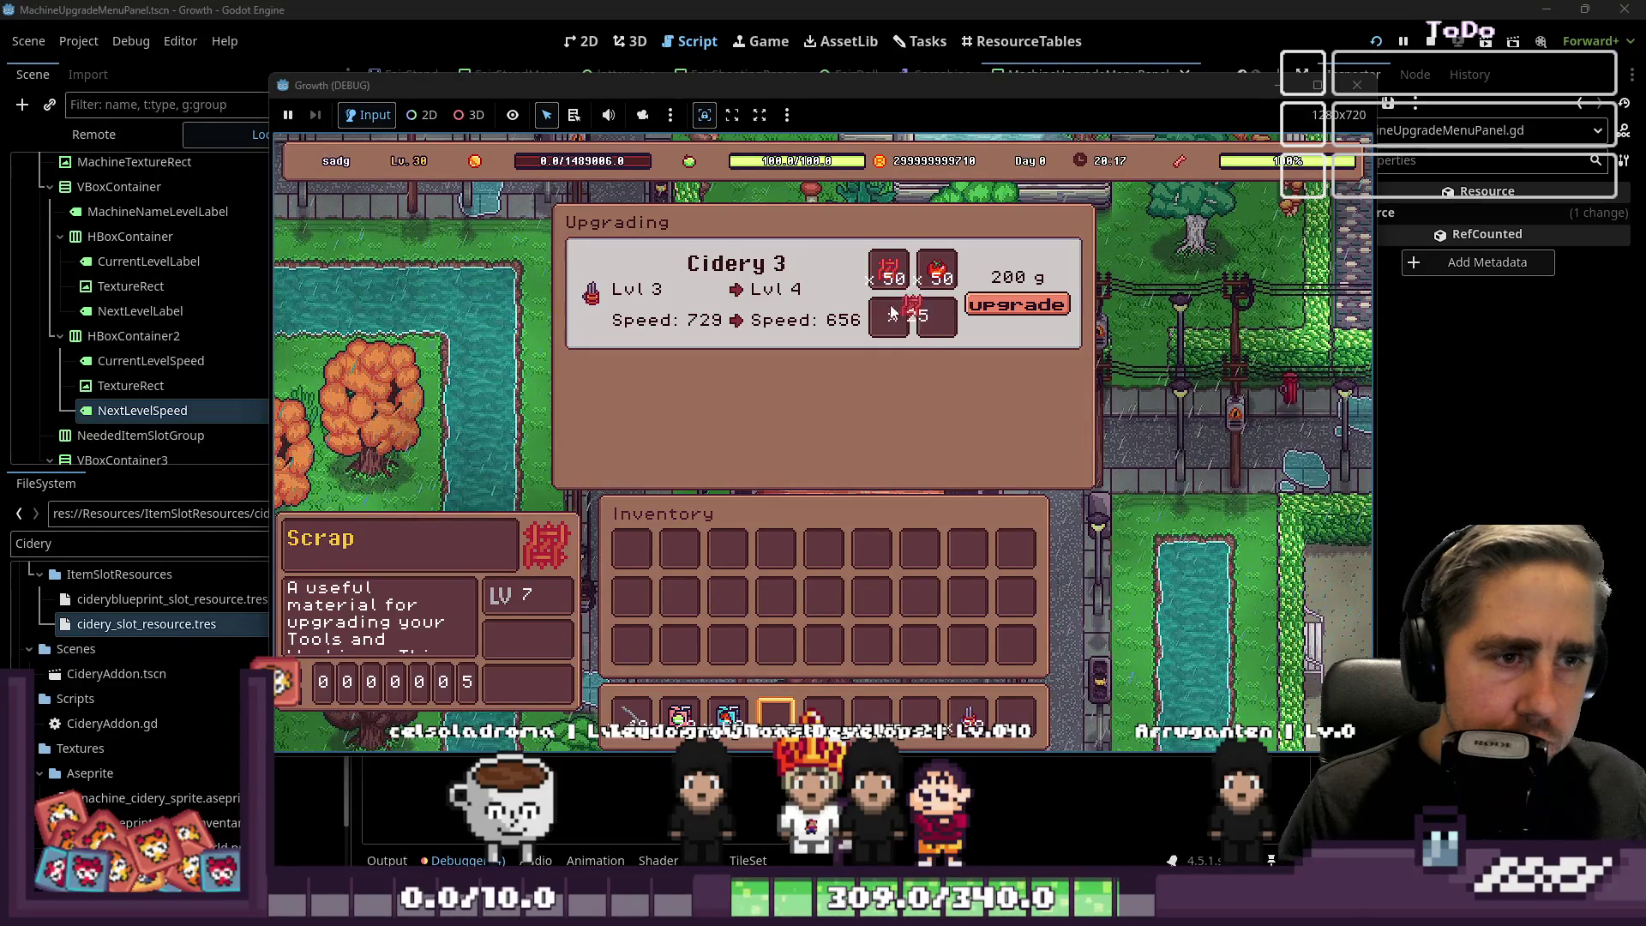
right_click(872, 553)
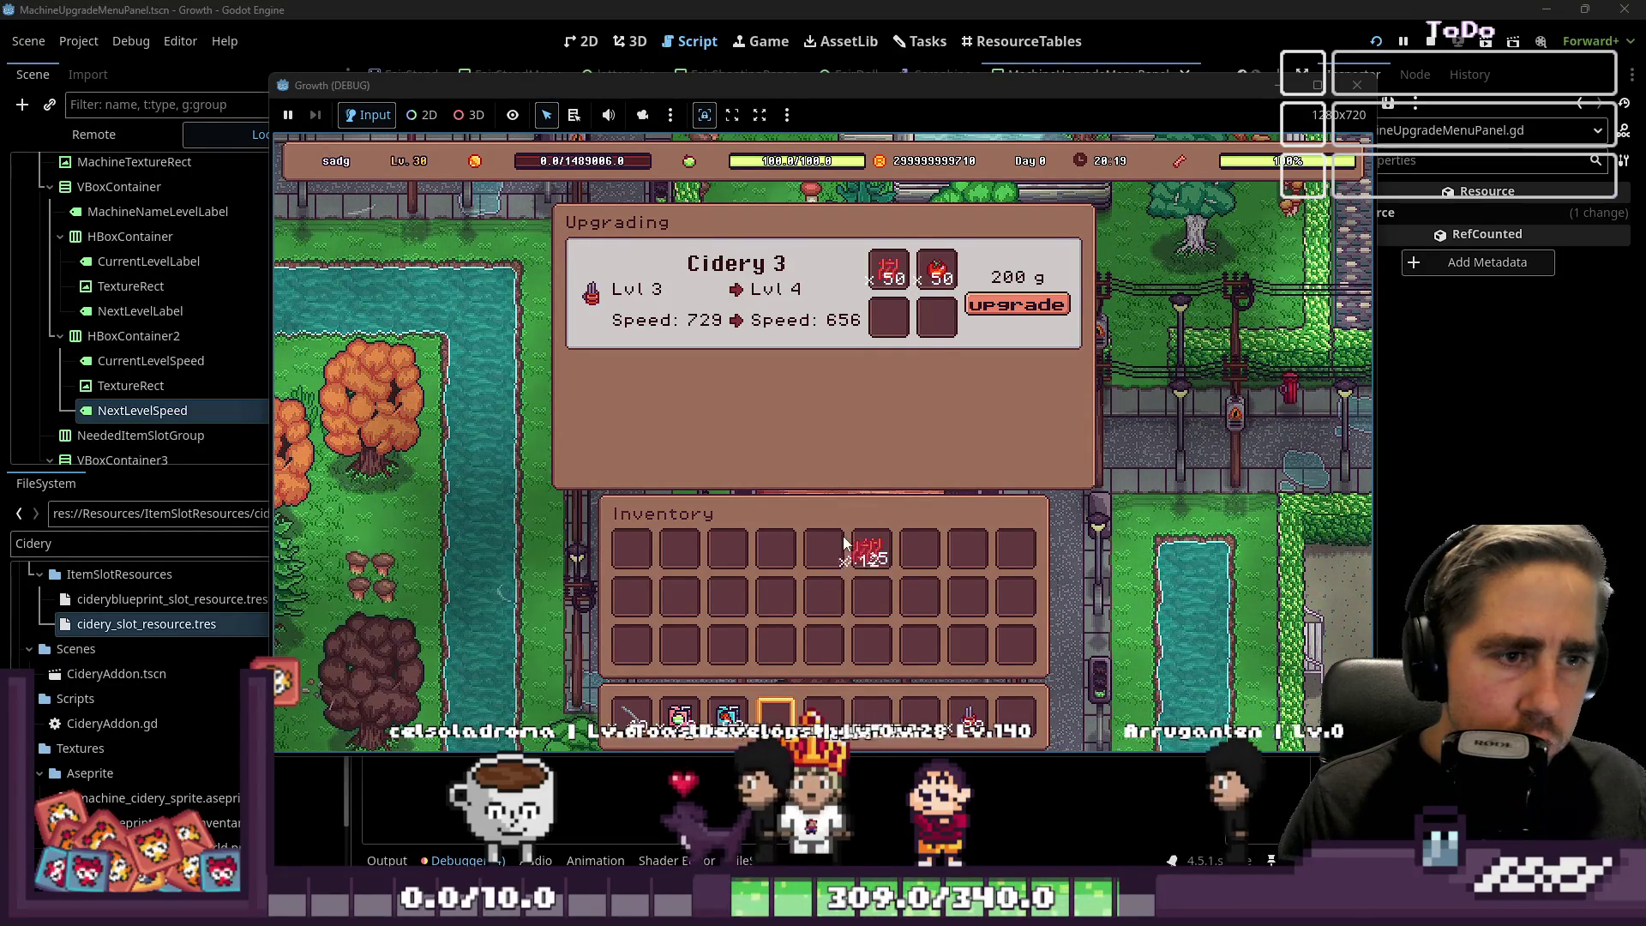
left_click_drag(872, 560, 832, 576)
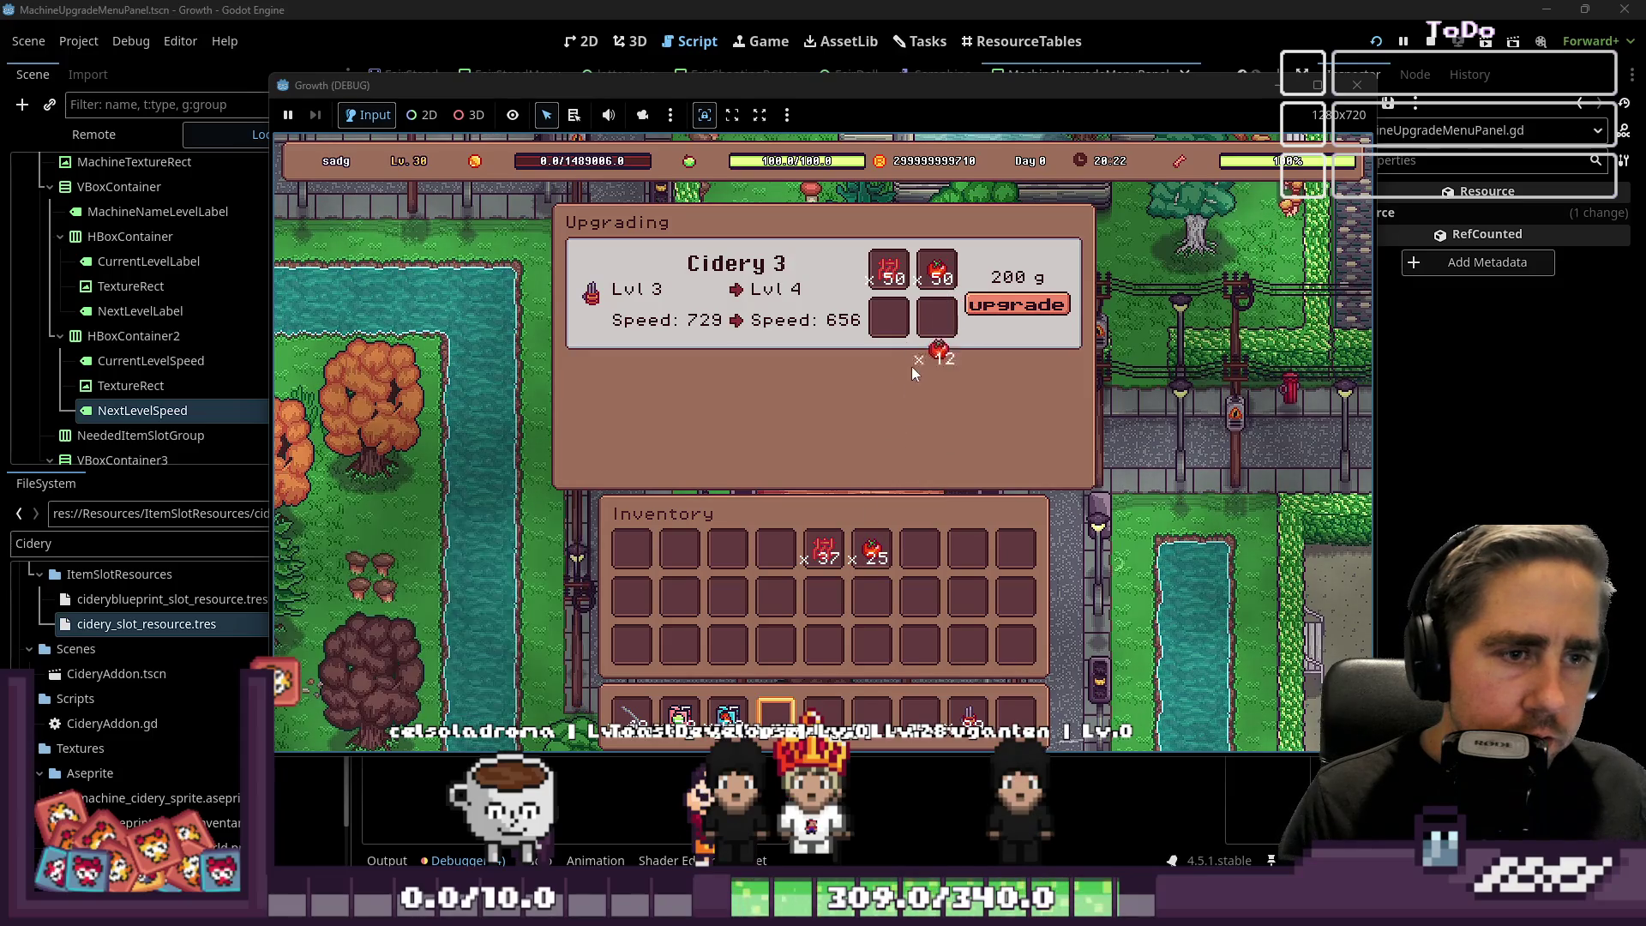
Try scrap and tomatoes in the requirement slots, place 49 apples, and close the panel.
left_click_drag(945, 276, 939, 287)
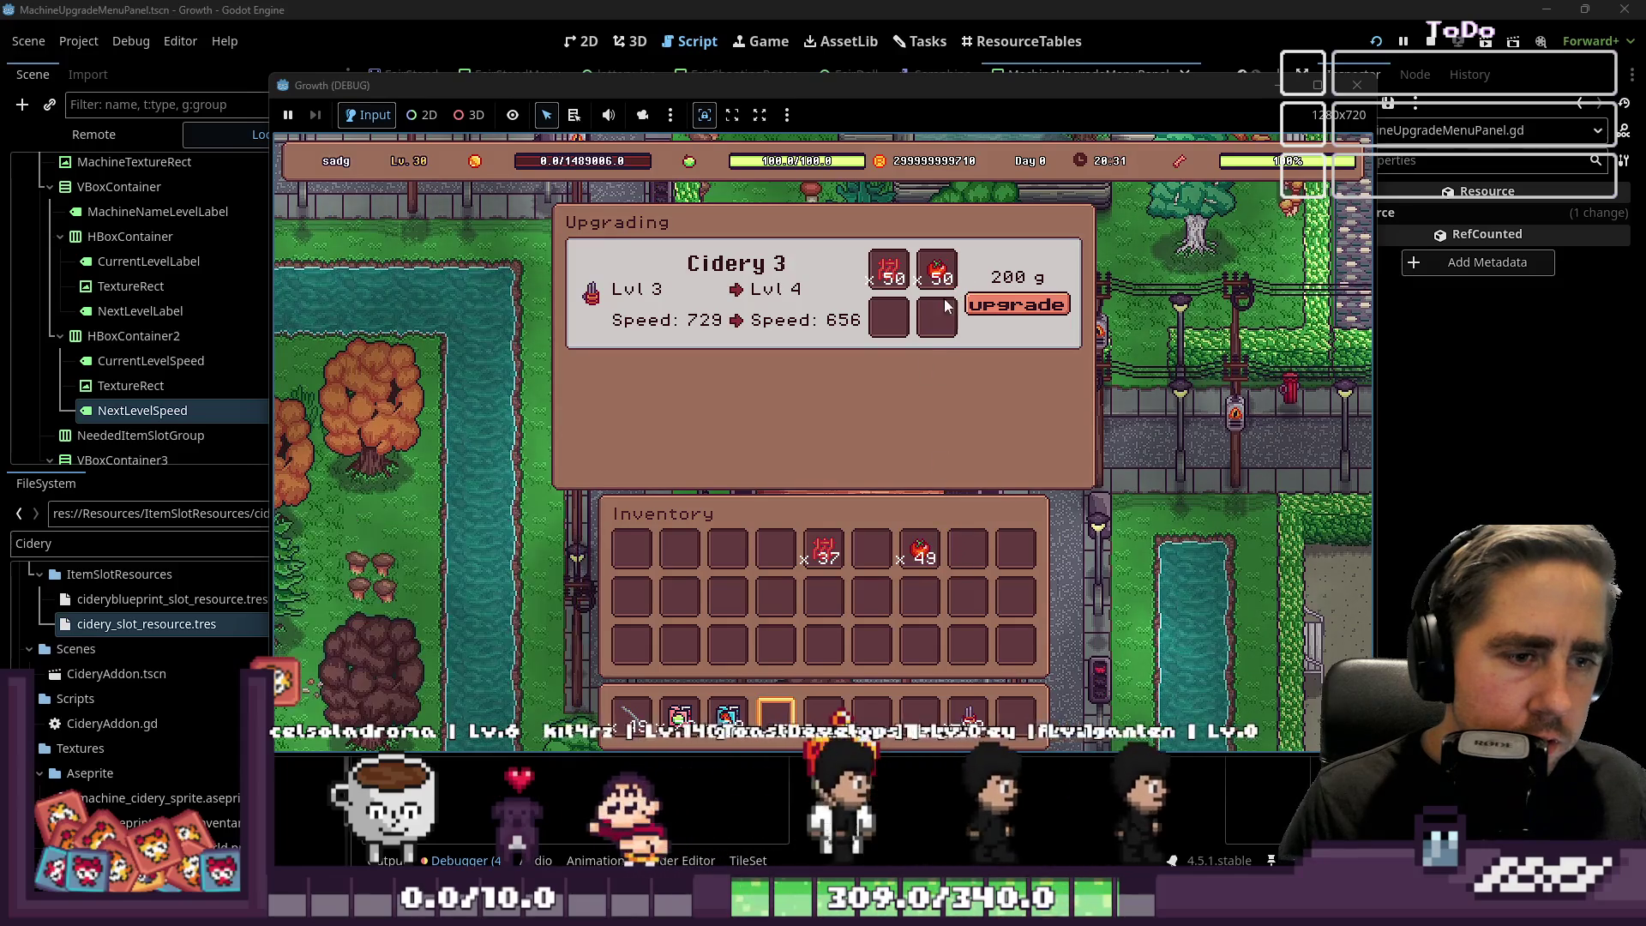
left_click(891, 279)
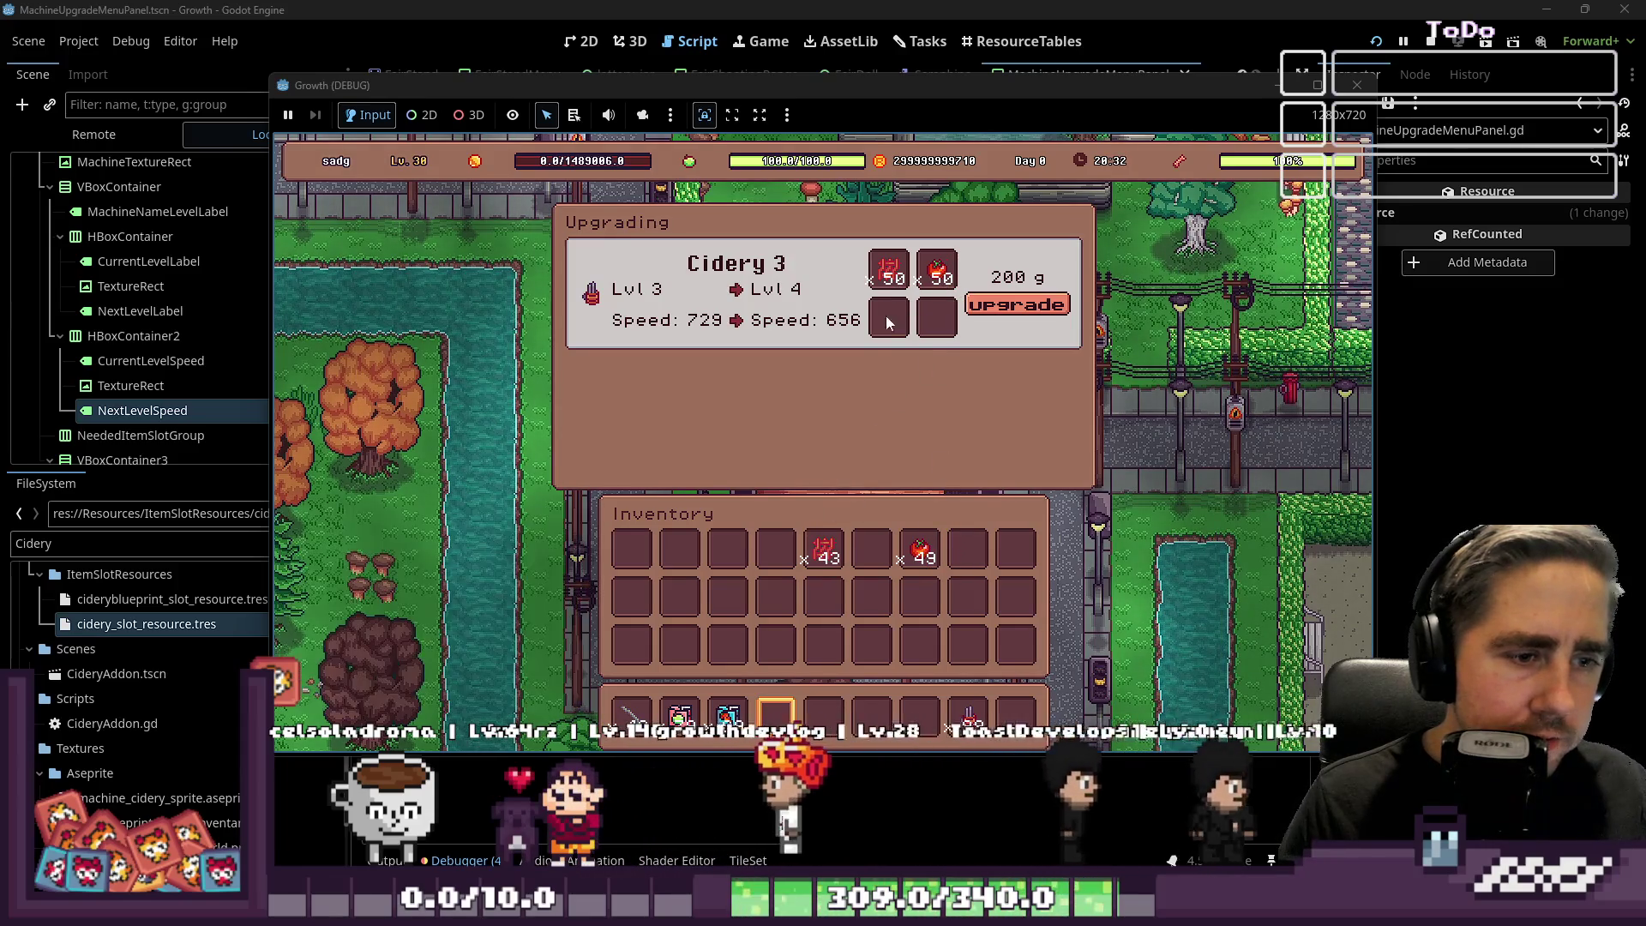
left_click(846, 460)
mouse_move(889, 283)
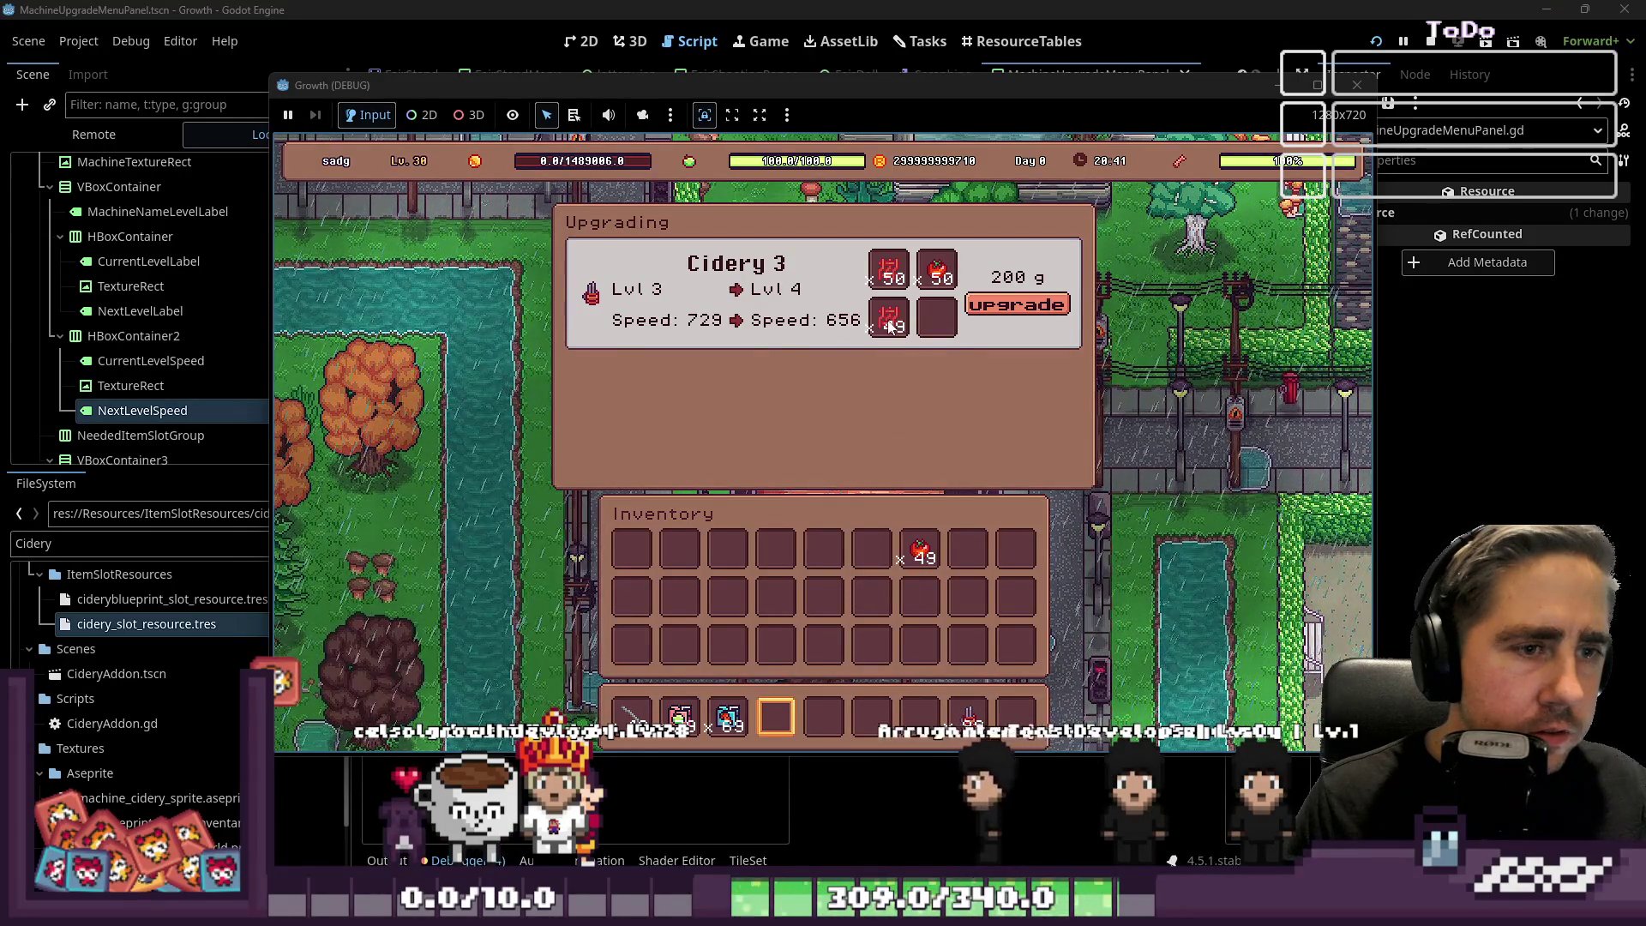
left_click(938, 317)
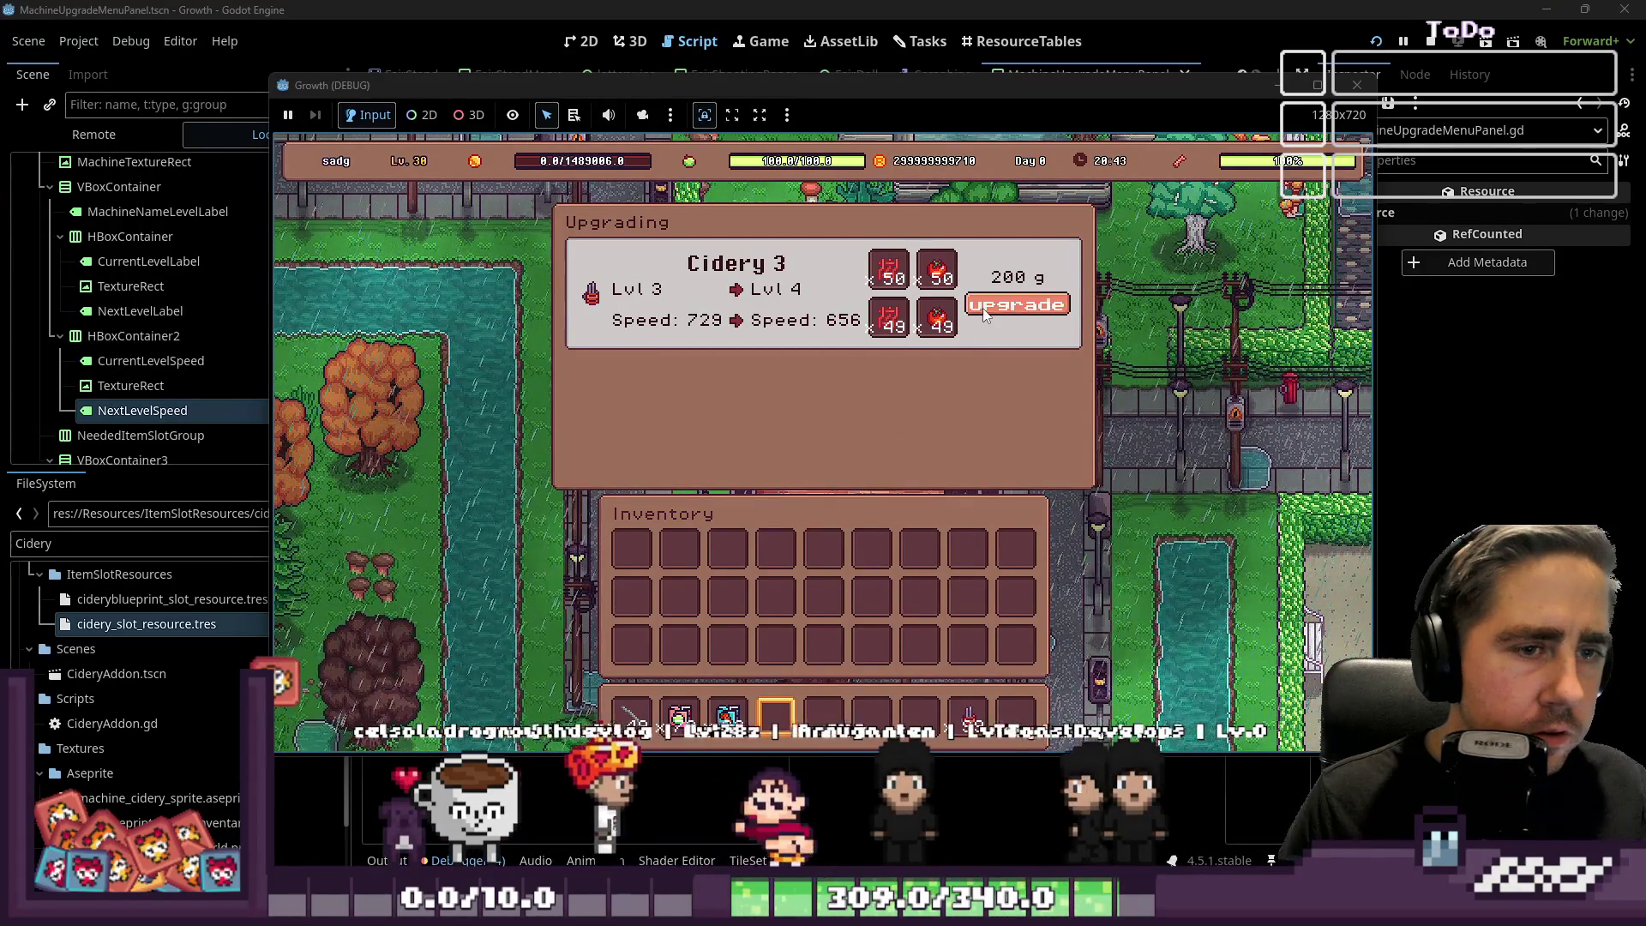
key("Escape")
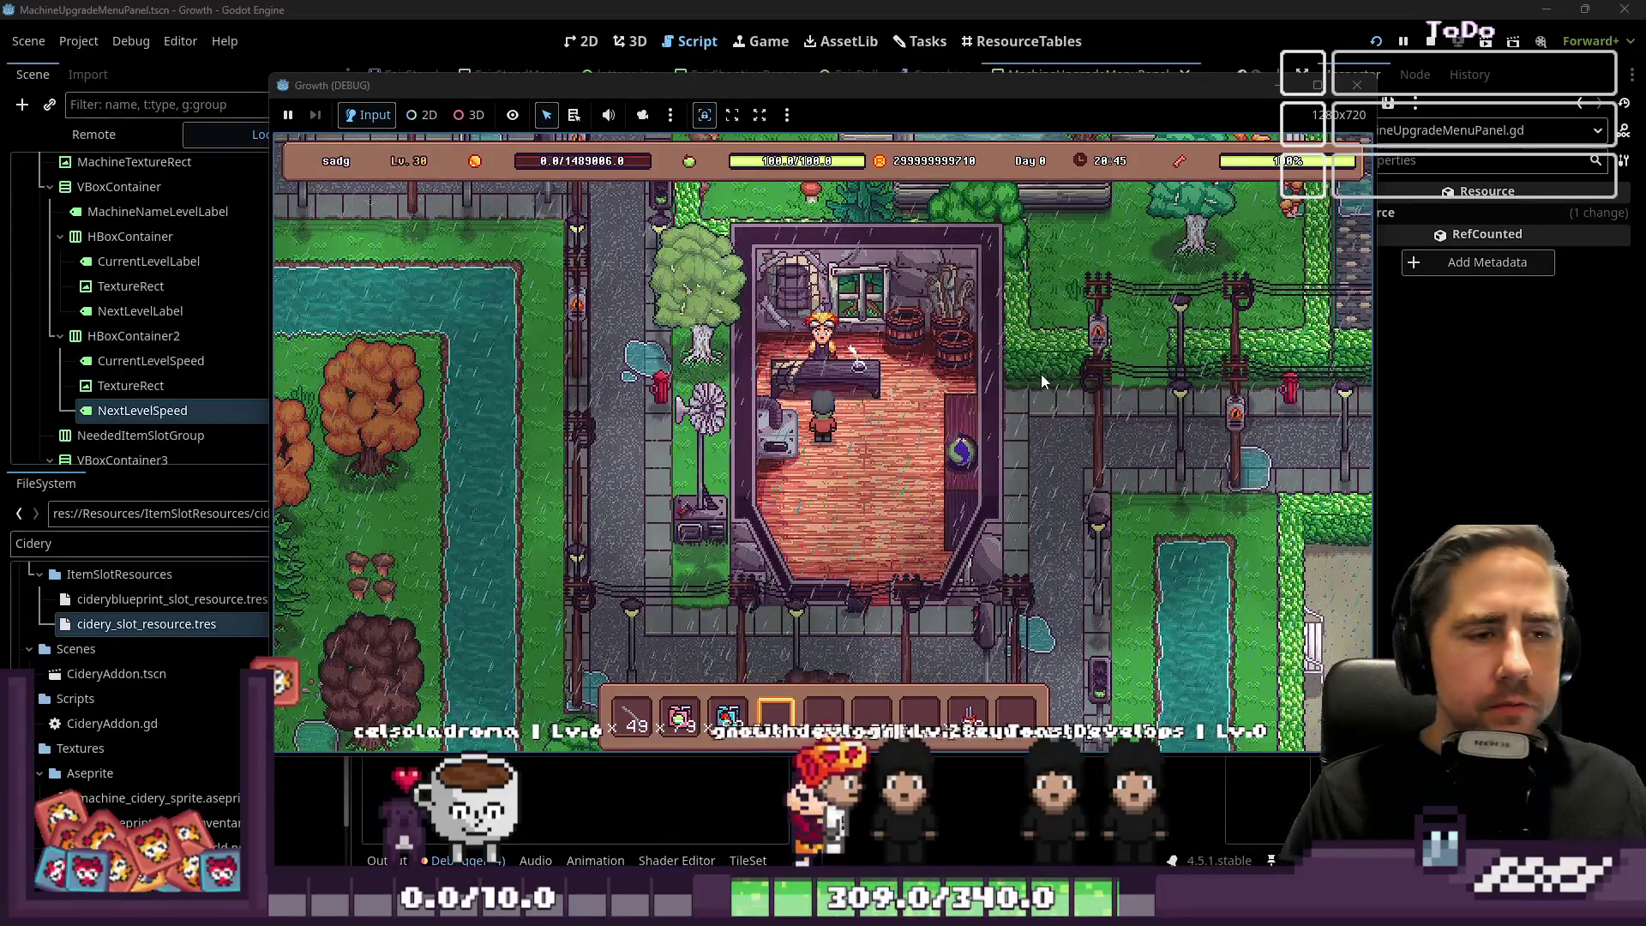
Walk the character to the Seraphina shop, start the seed exchange, then stop the game.
key("s")
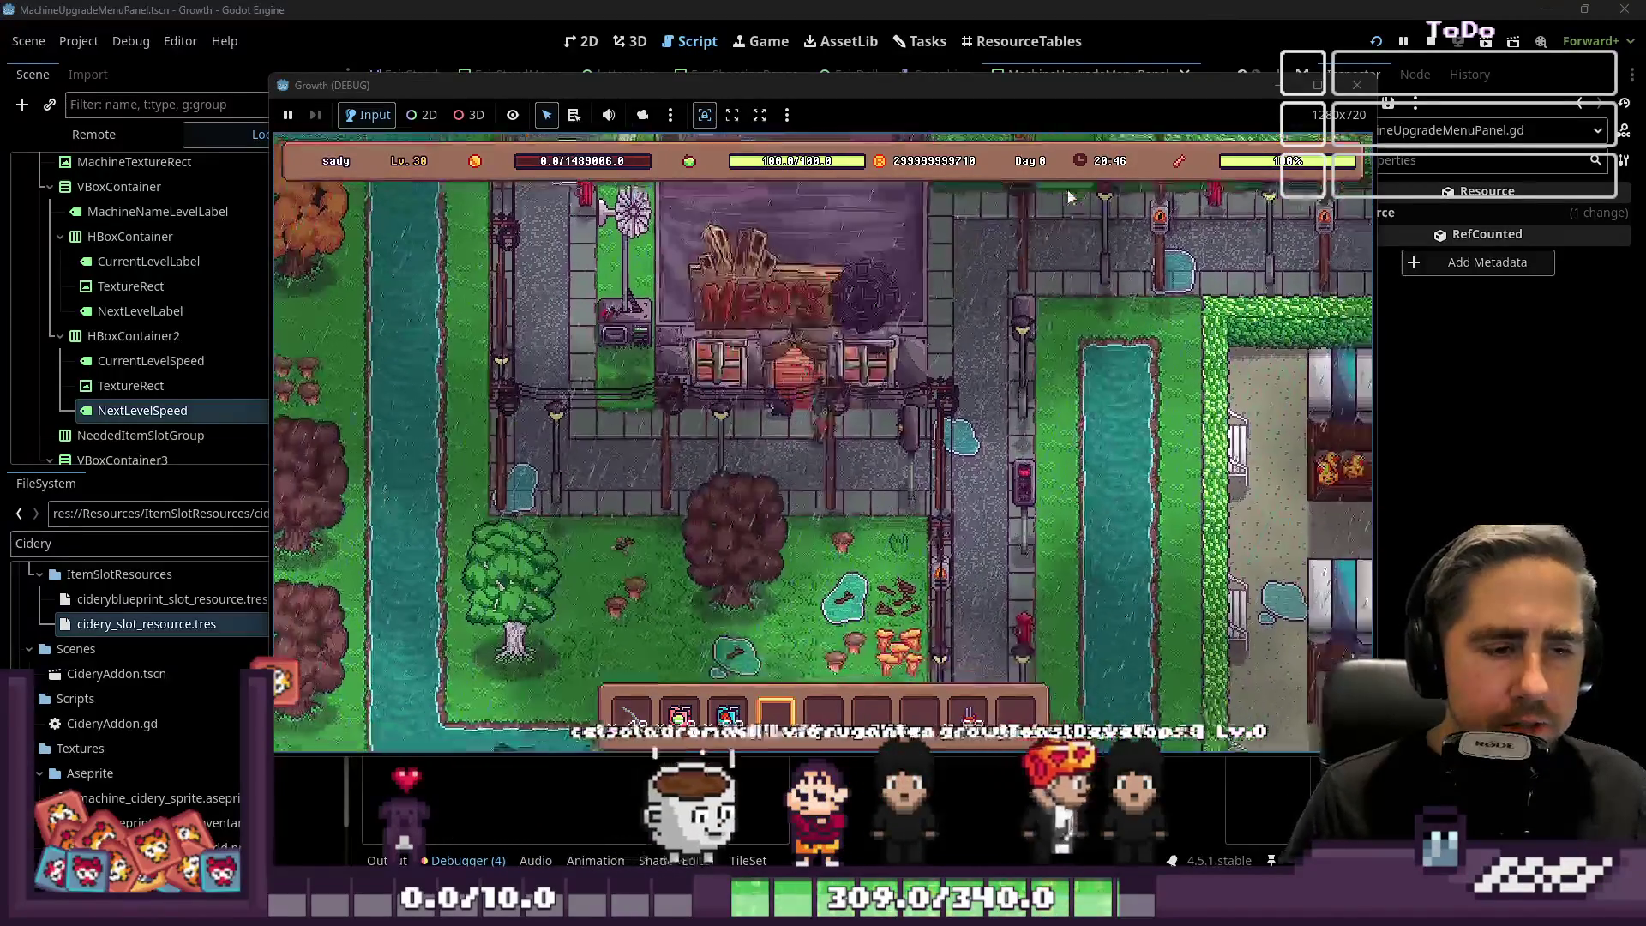
key("d")
key("w")
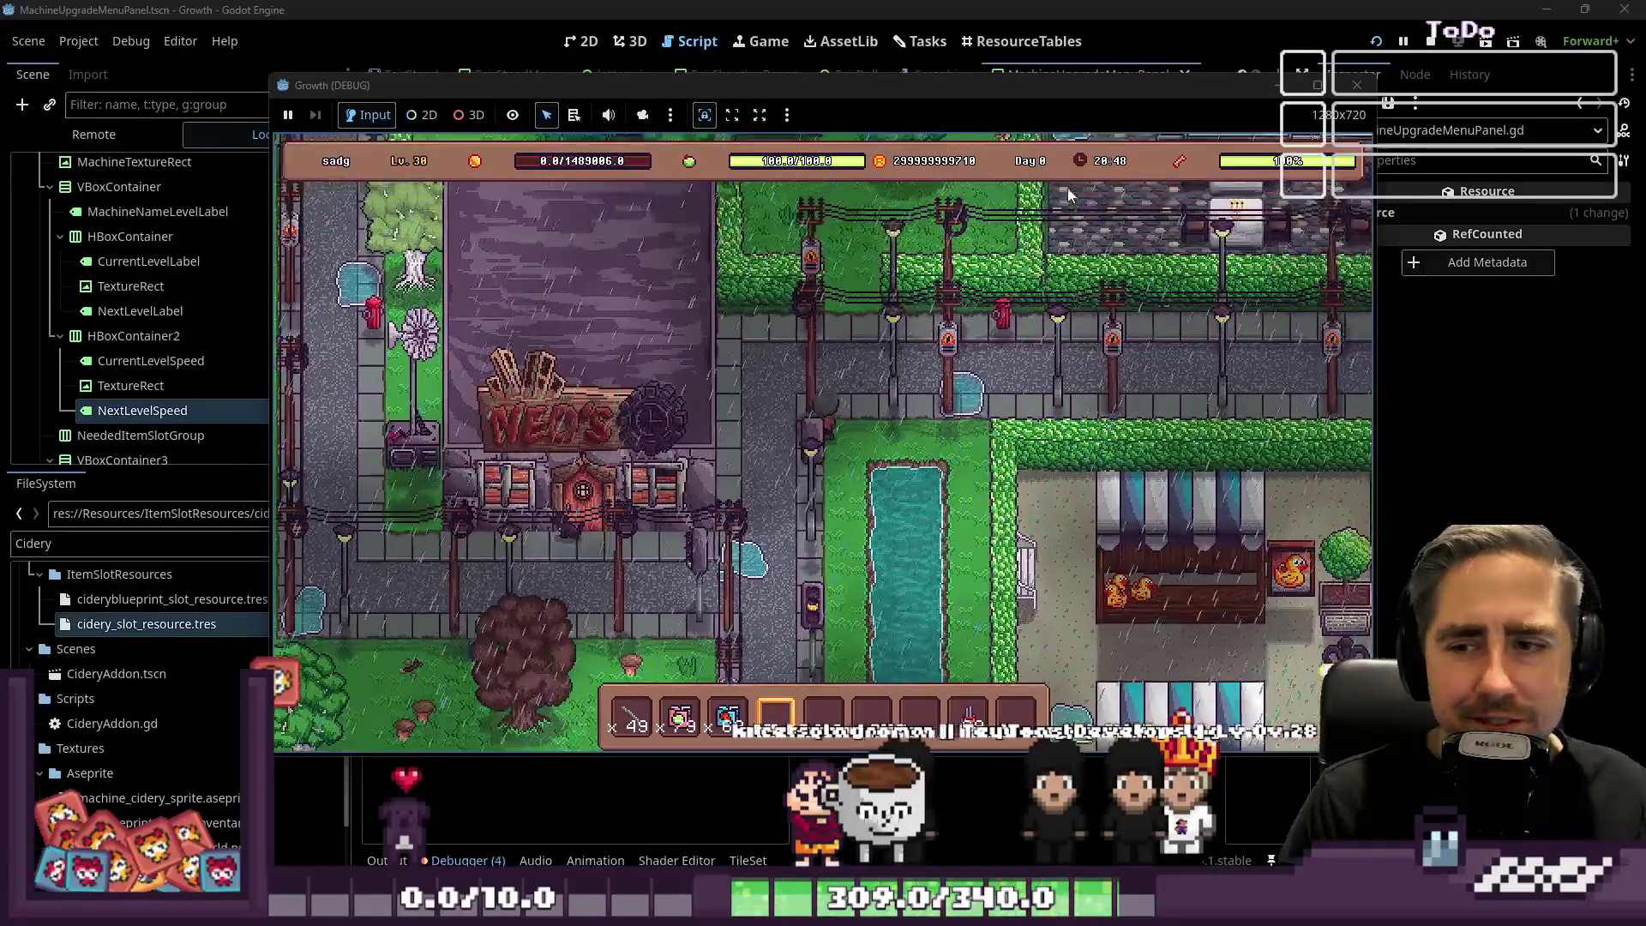
key("d")
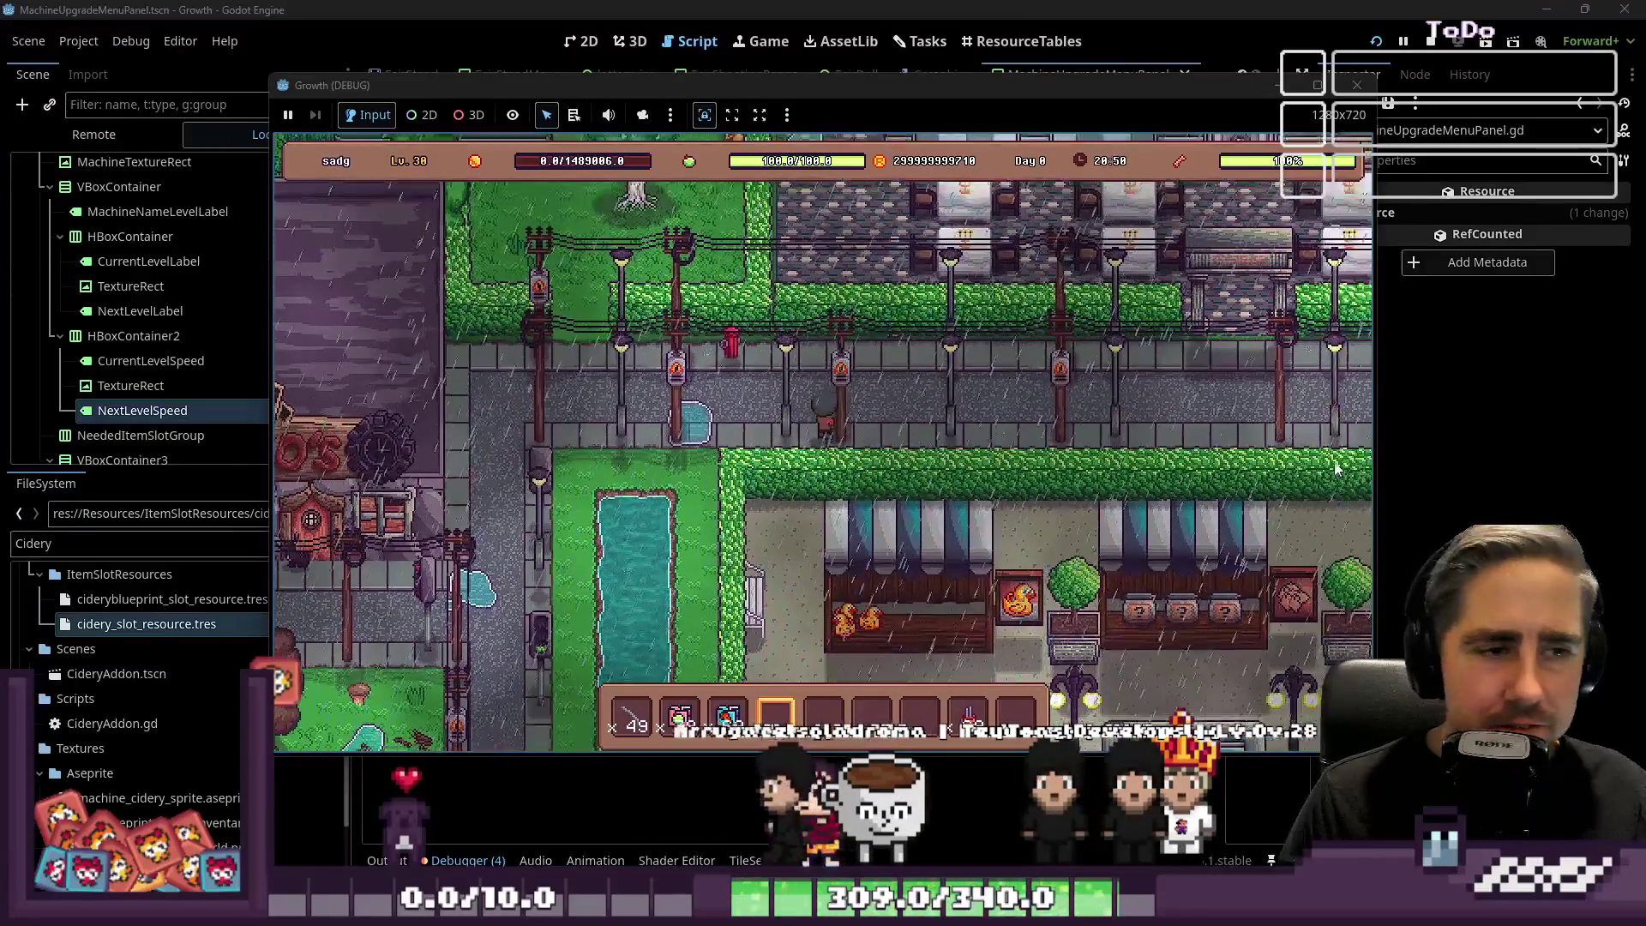
key("d")
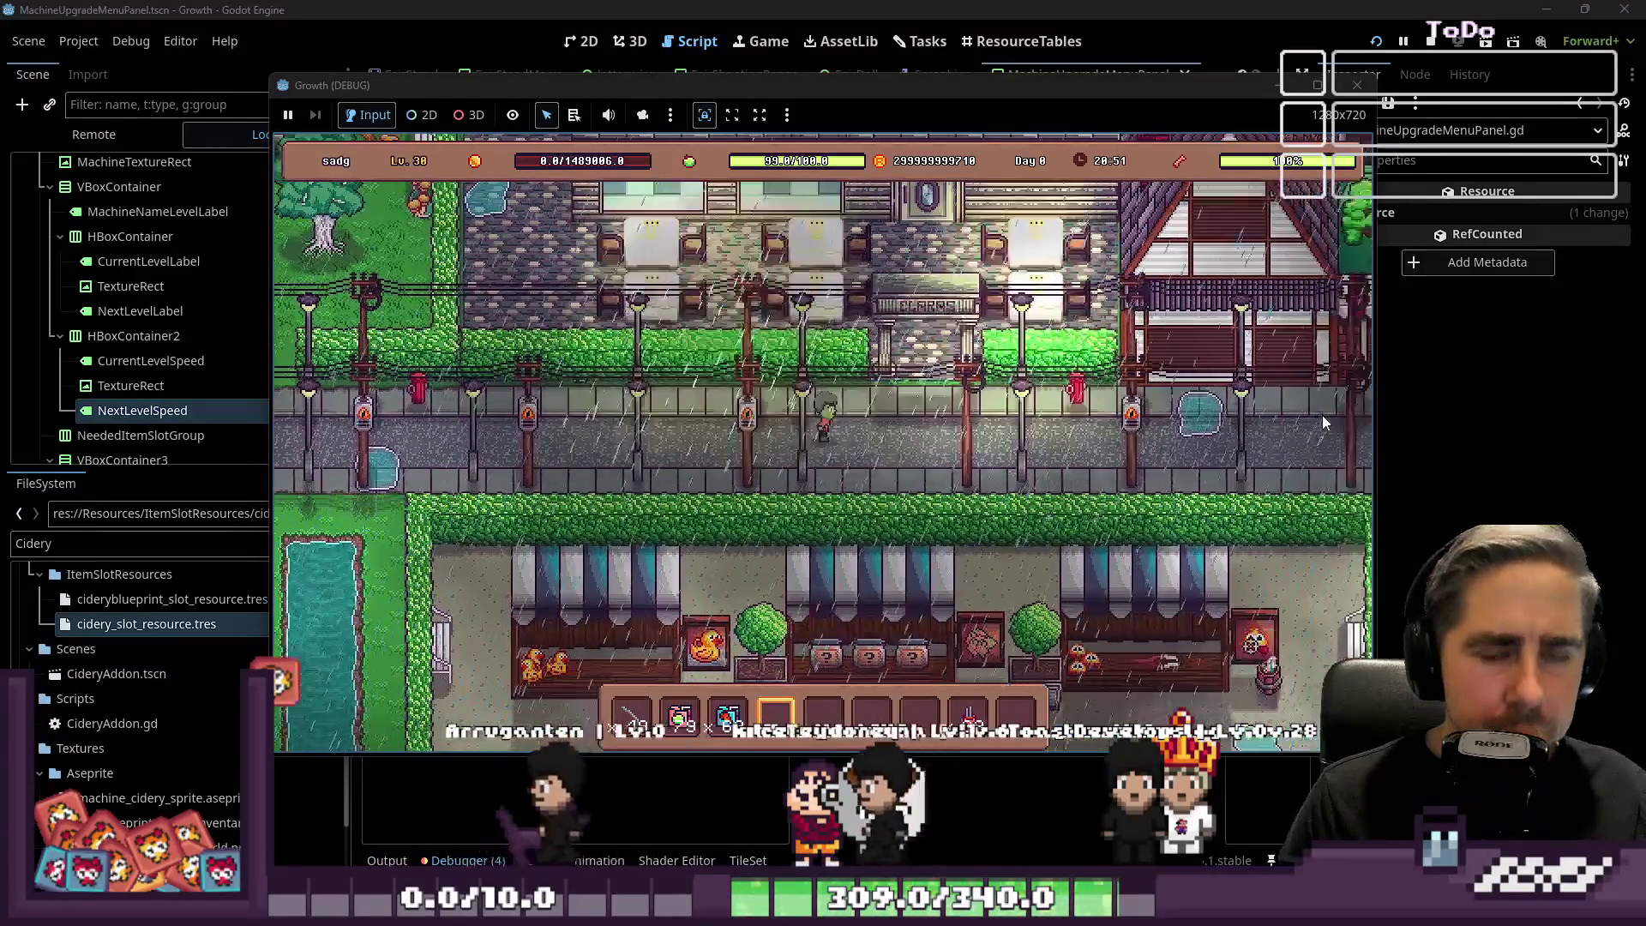
key("d")
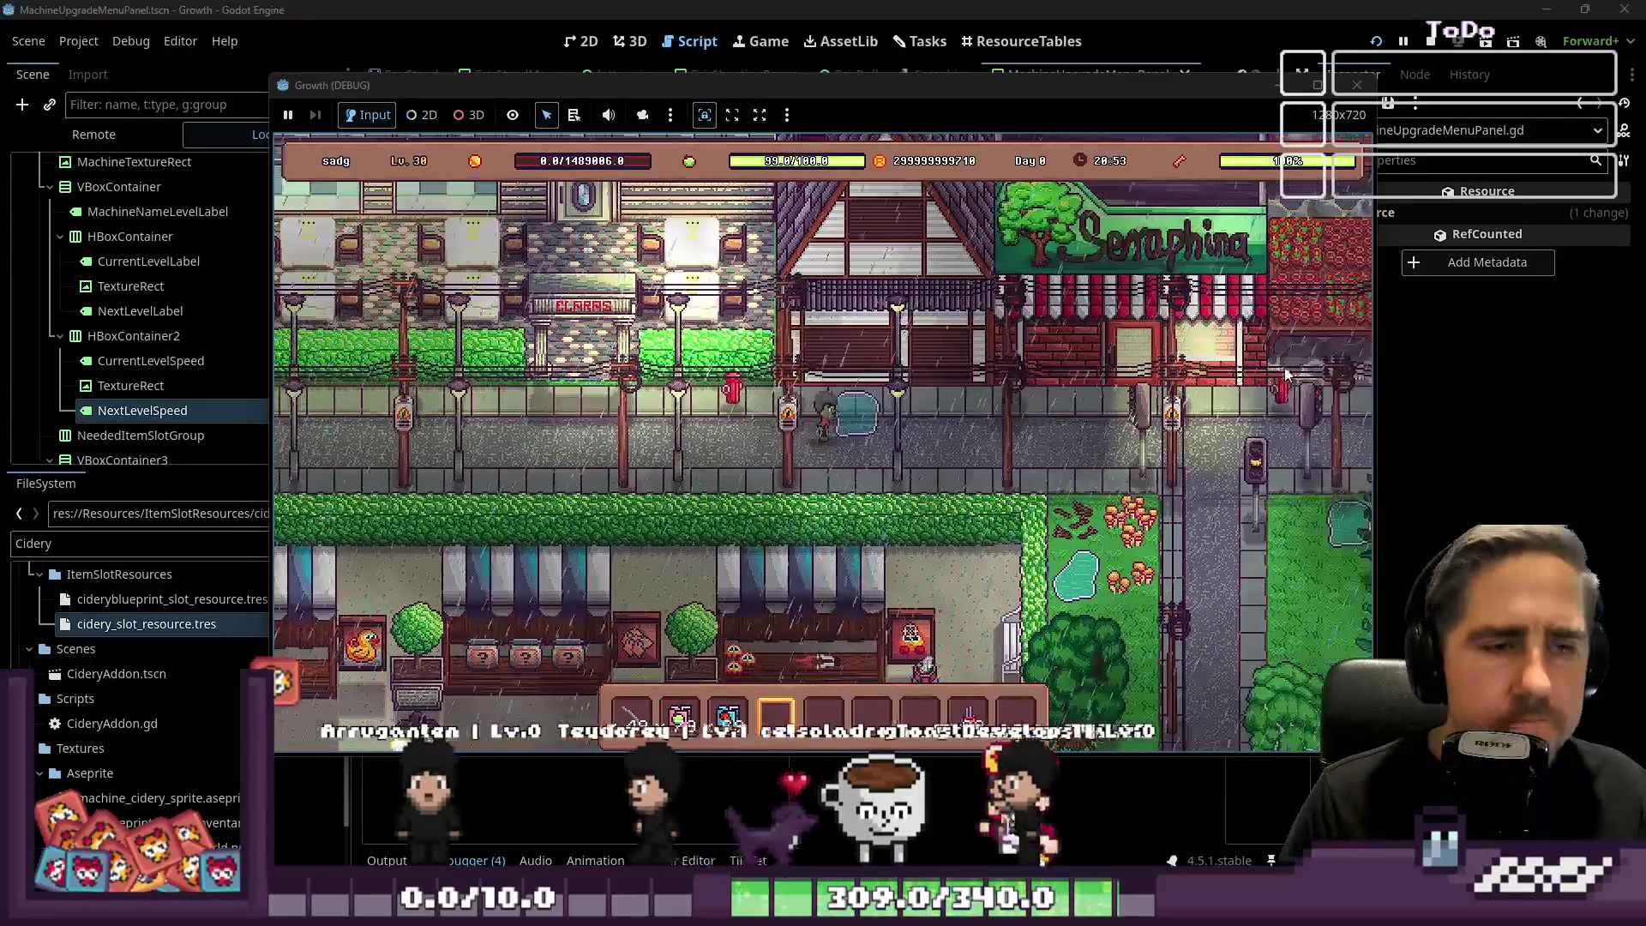
key("d")
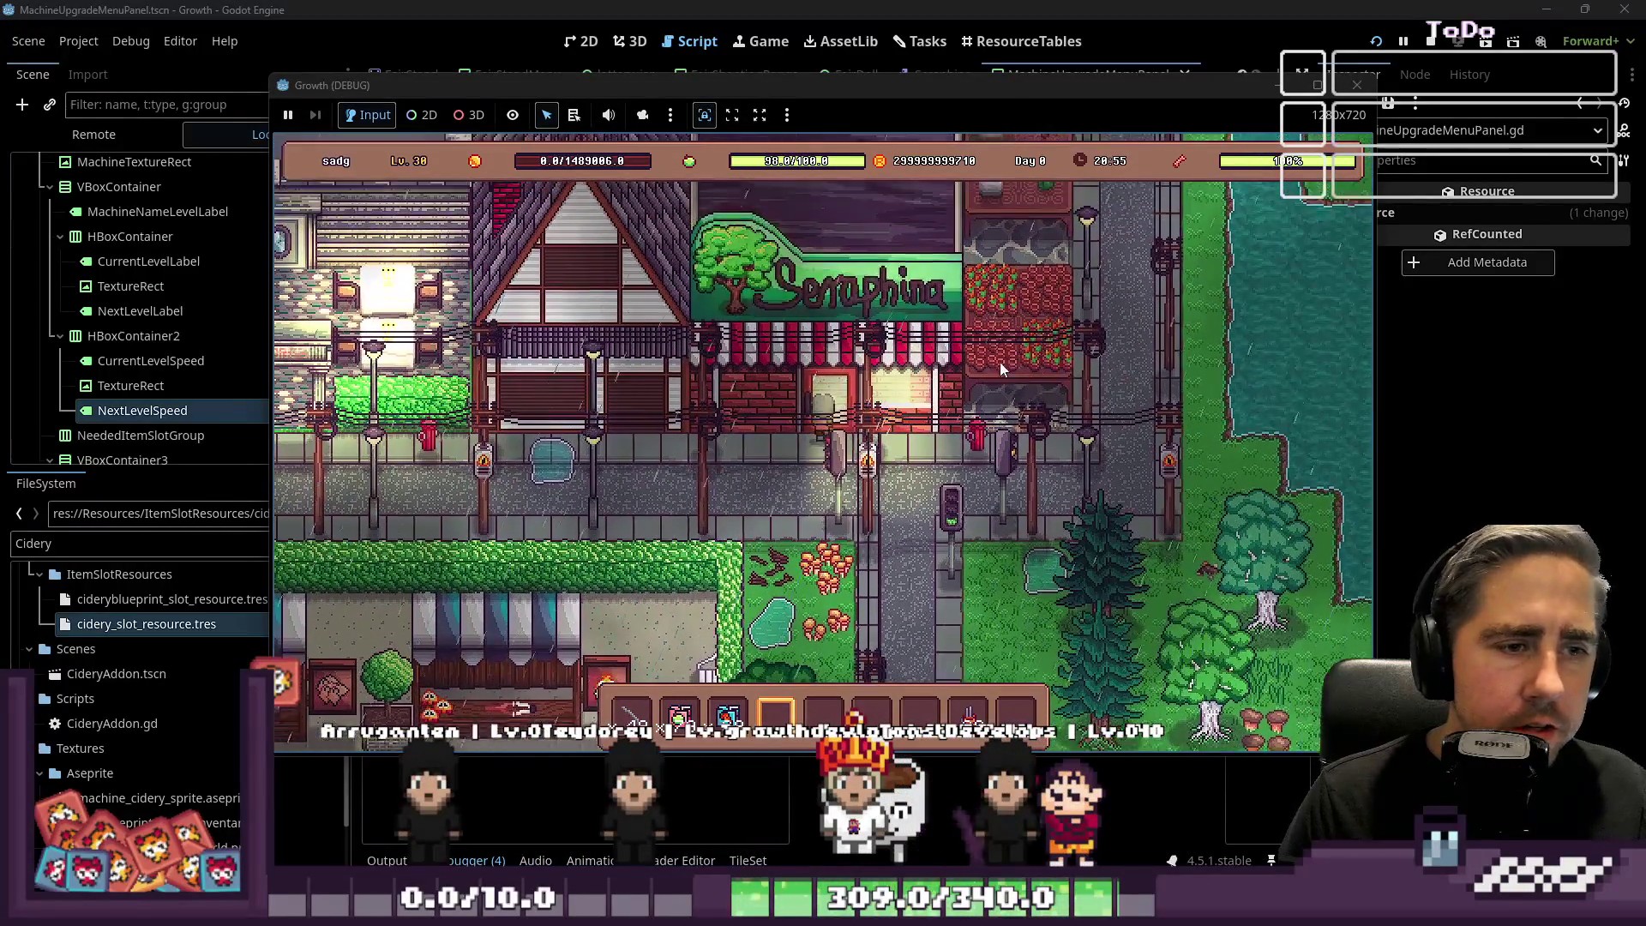
key("w")
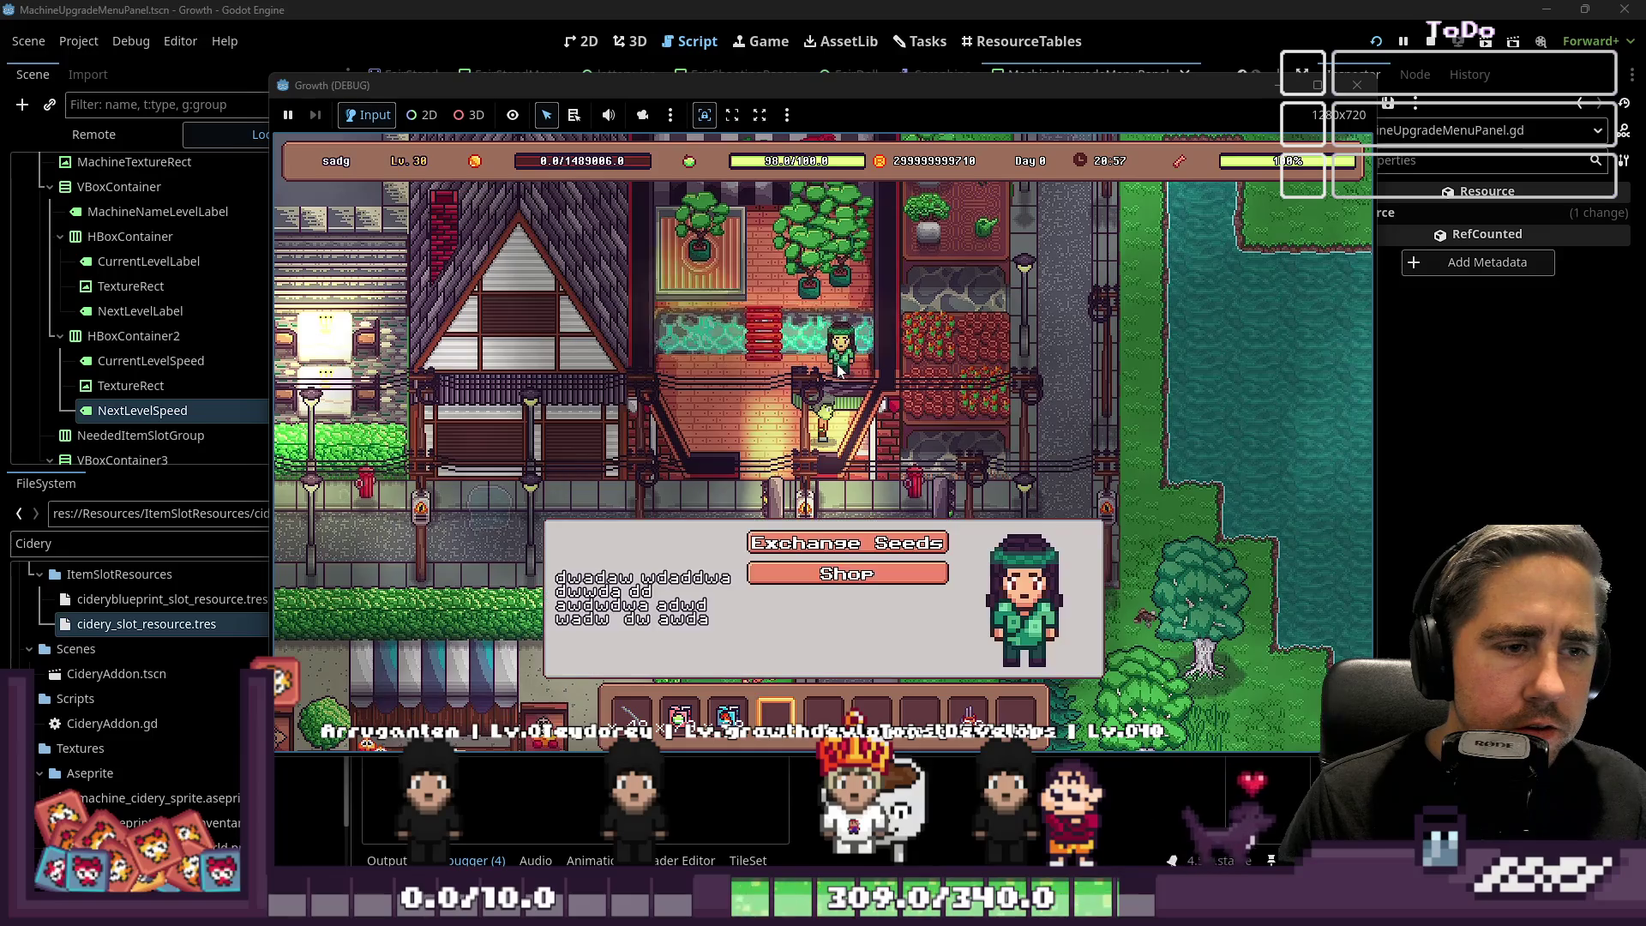
key("Return")
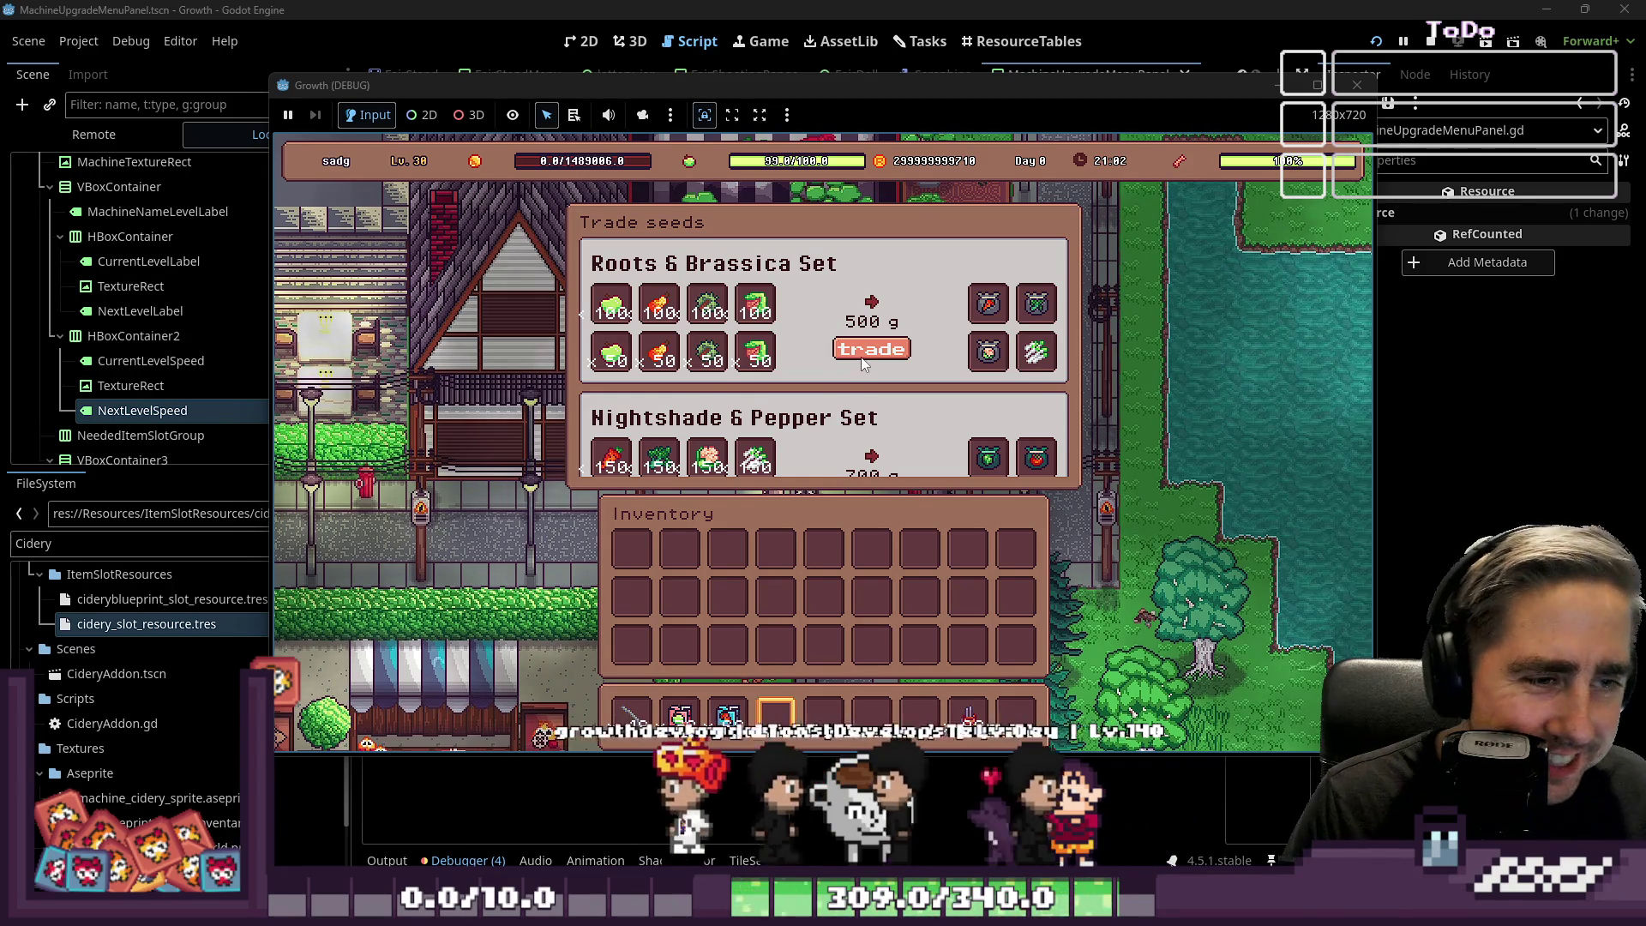
left_click(1356, 84)
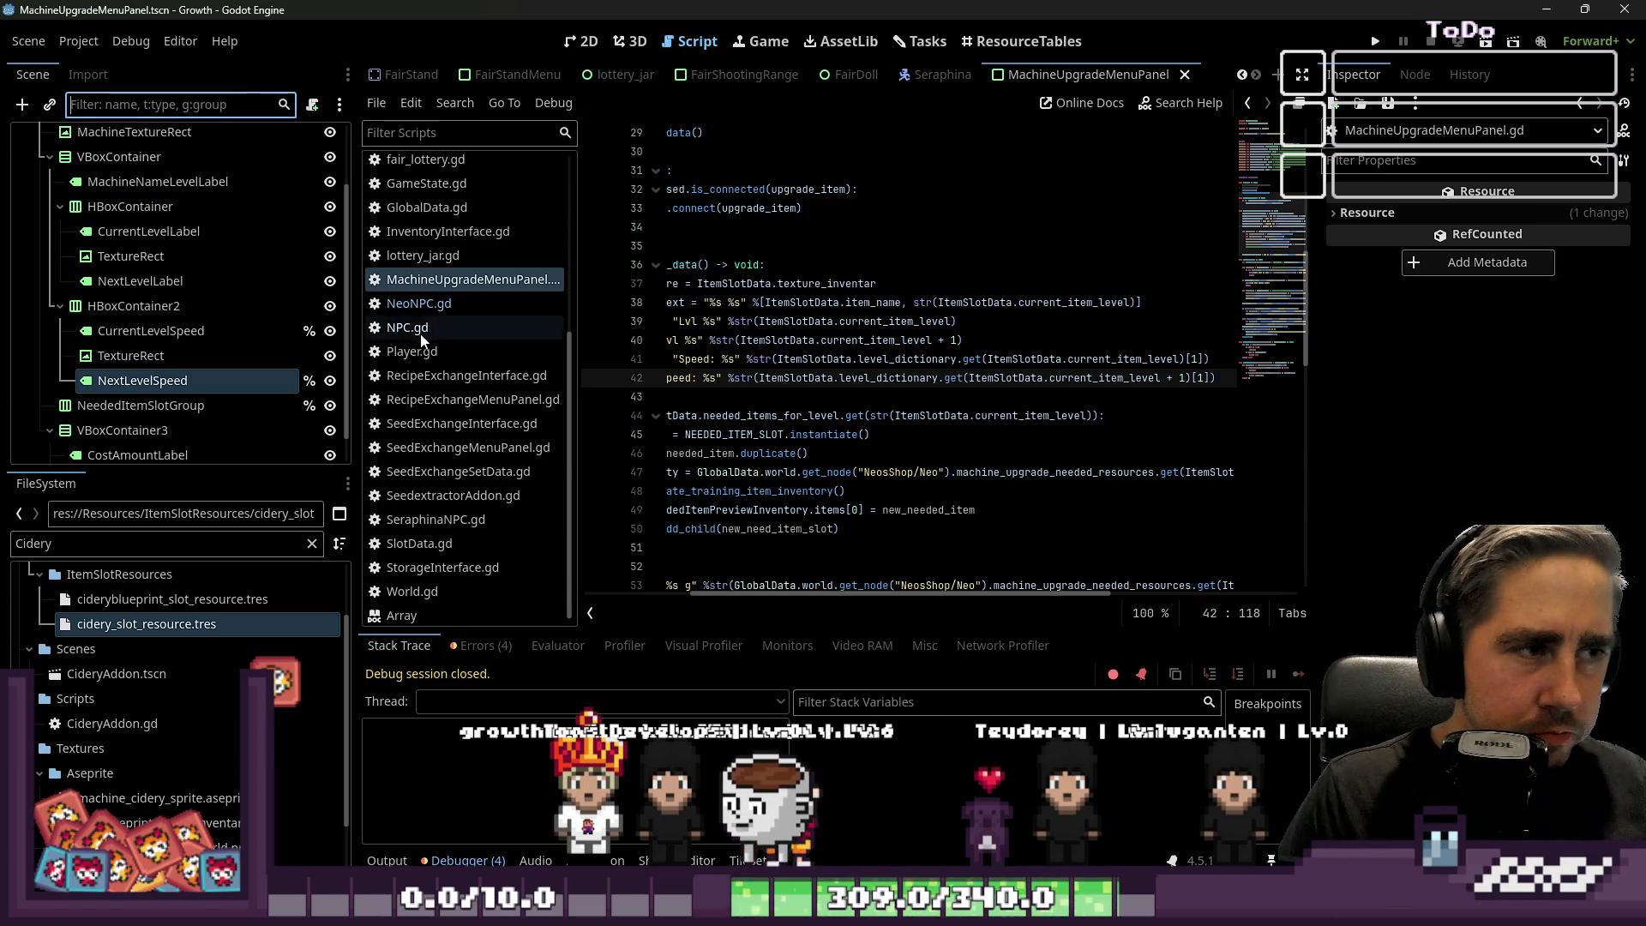
scroll(445, 348, "up", 3)
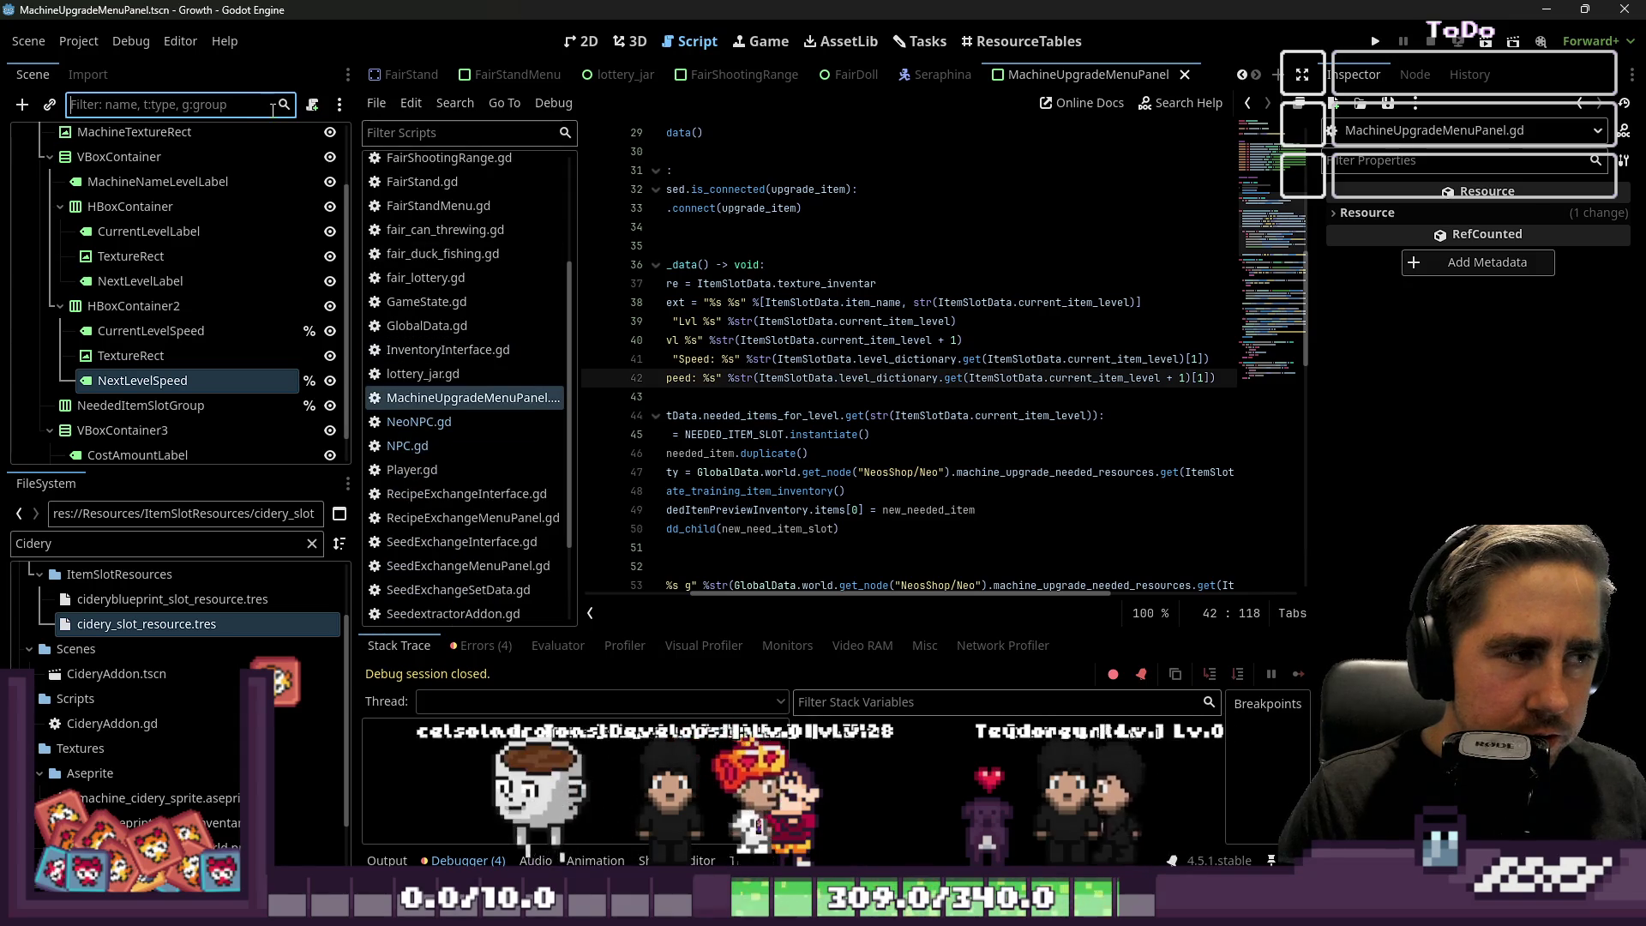
key("ctrl+shift+f")
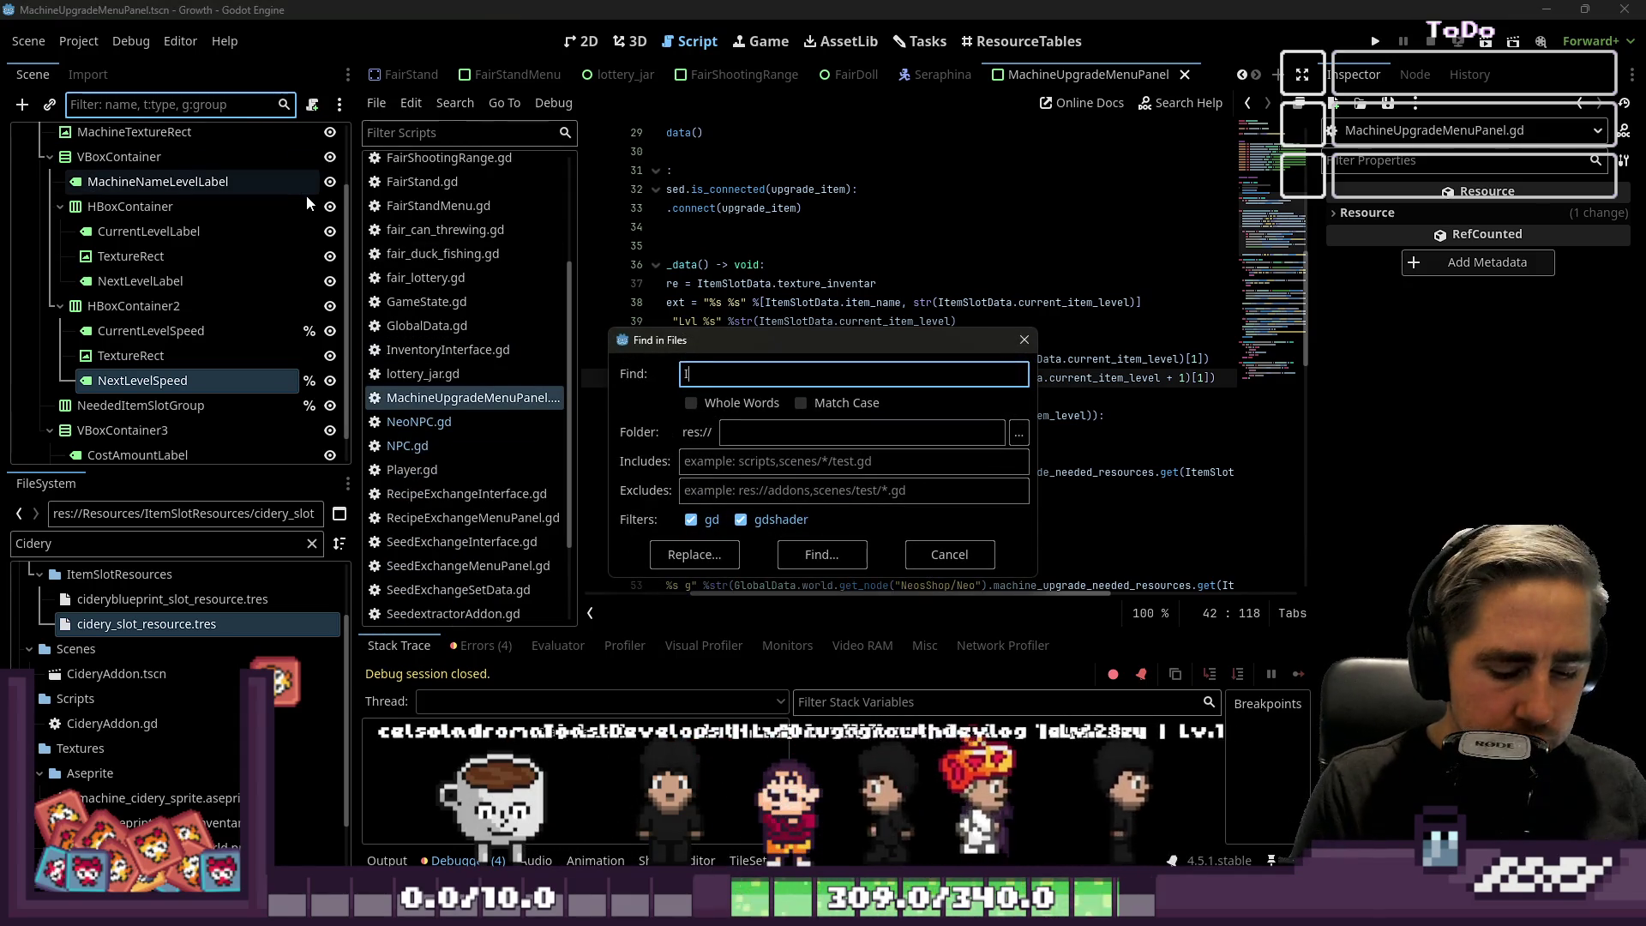
type("Lvl")
key("Escape")
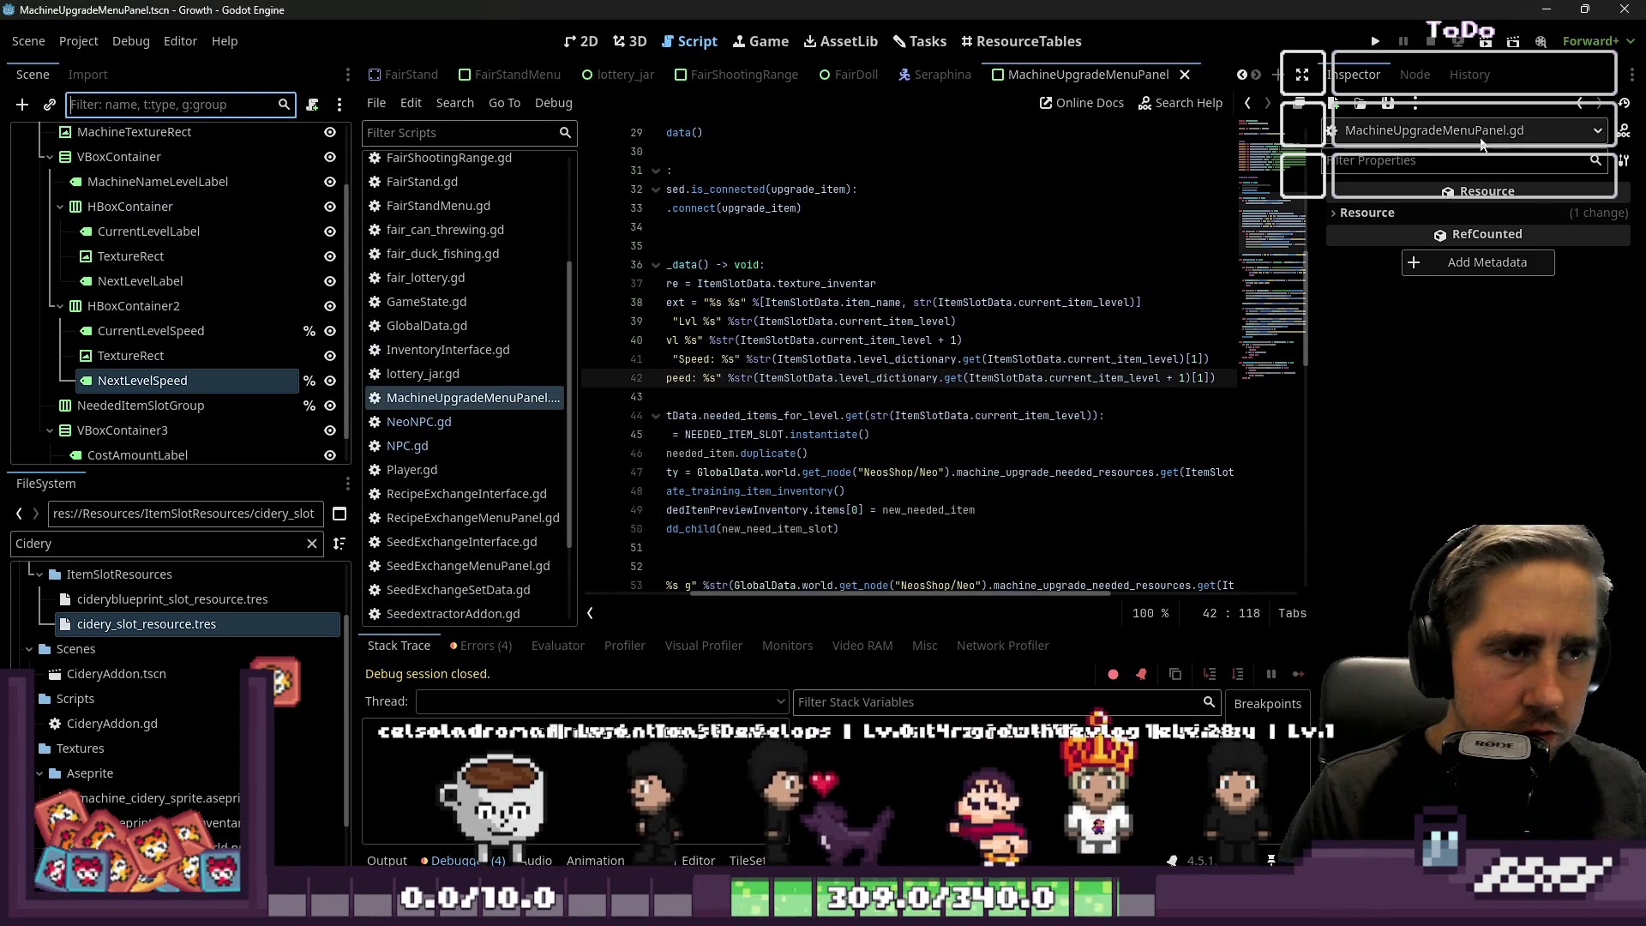
left_click(588, 38)
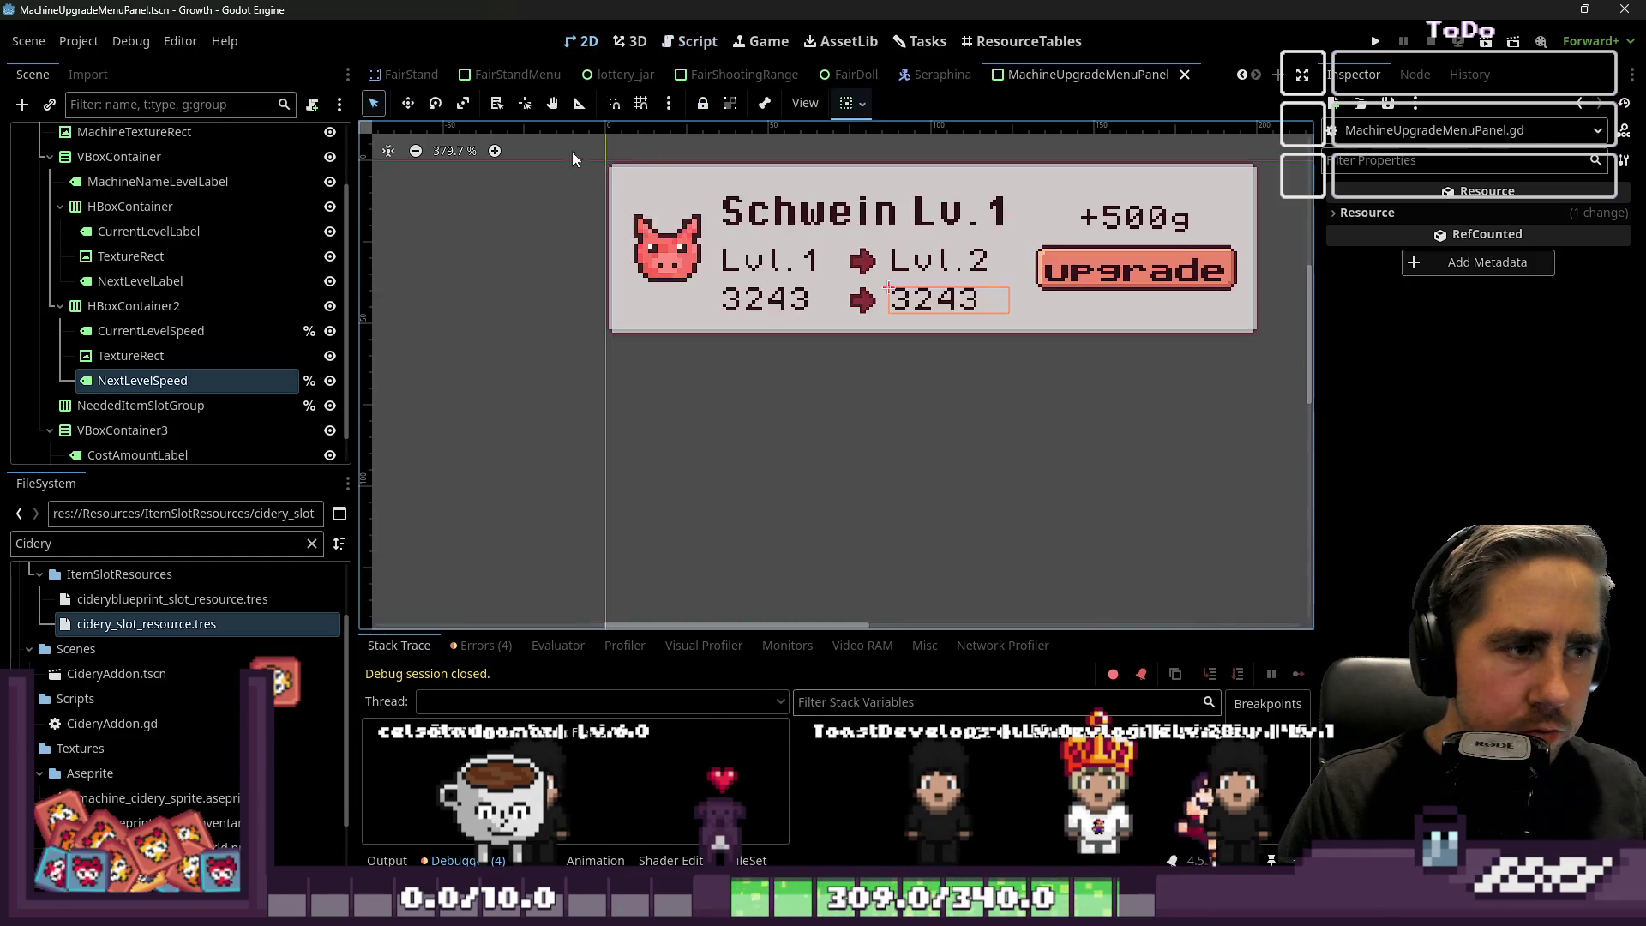
key("ctrl+shift+f")
type("upgrade")
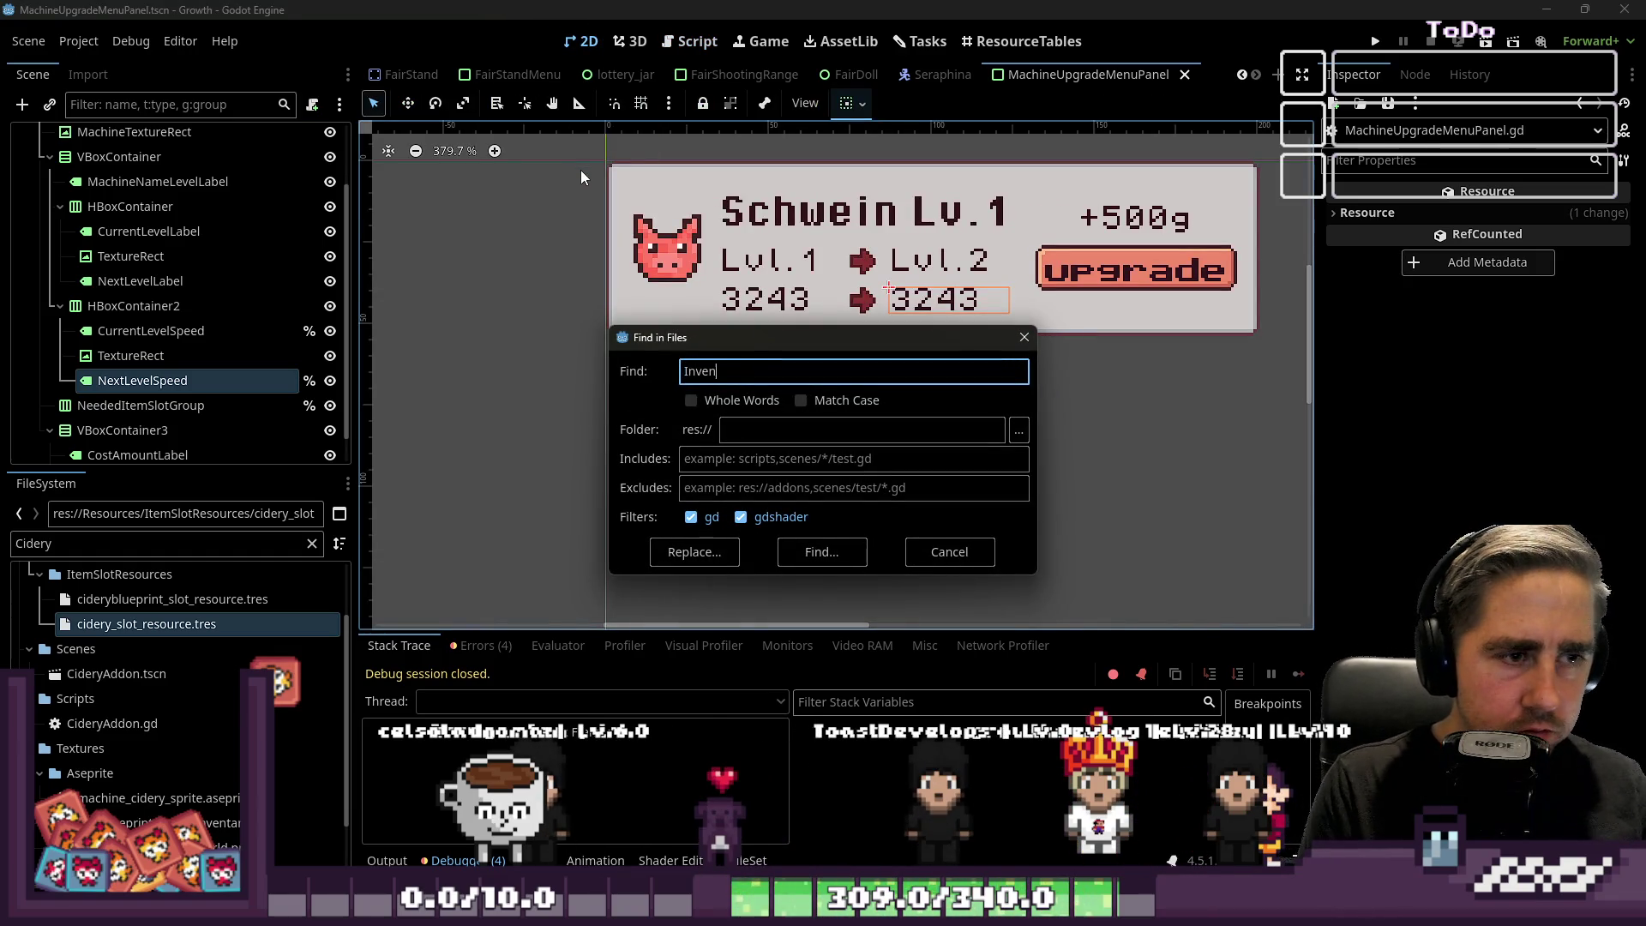
key("Escape")
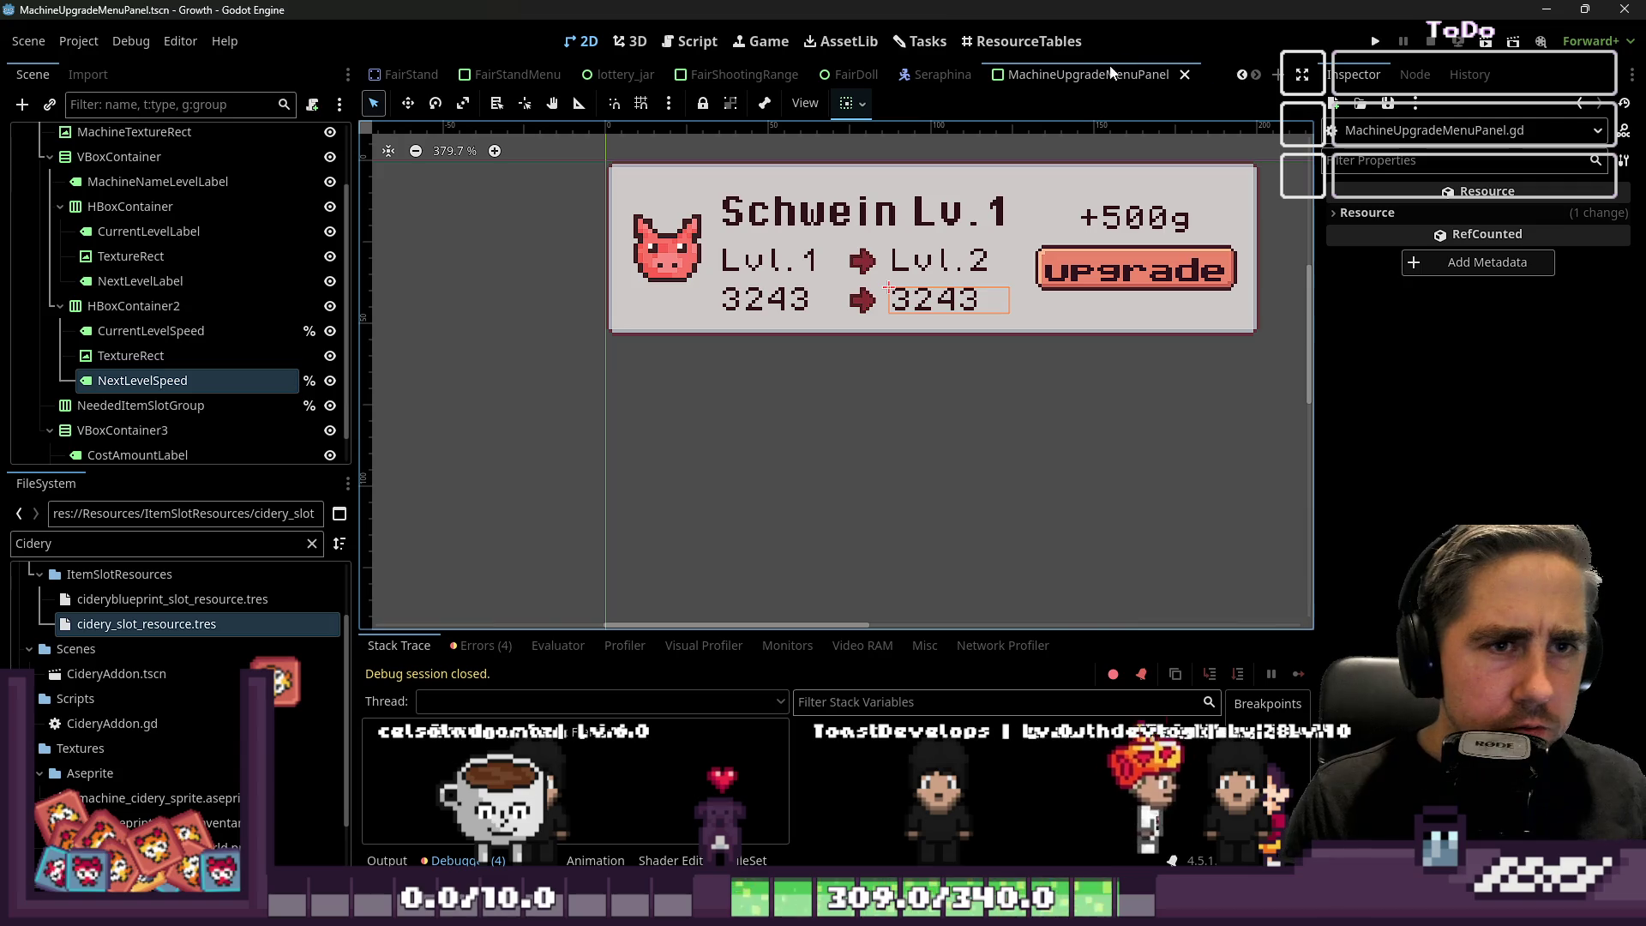
left_click(719, 43)
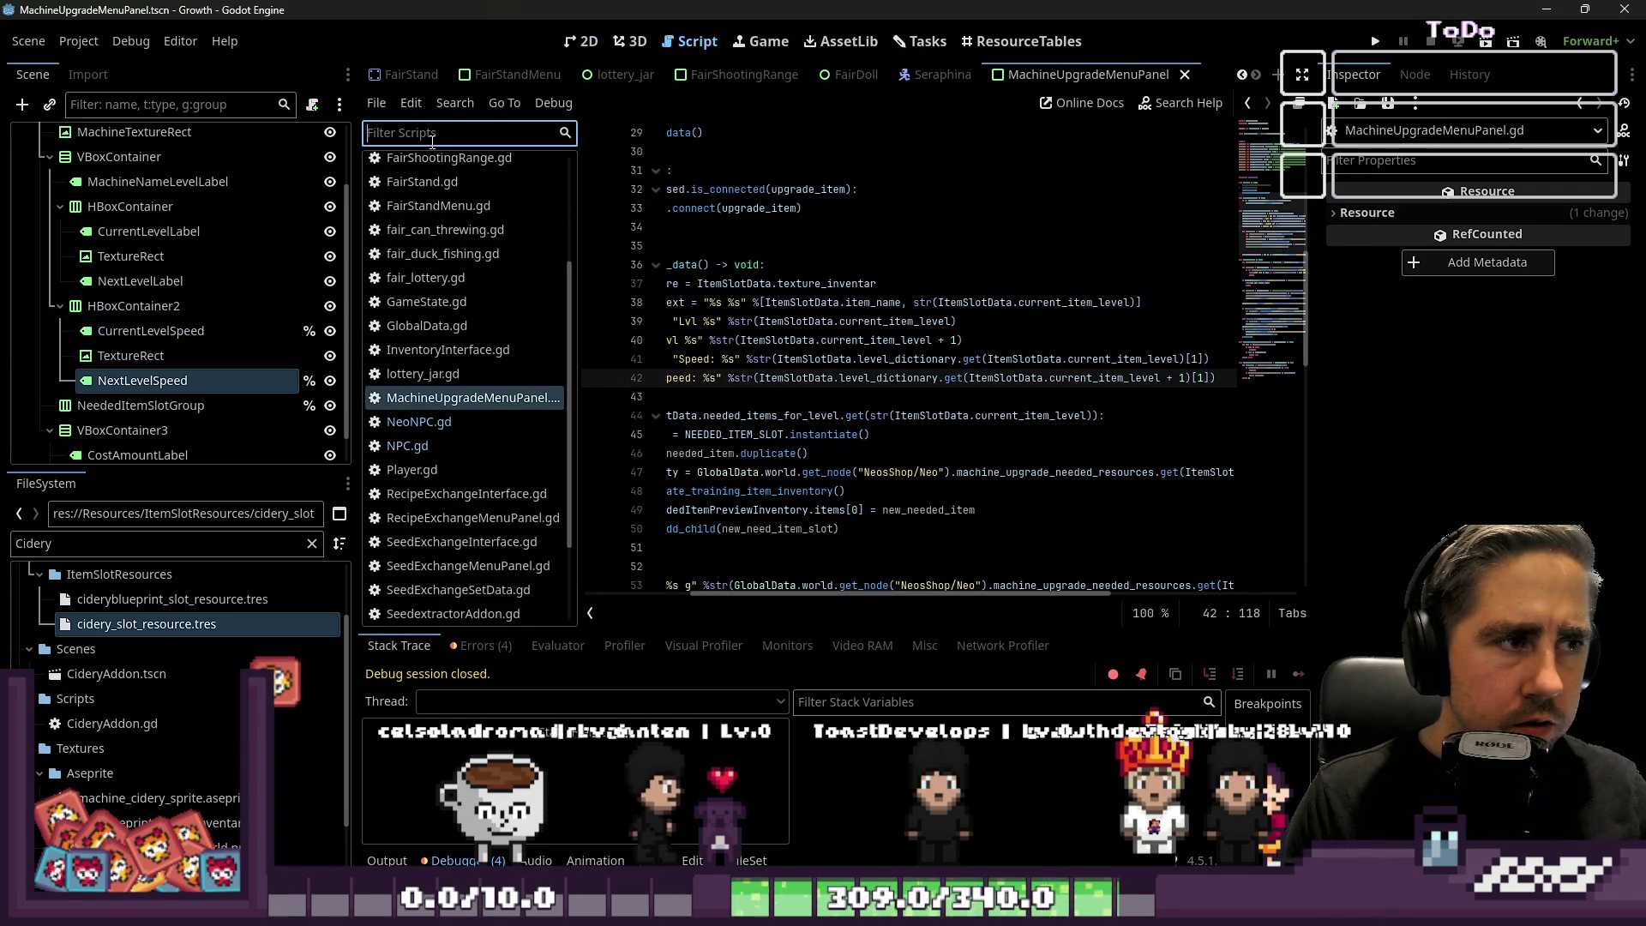
Open InventoryInterface.gd and review its _input click handling on line 58.
type("Inventzo")
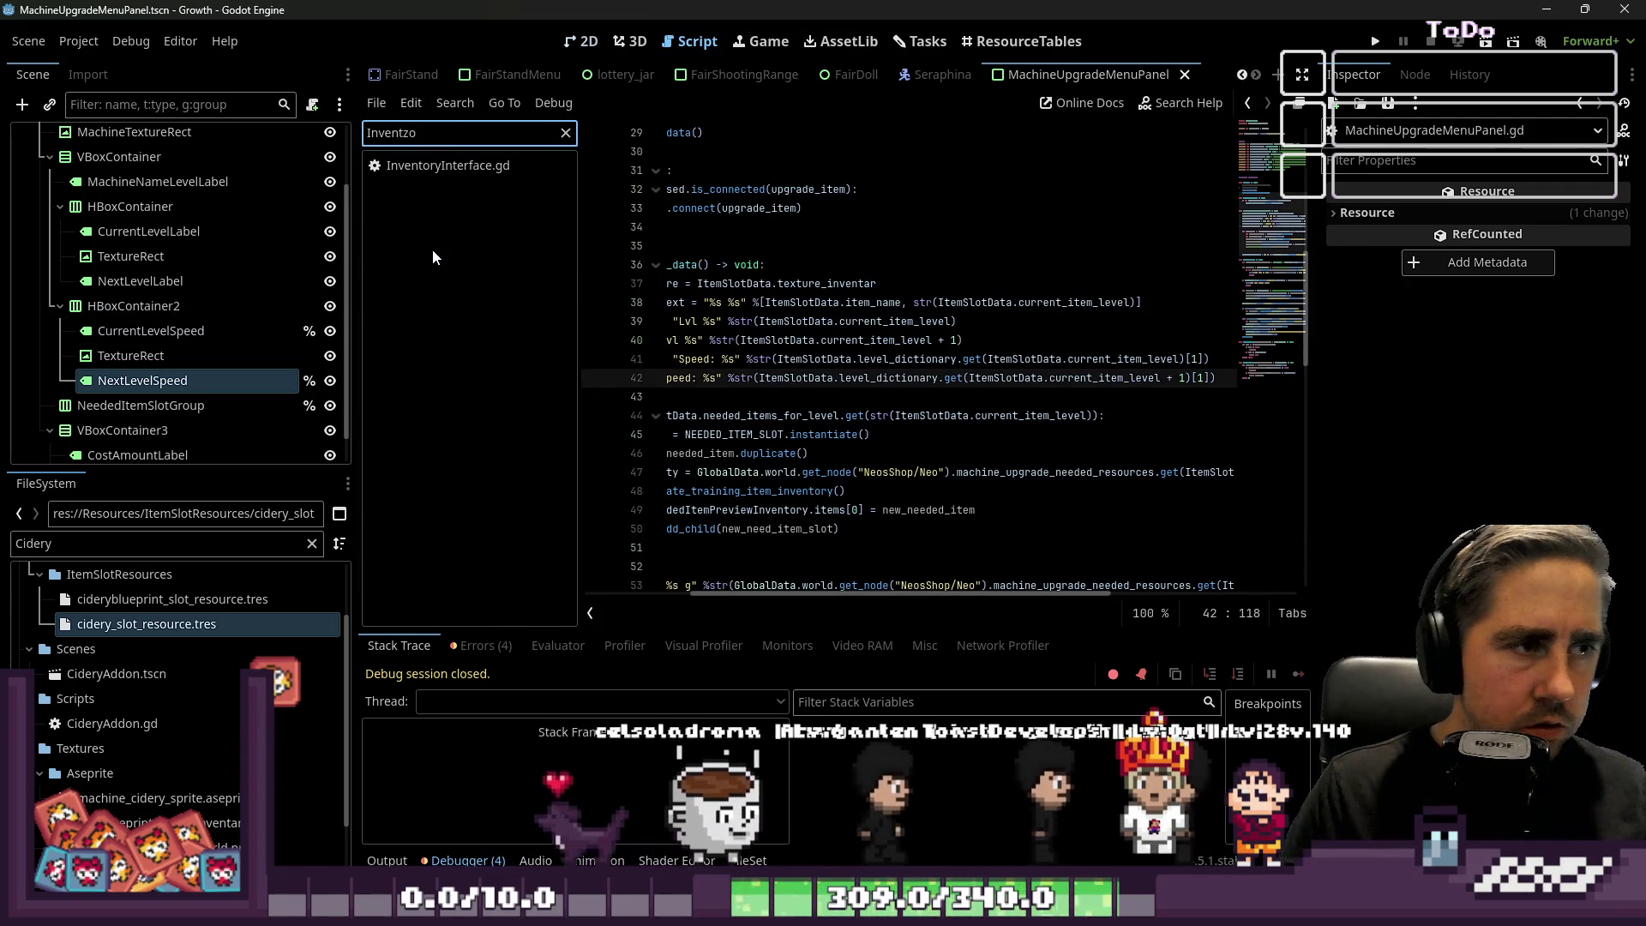
left_click(493, 165)
scroll(735, 244, "up", 20)
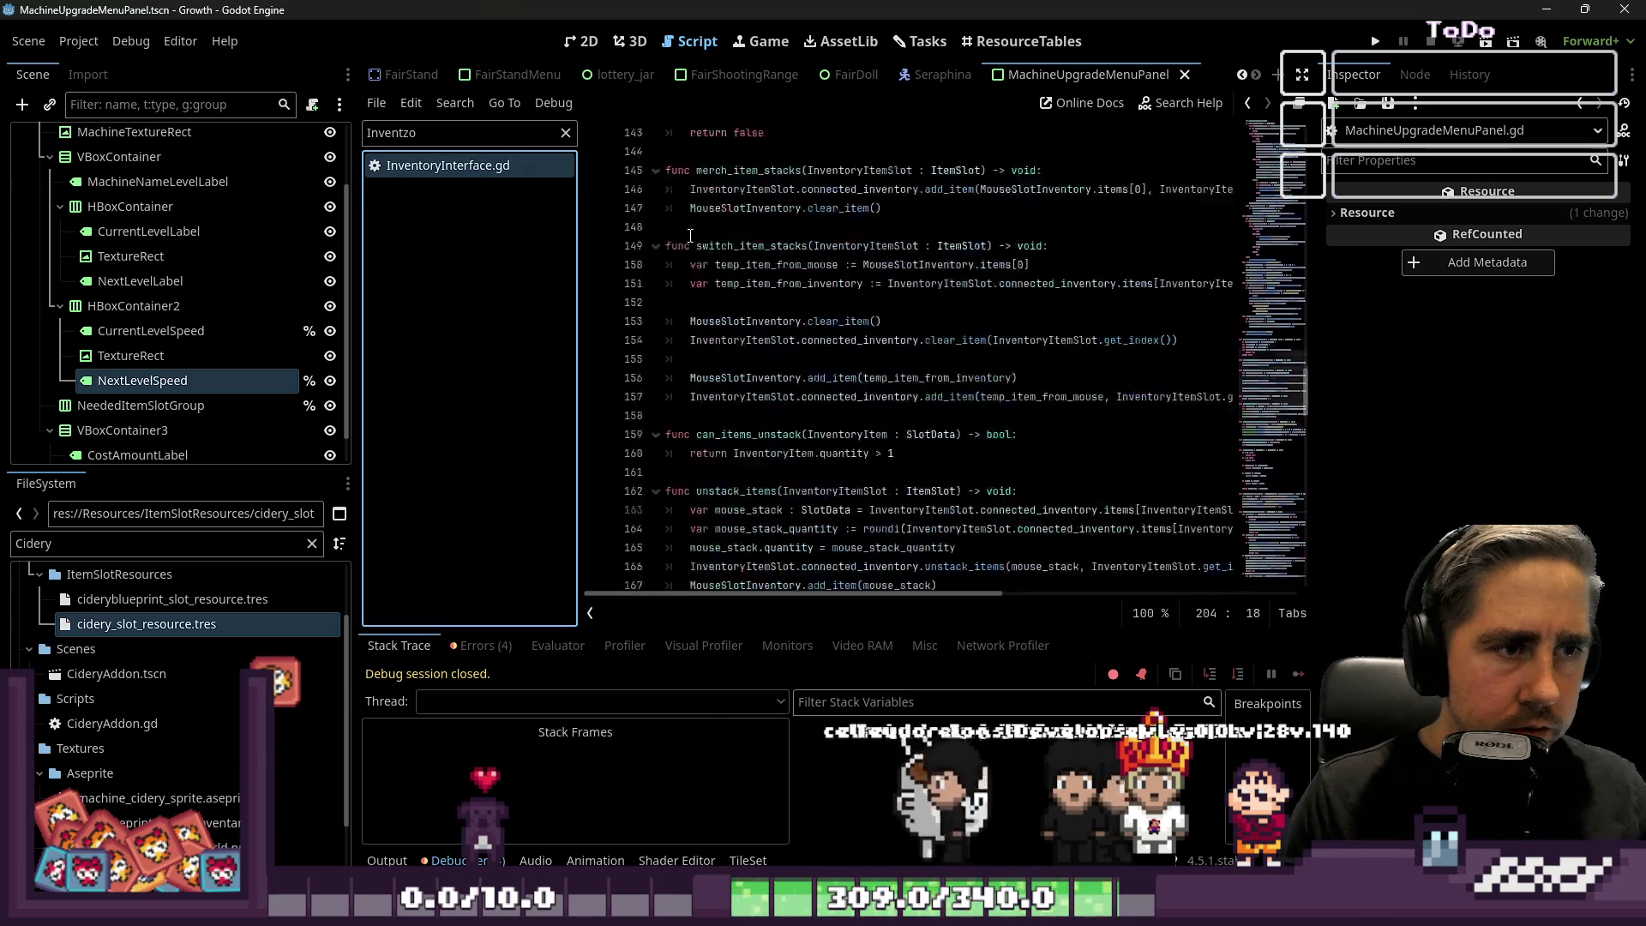
scroll(735, 244, "up", 20)
scroll(797, 252, "down", 16)
left_click(802, 301)
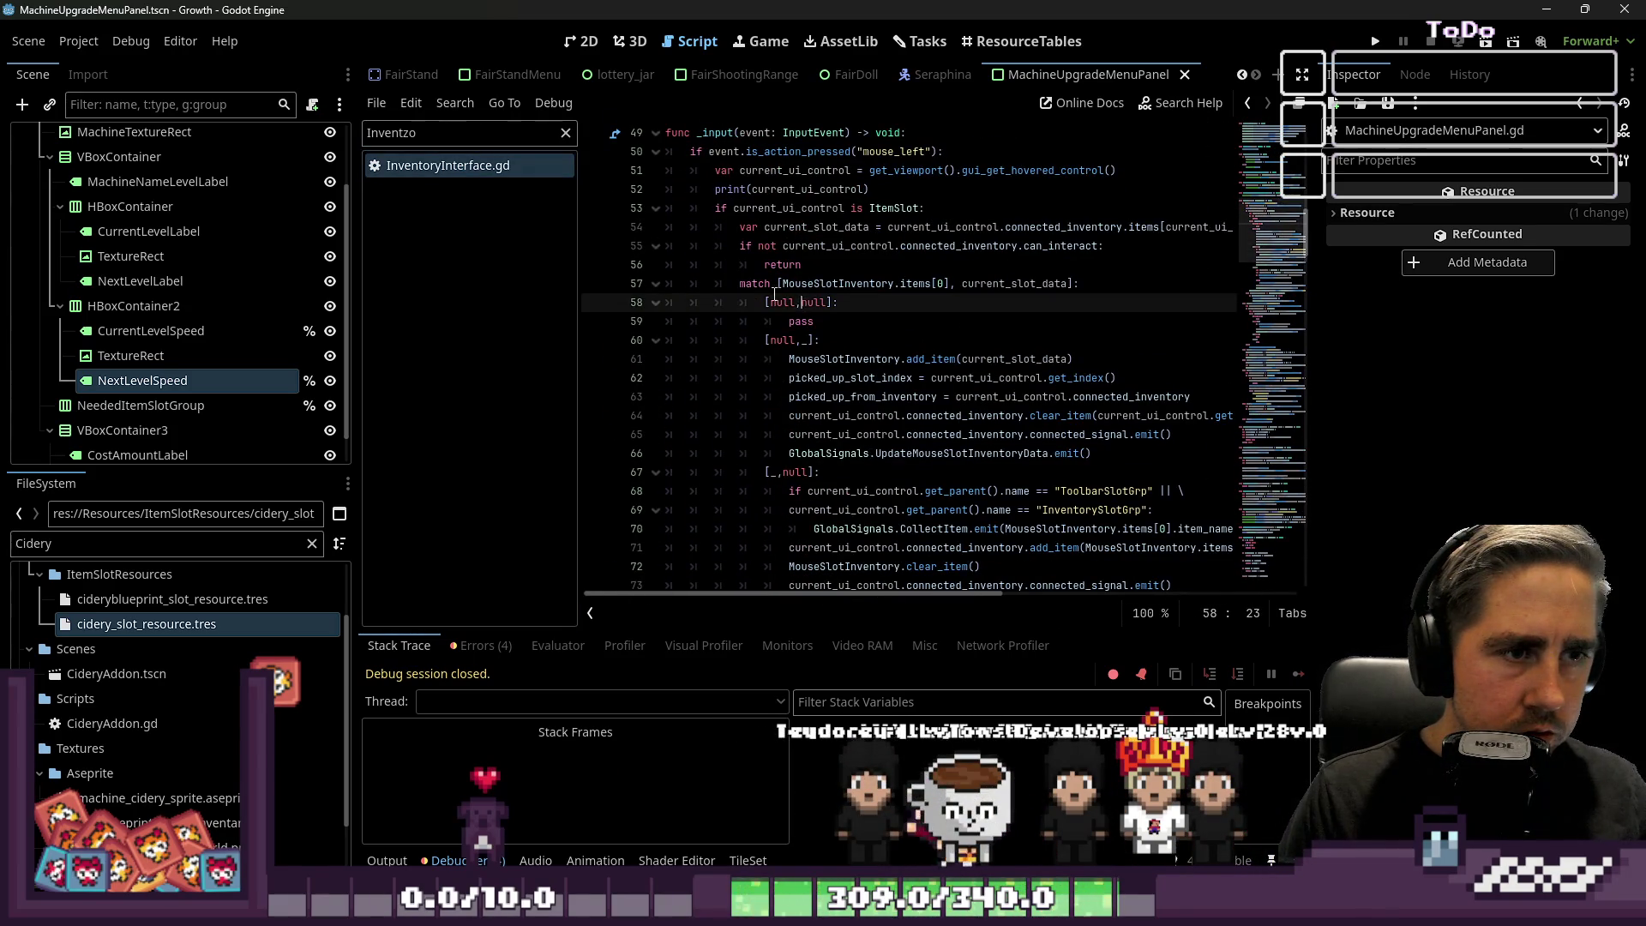
left_click_drag(357, 287, 145, 298)
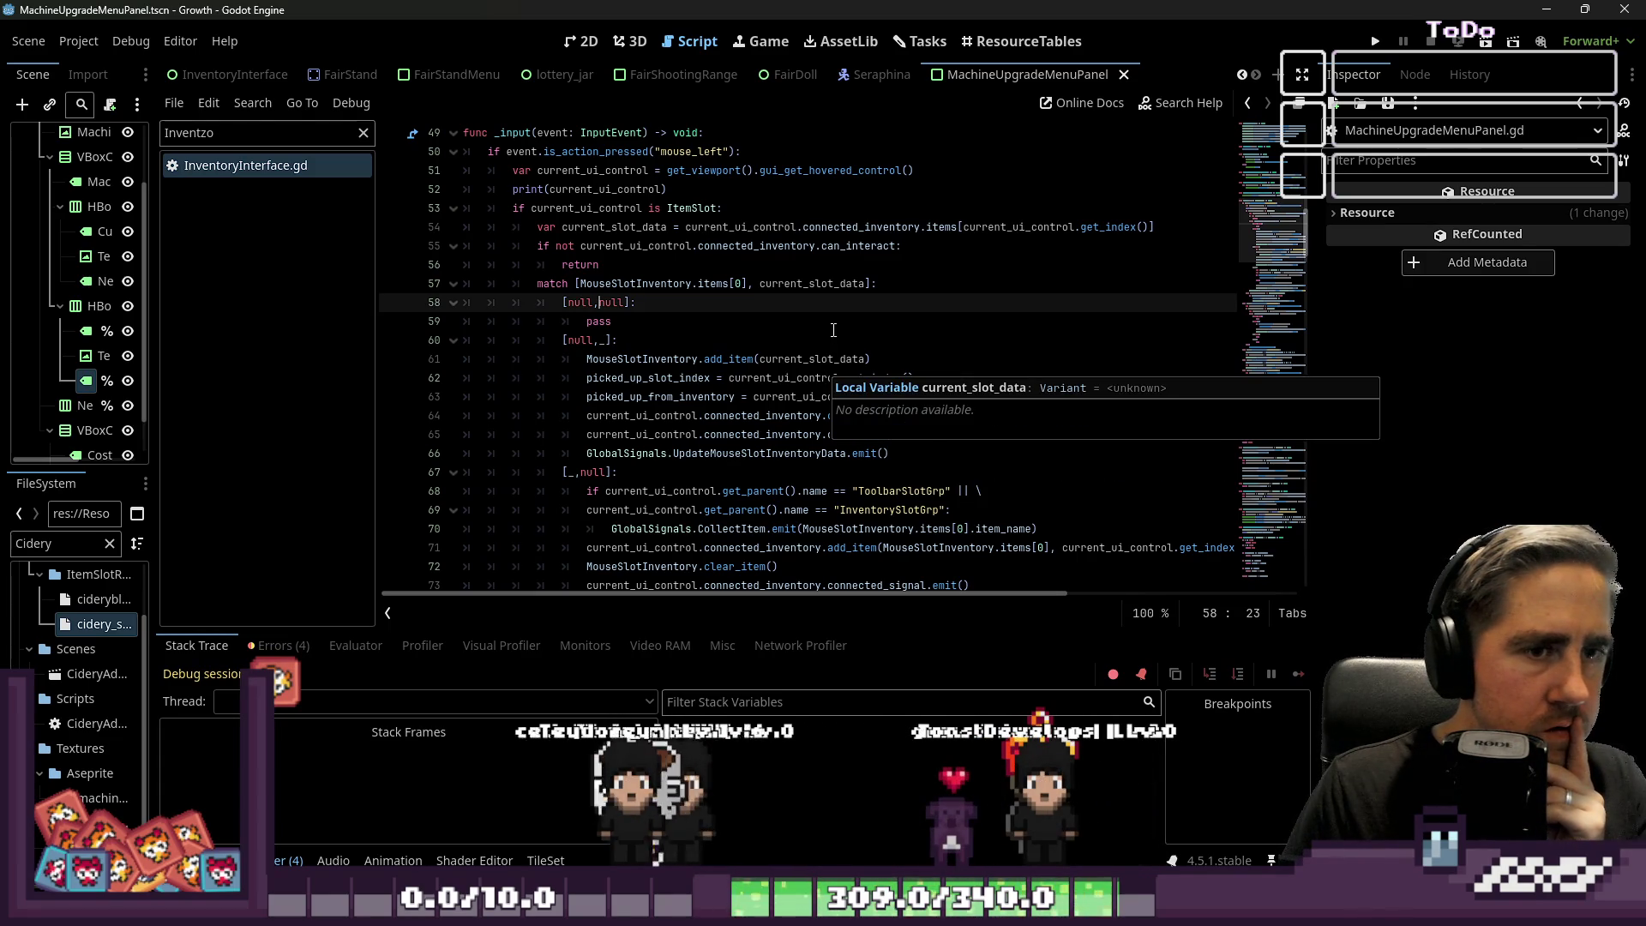
scroll(833, 330, "down", 12)
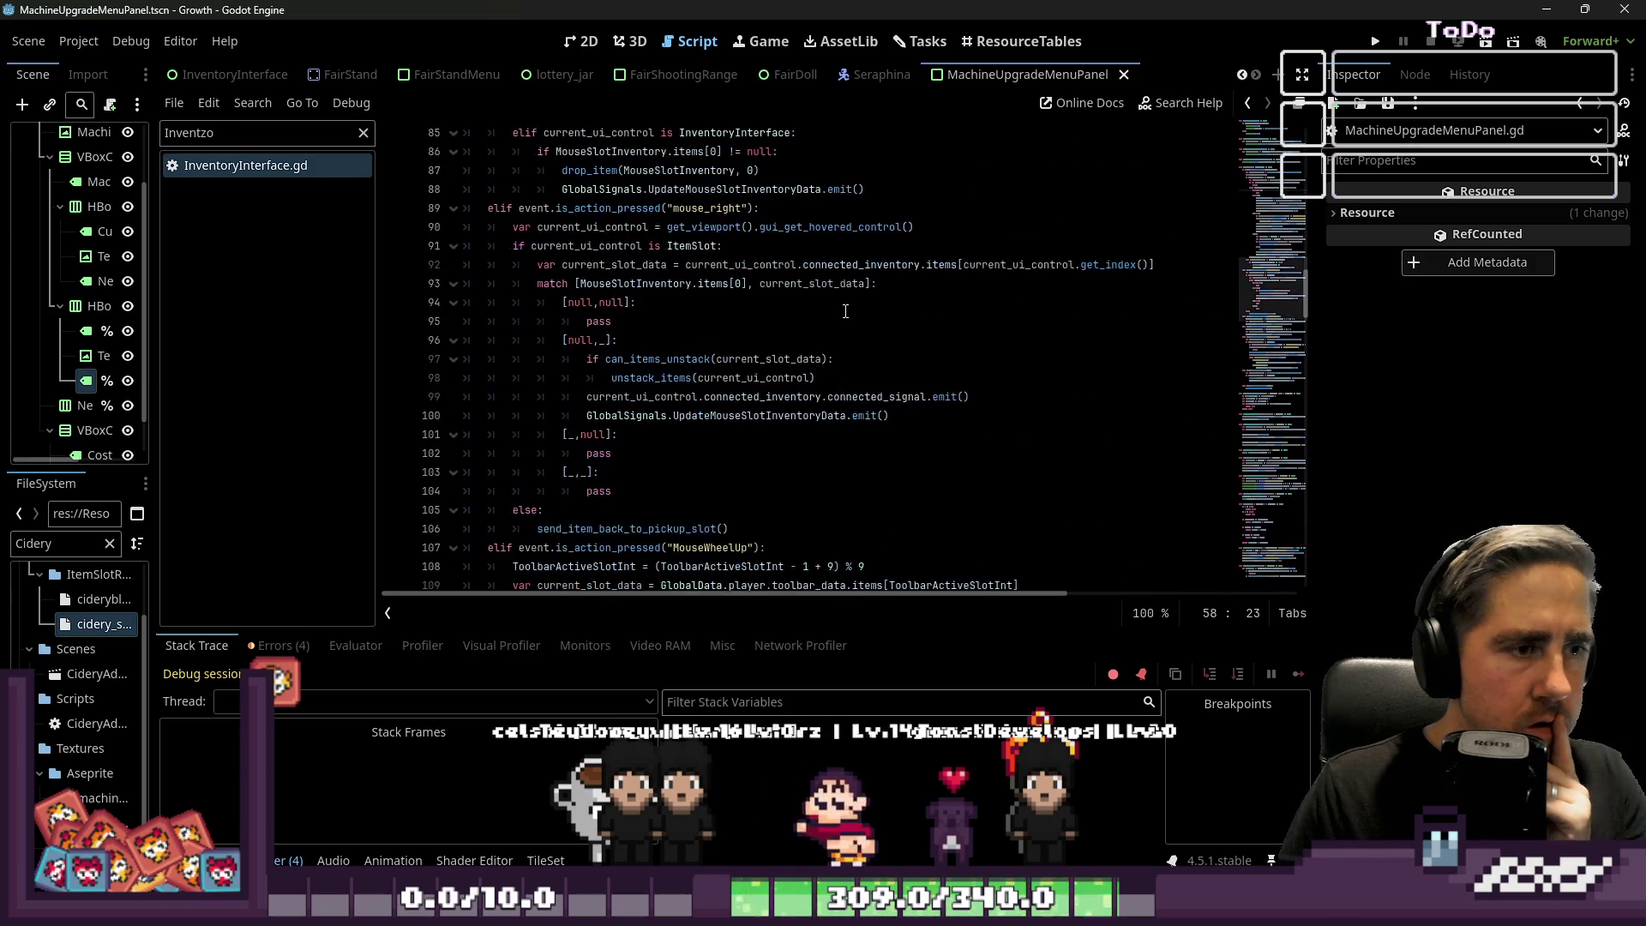
scroll(845, 311, "down", 4)
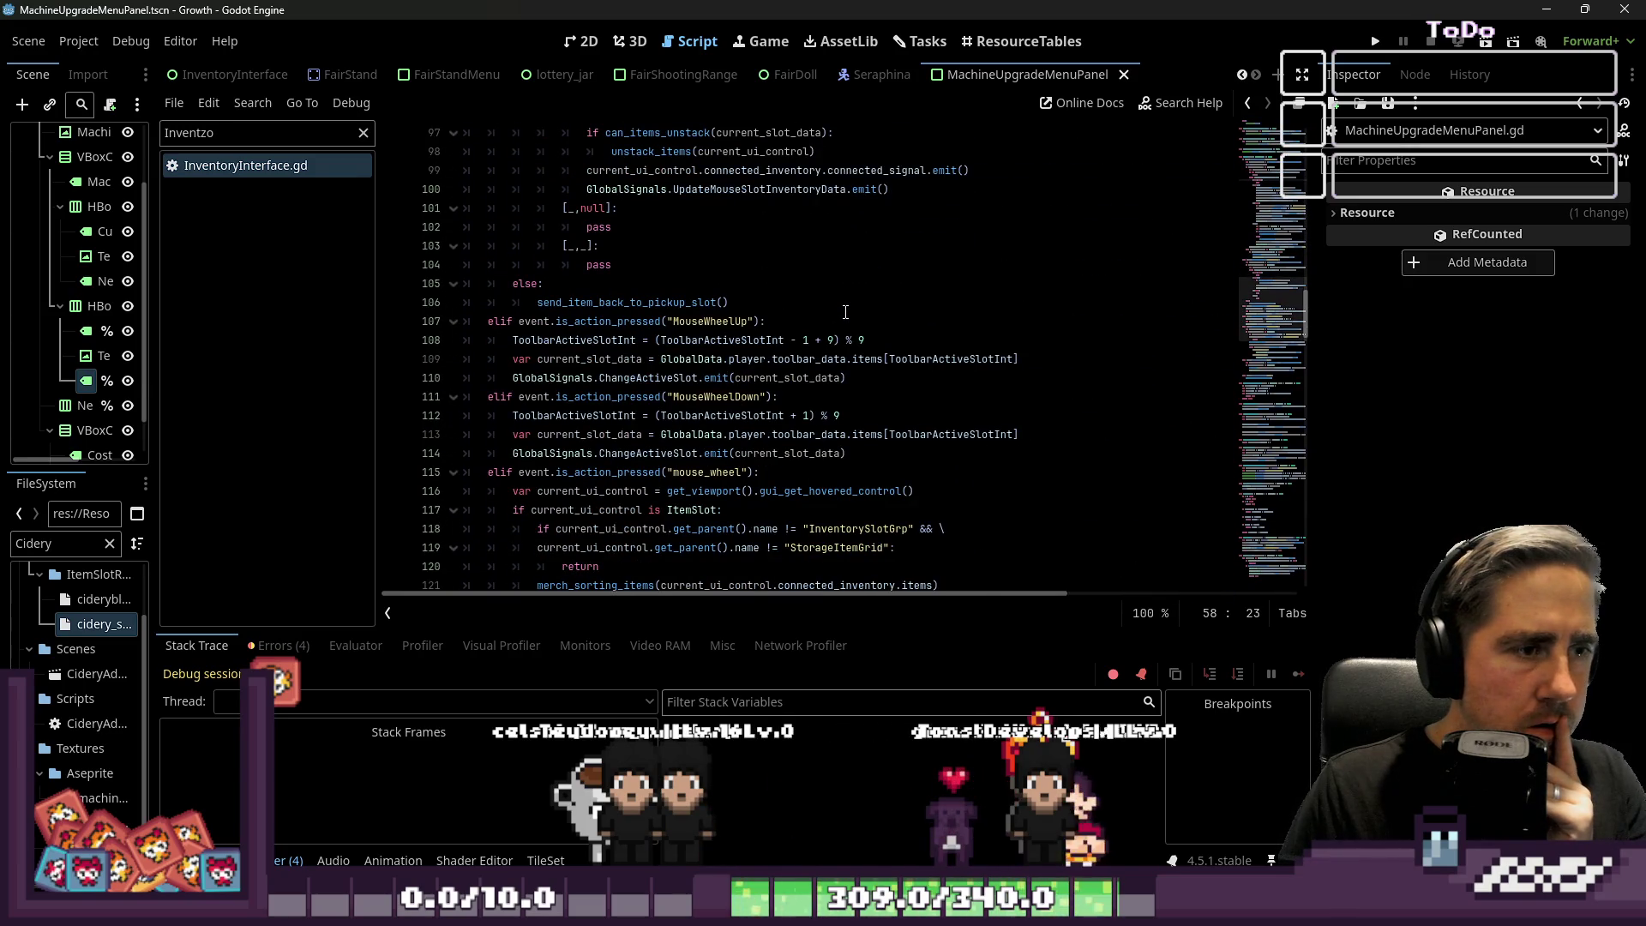
Open the ItemSlot scene and filter the FileSystem dock for InventoryData.
double_click(257, 134)
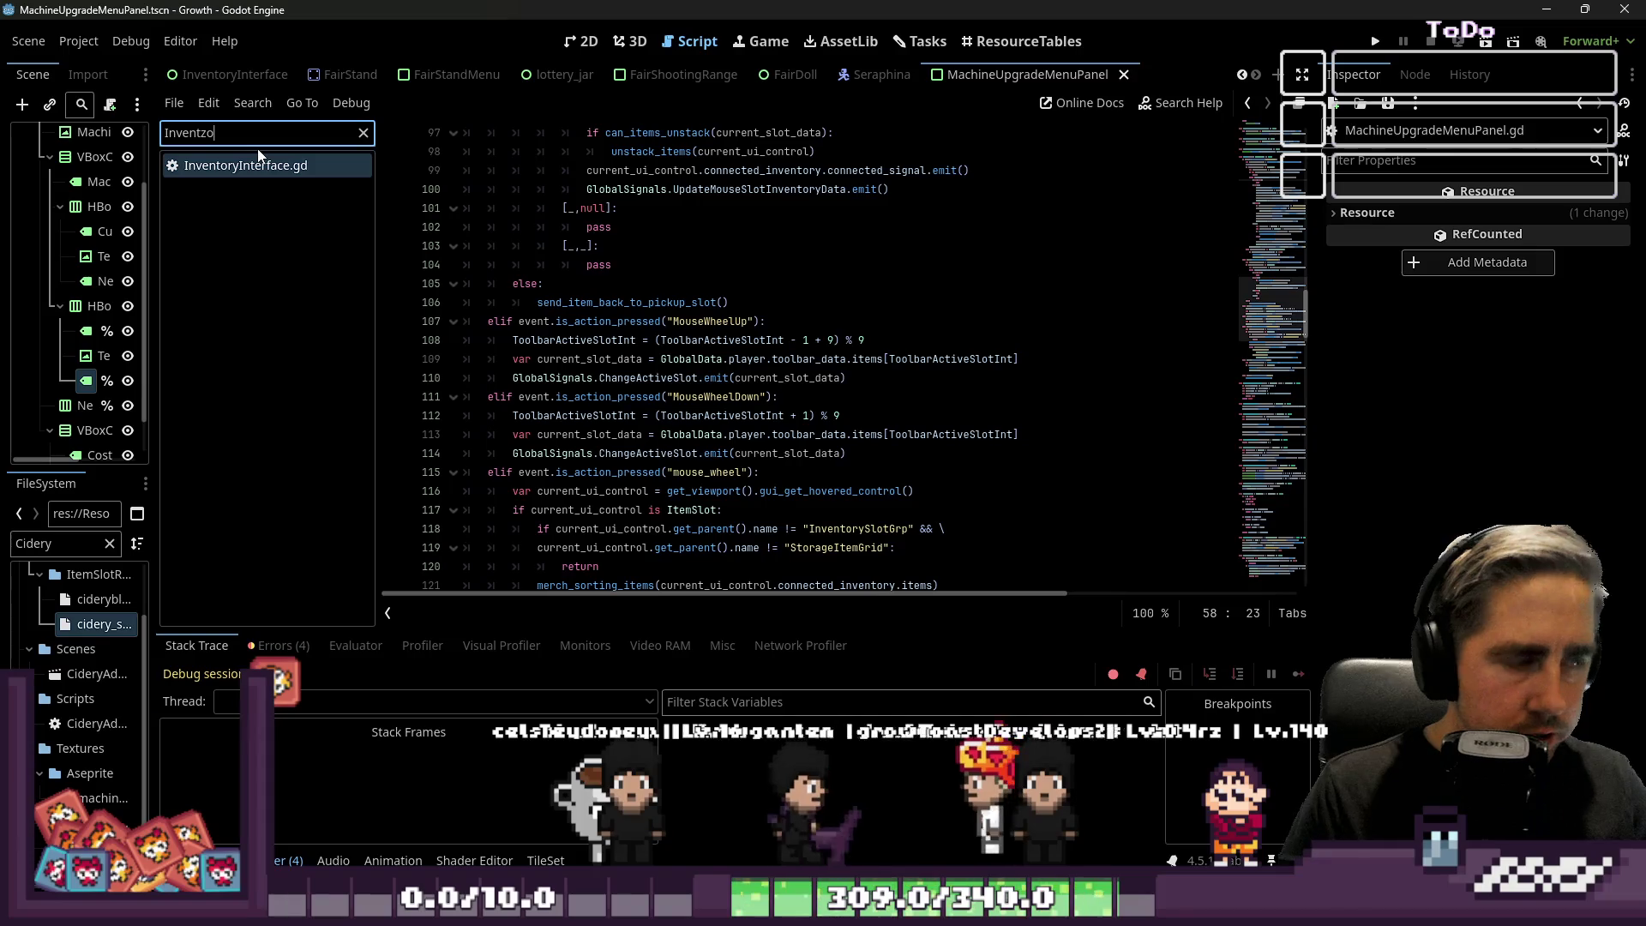
type("SD")
key("BackSpace")
type("lot")
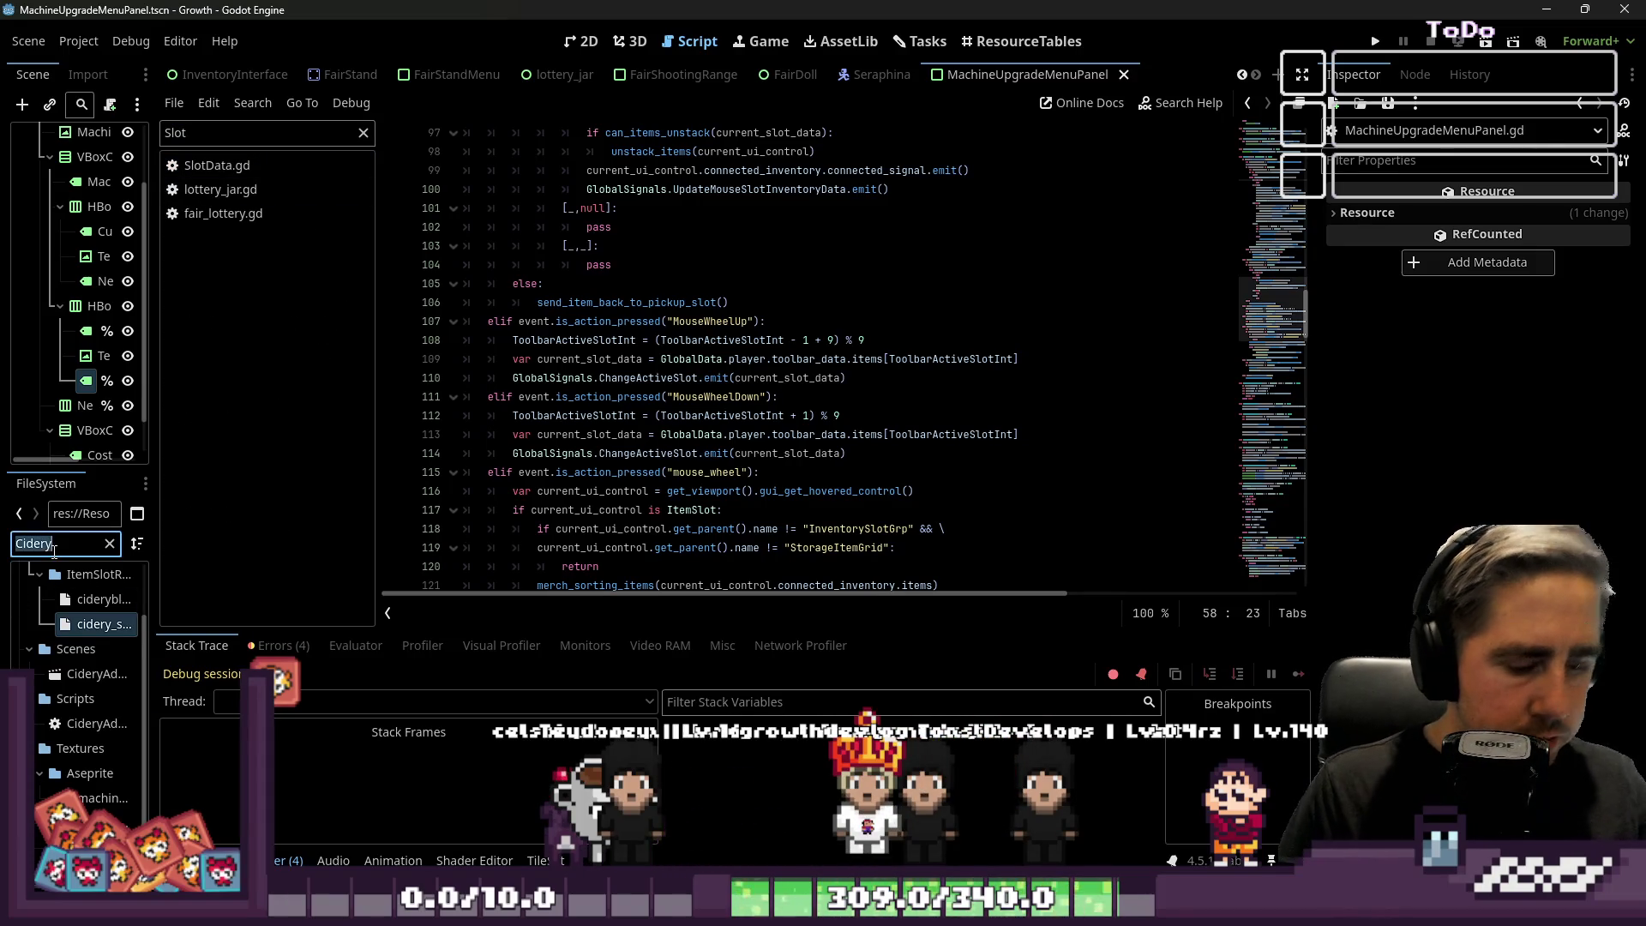
type("ItemSlot")
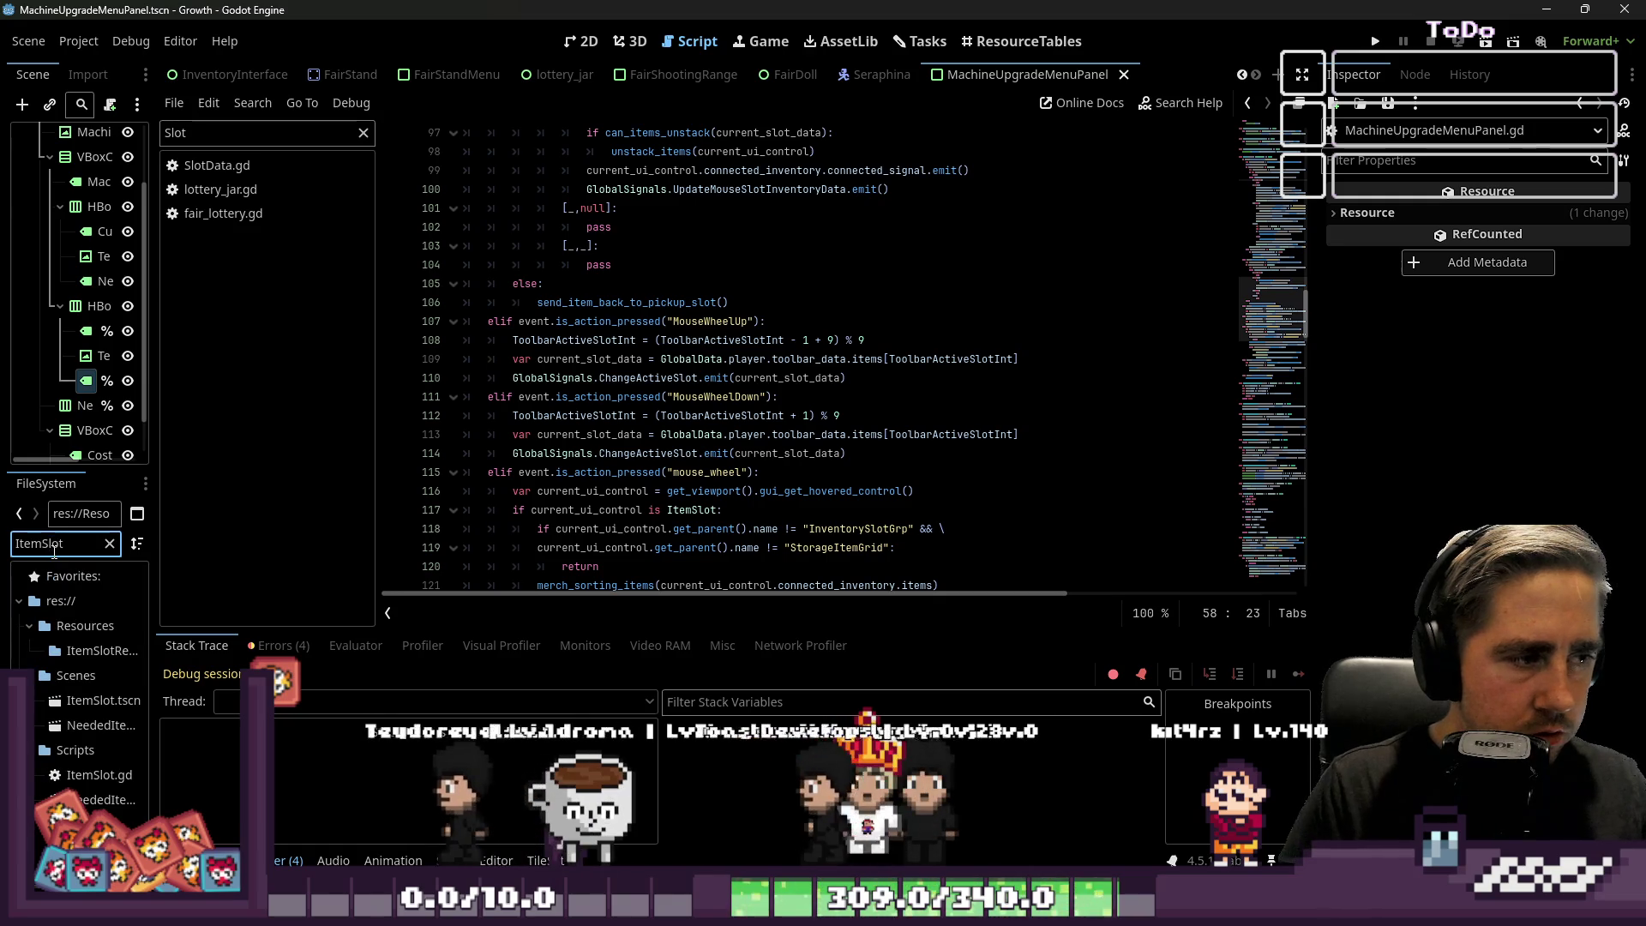
double_click(87, 708)
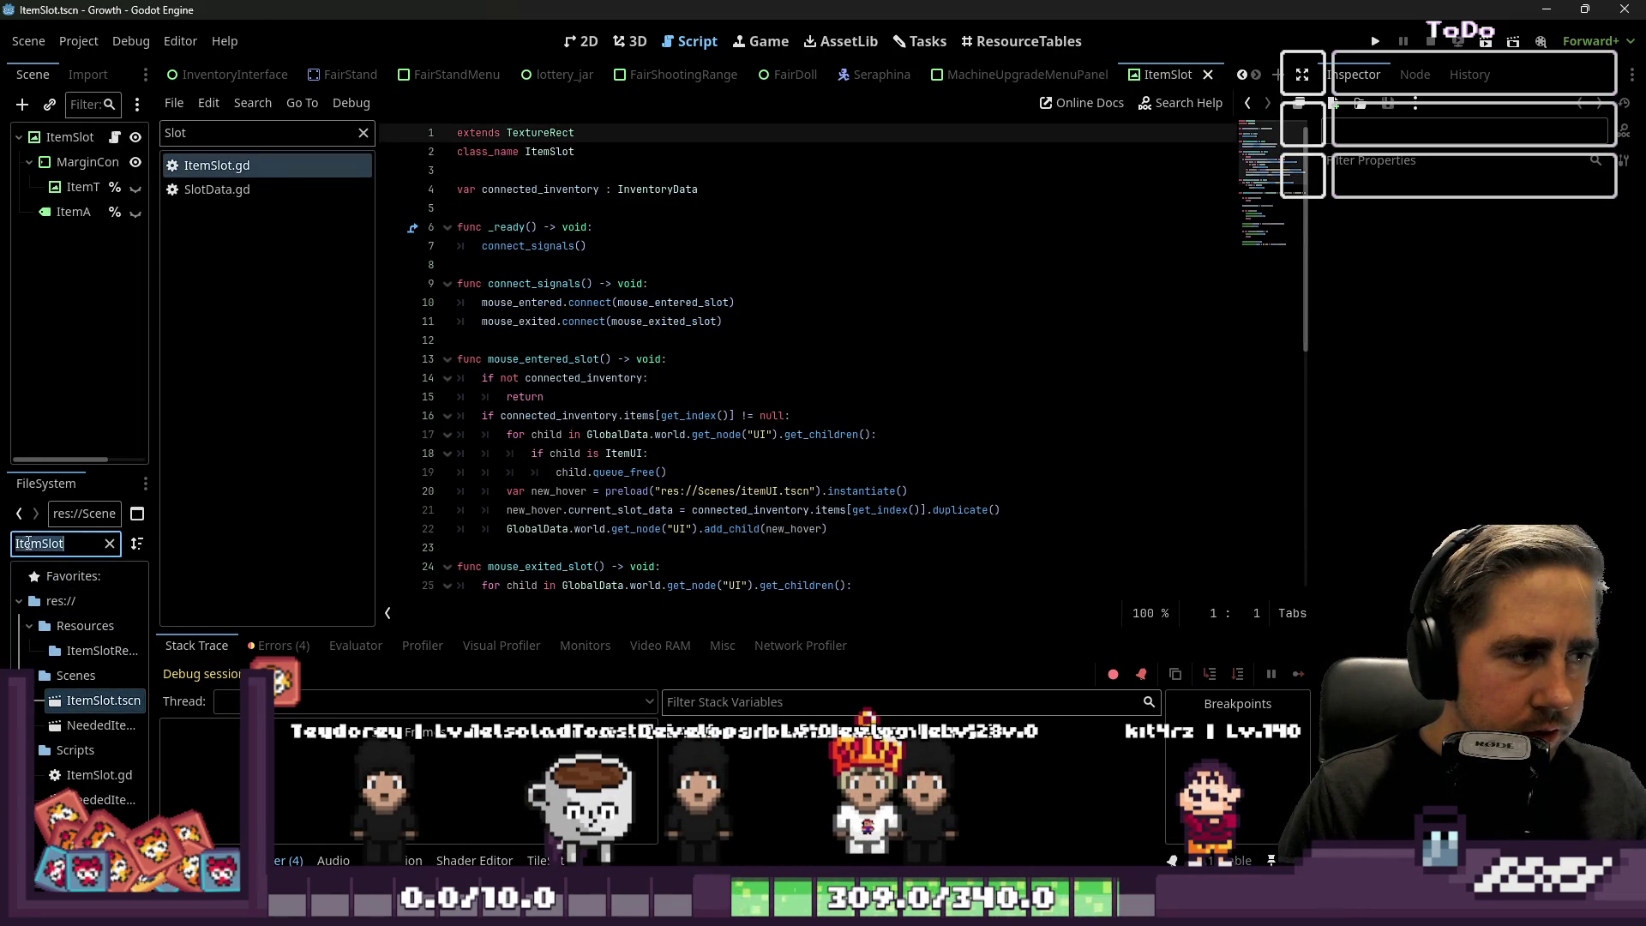
type("inventor")
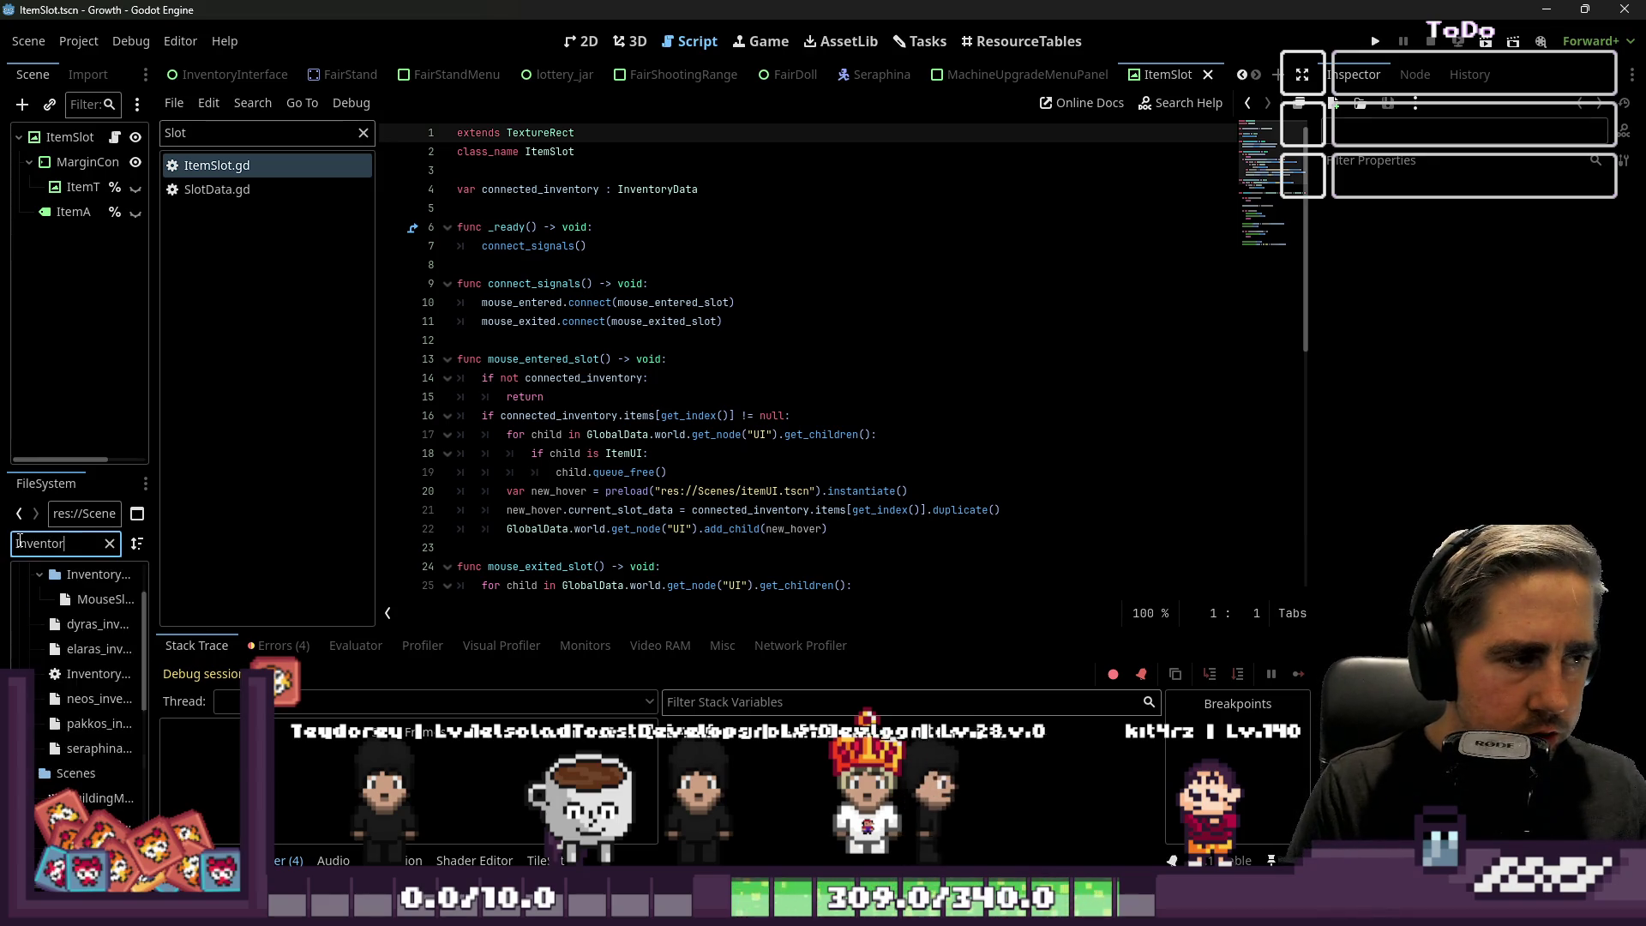
type("yData")
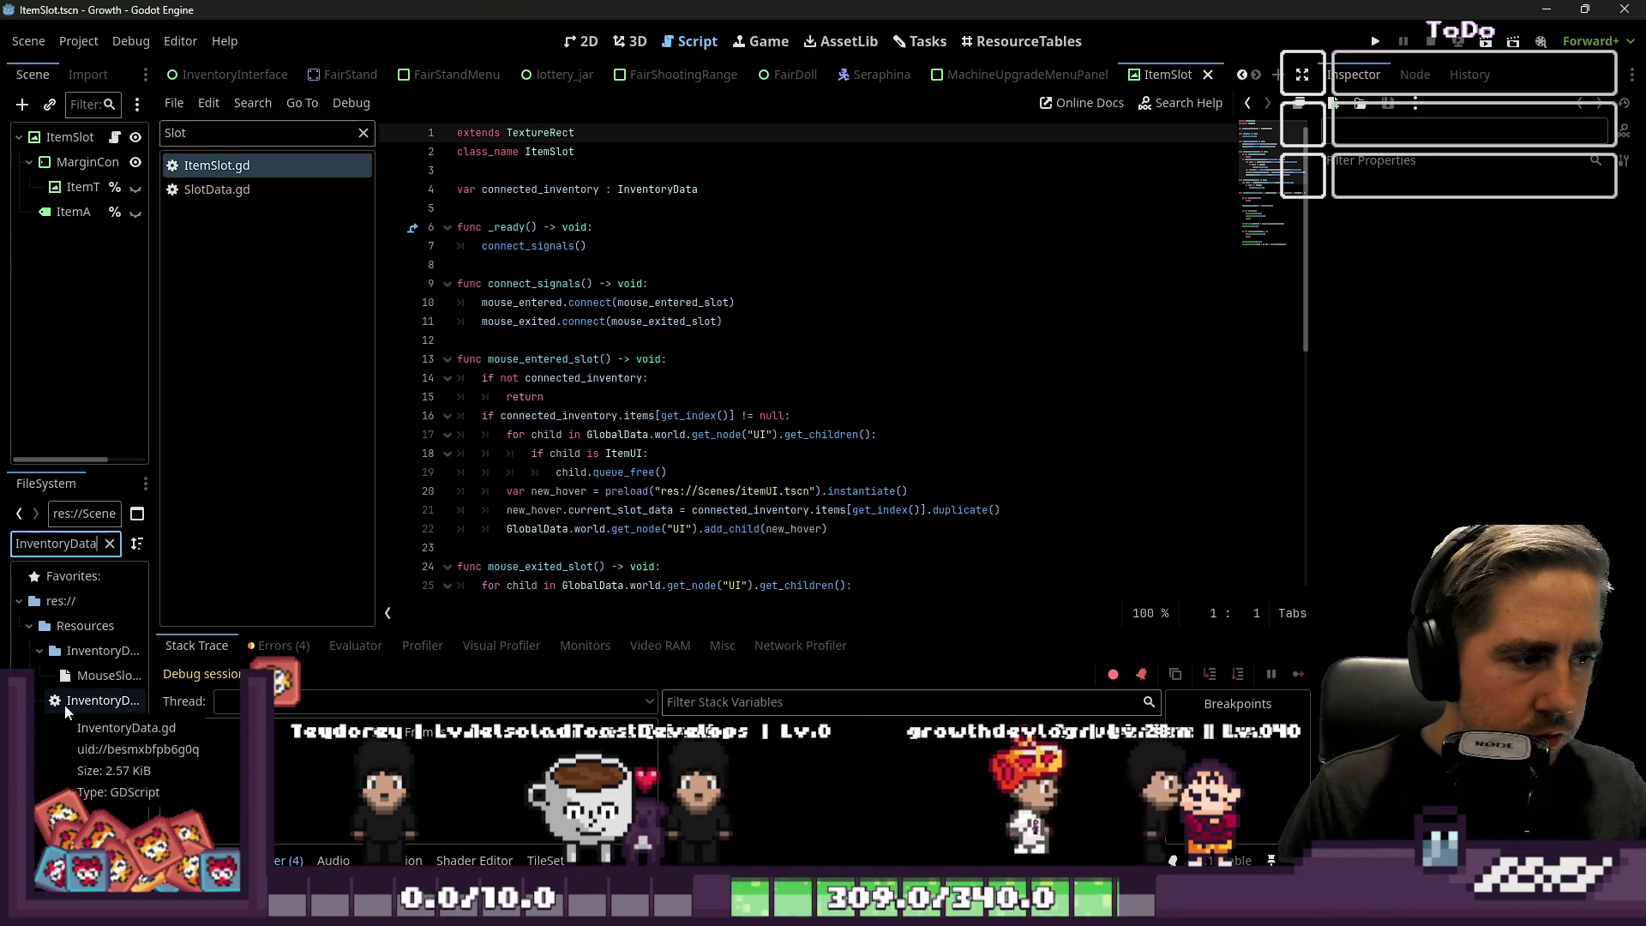
Open InventoryData.gd and start a project-wide Find in Files for can_interact.
double_click(66, 704)
double_click(568, 266)
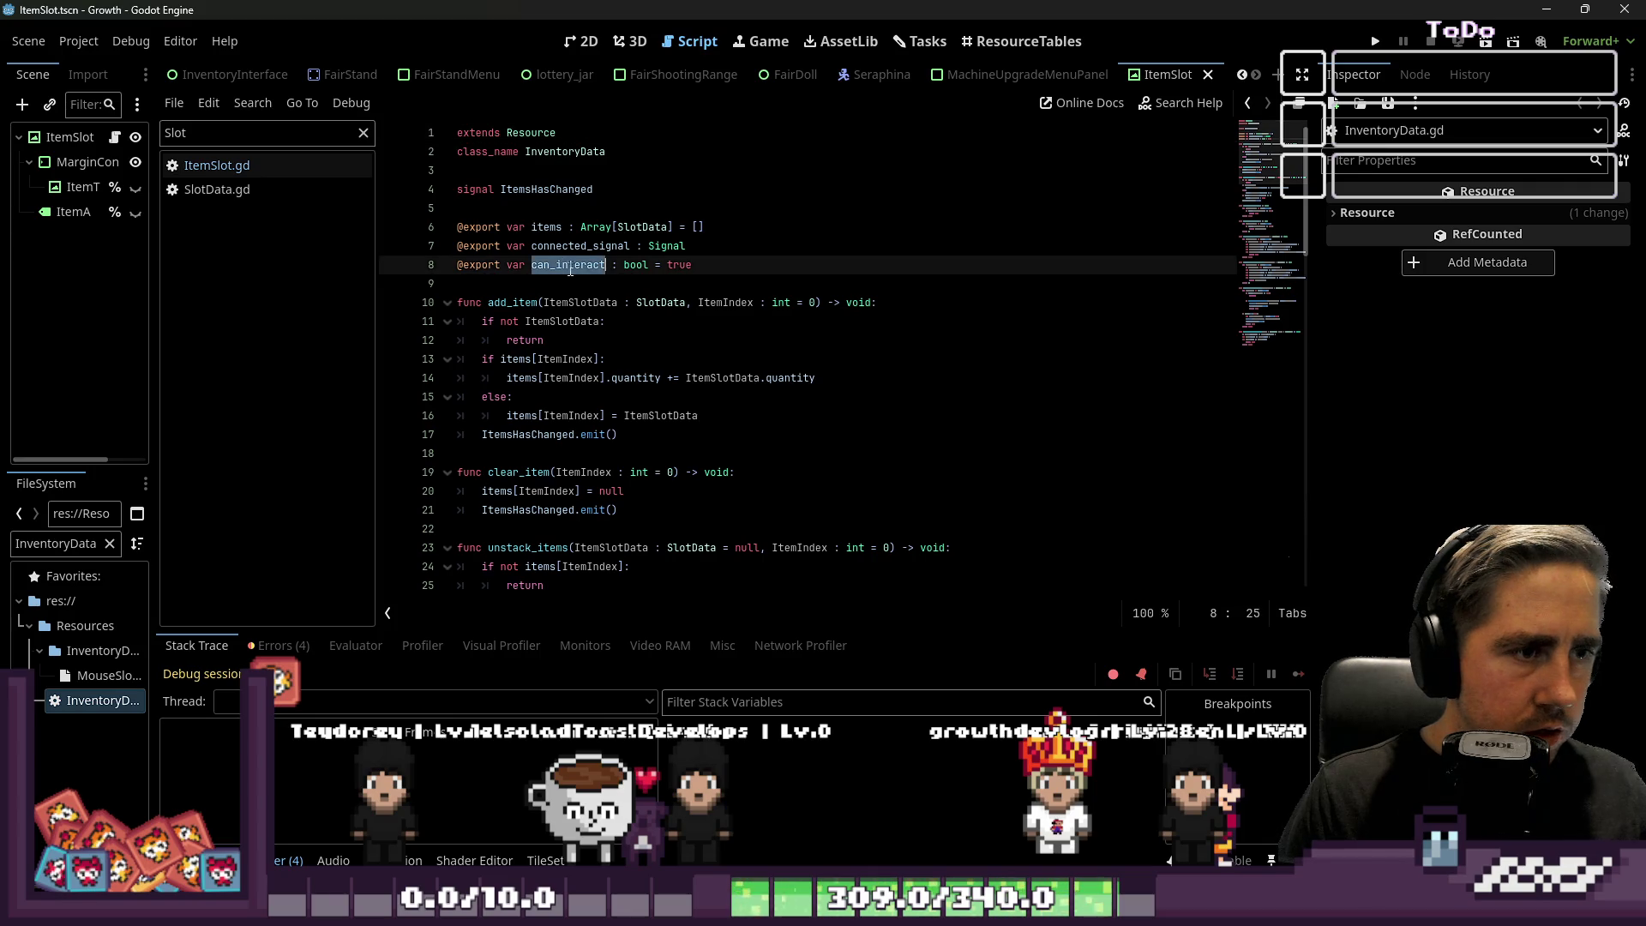
scroll(720, 270, "down", 2)
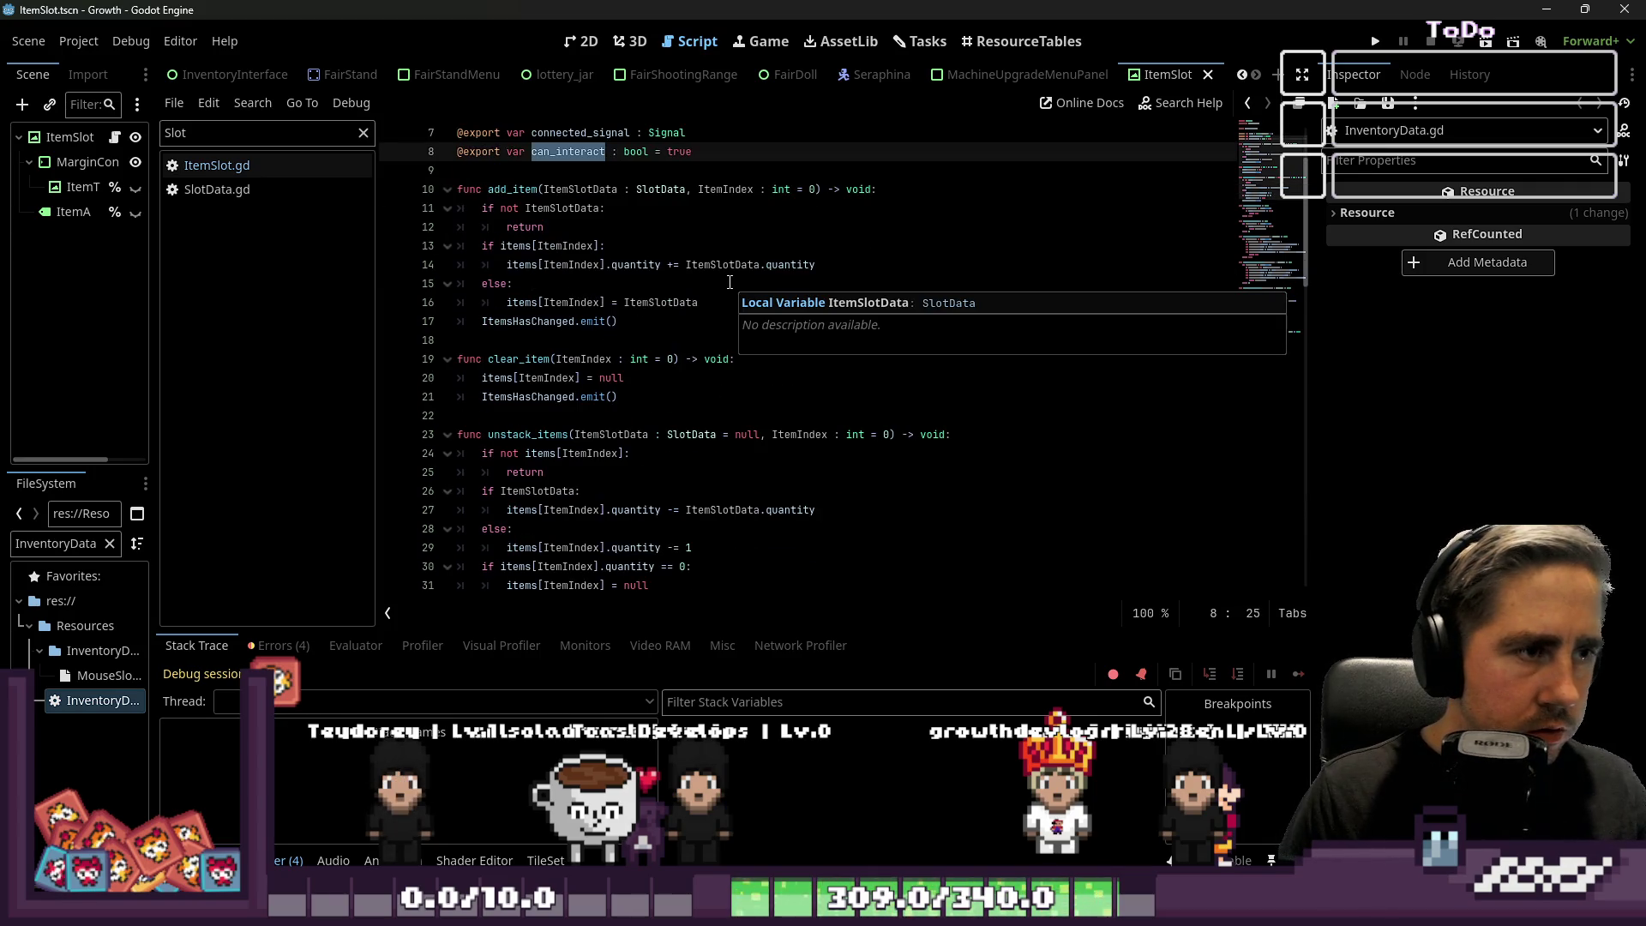
scroll(729, 282, "down", 12)
scroll(729, 282, "down", 4)
scroll(736, 283, "up", 8)
scroll(737, 283, "up", 5)
scroll(737, 284, "up", 4)
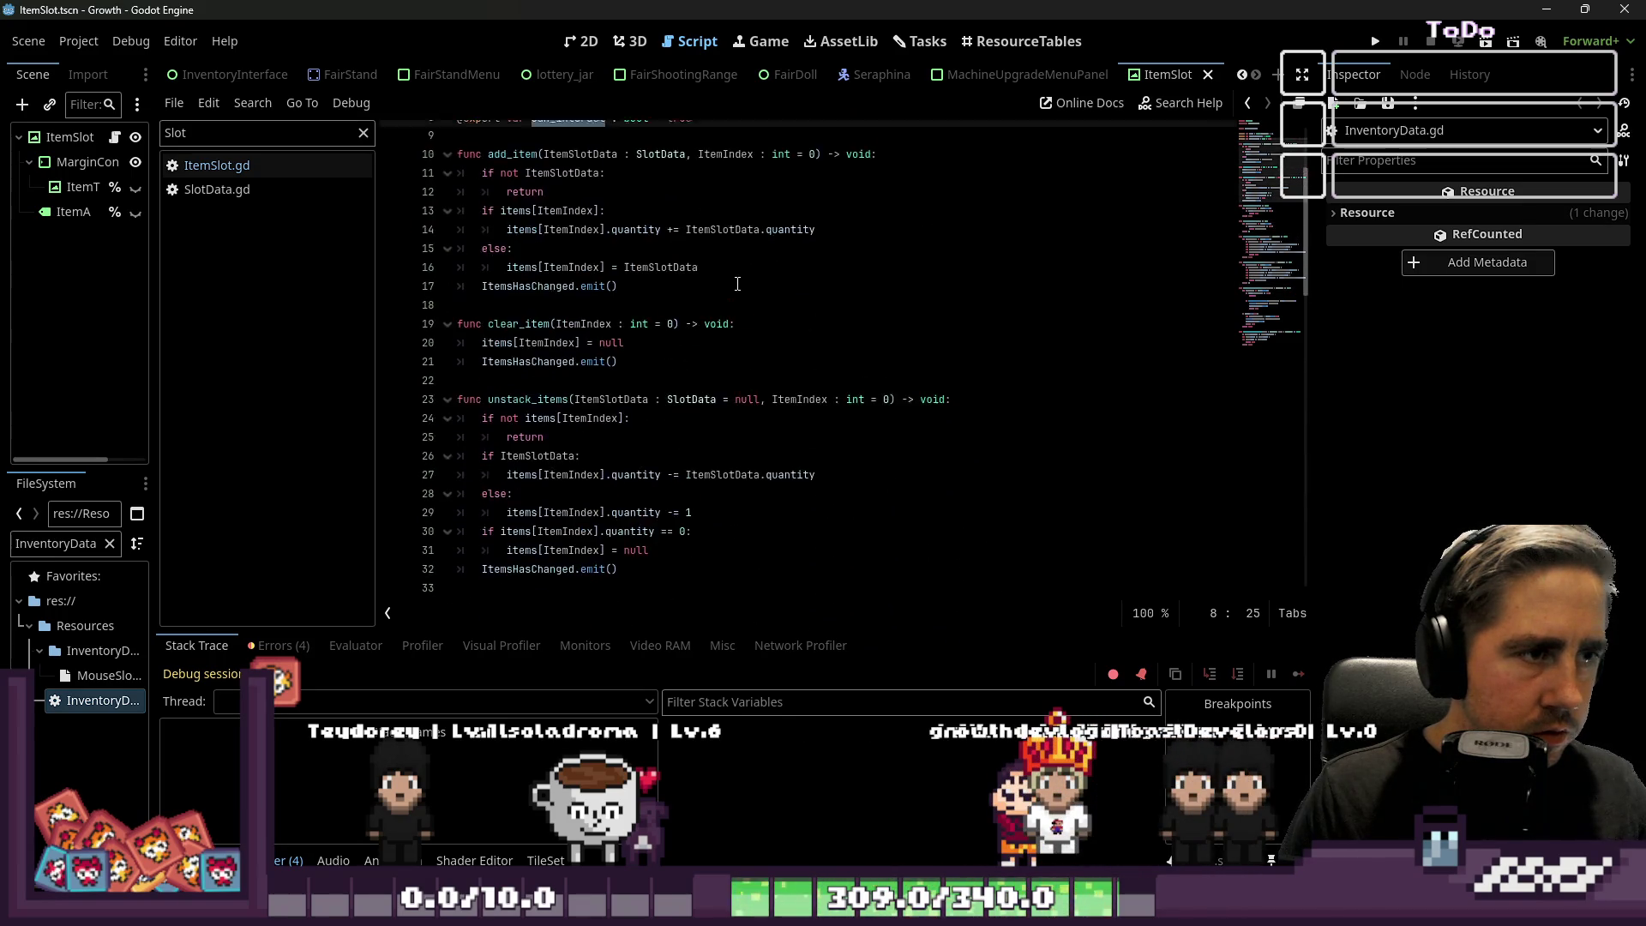
key("ctrl+shift+f")
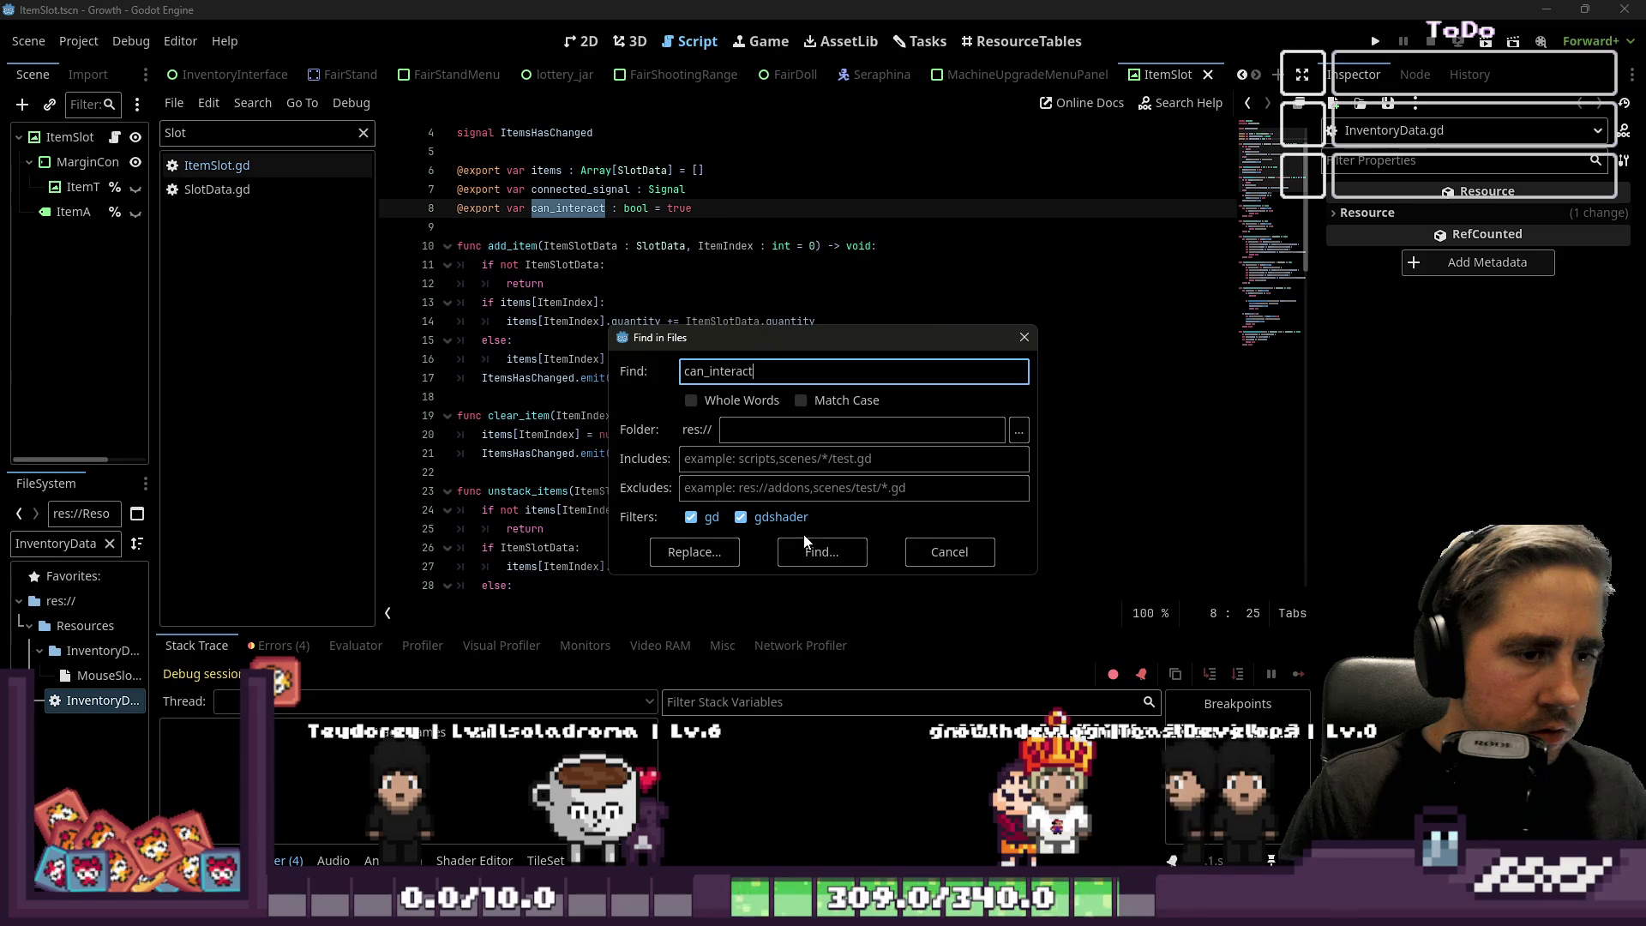
Run the can_interact search and open ItemSlot.gd at its line 55 check.
left_click(809, 546)
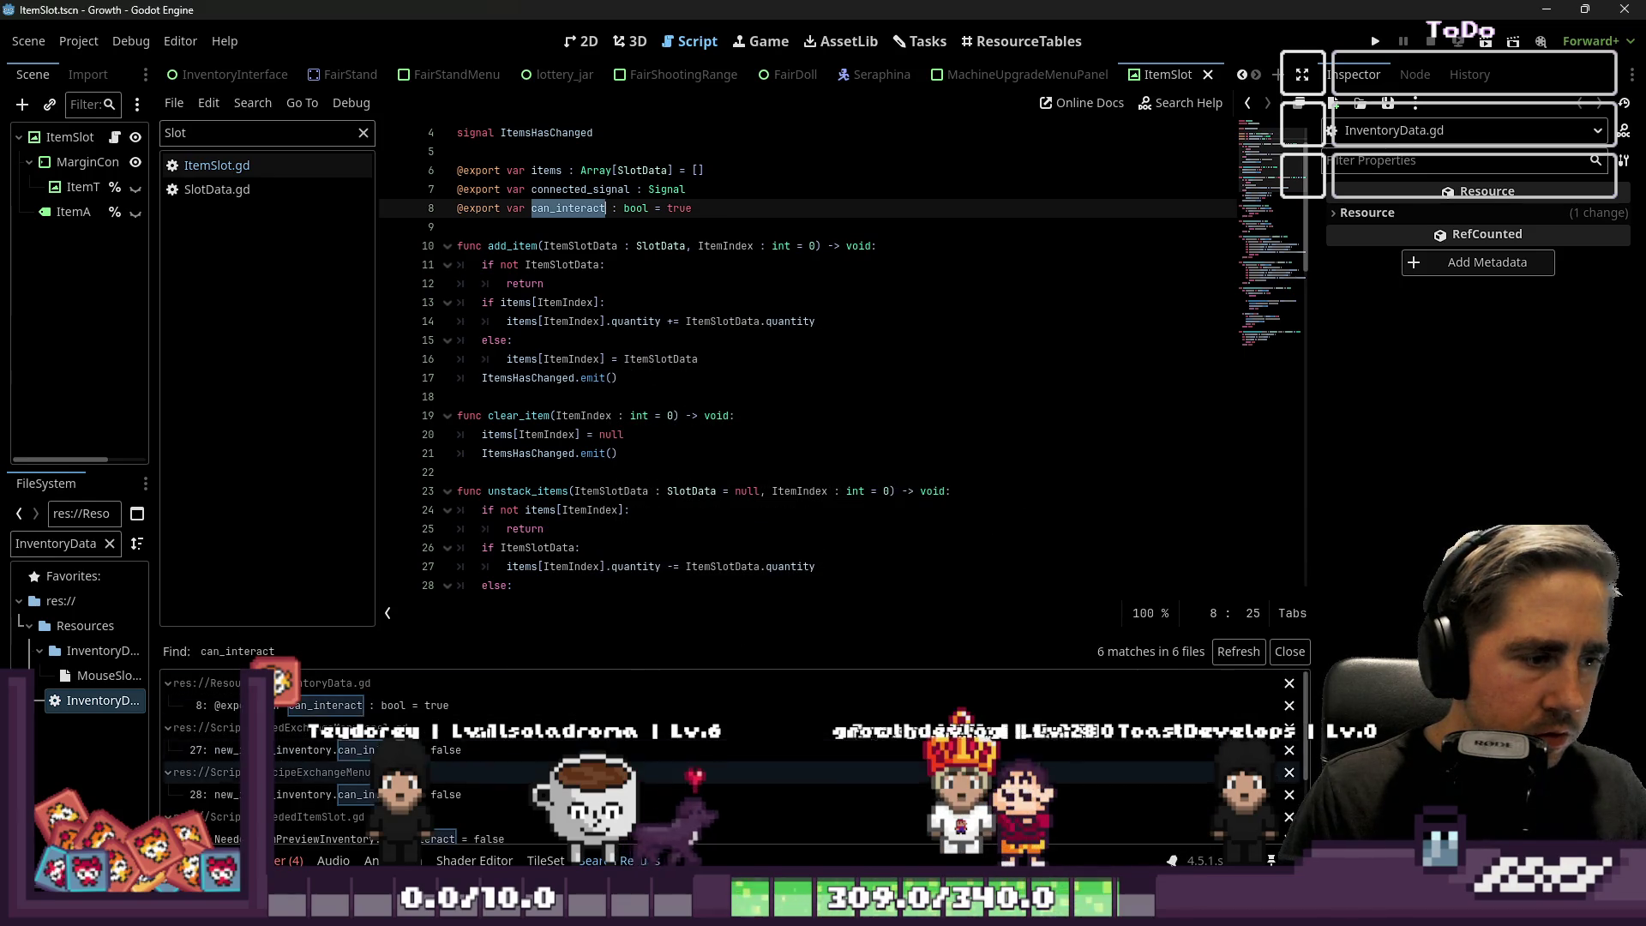
left_click(424, 749)
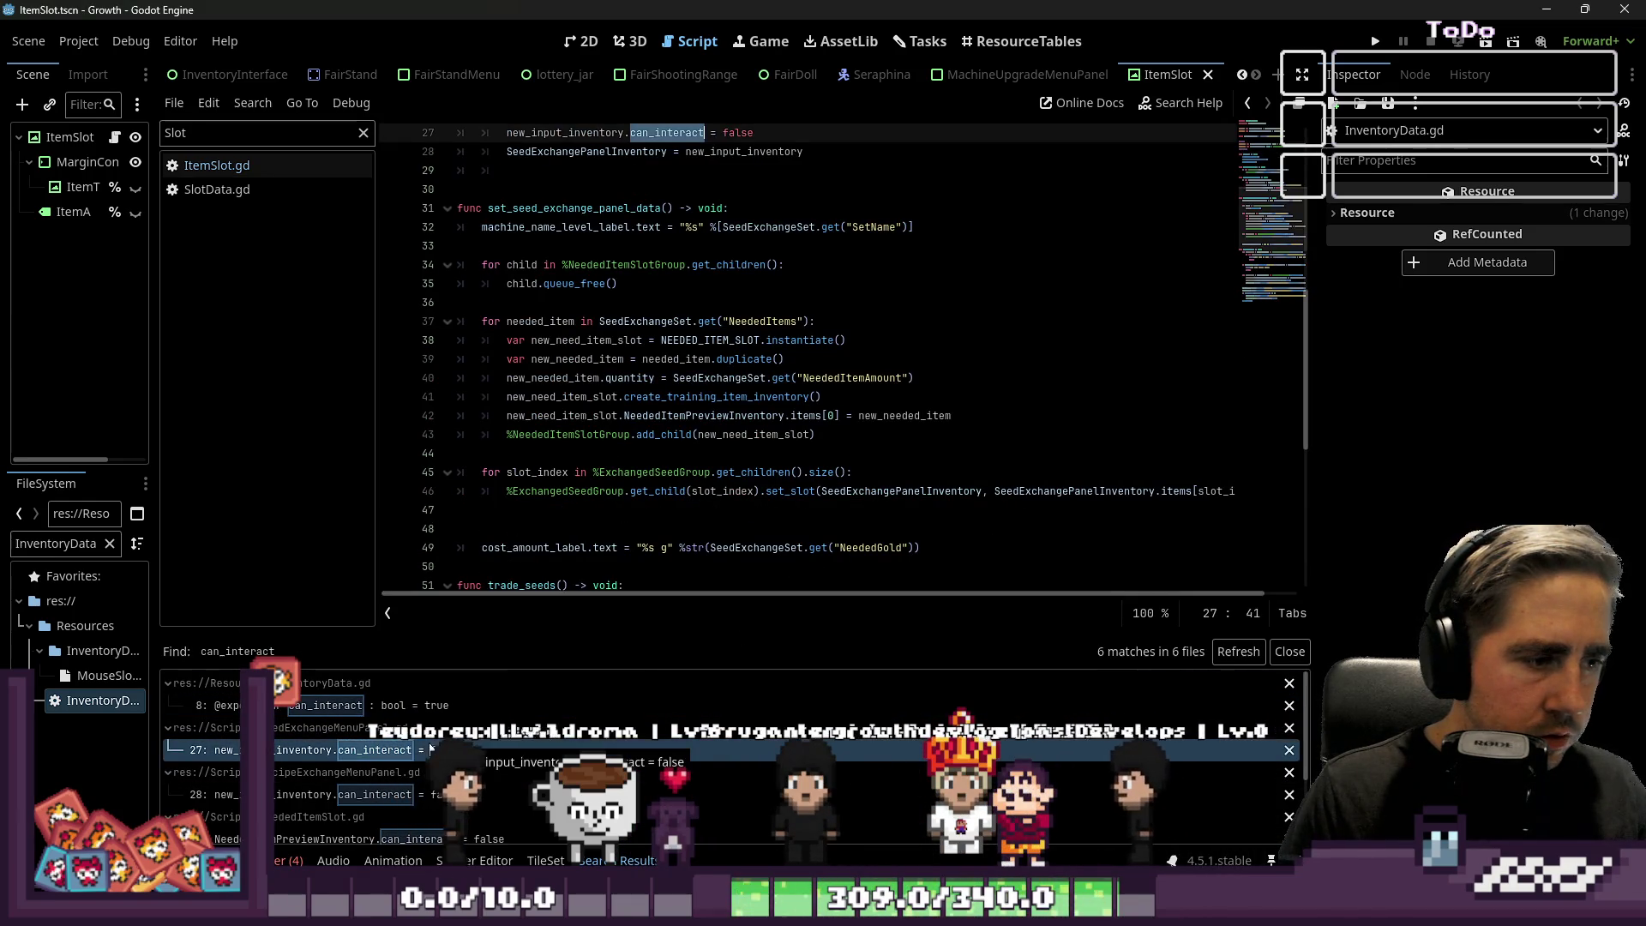
scroll(655, 490, "up", 2)
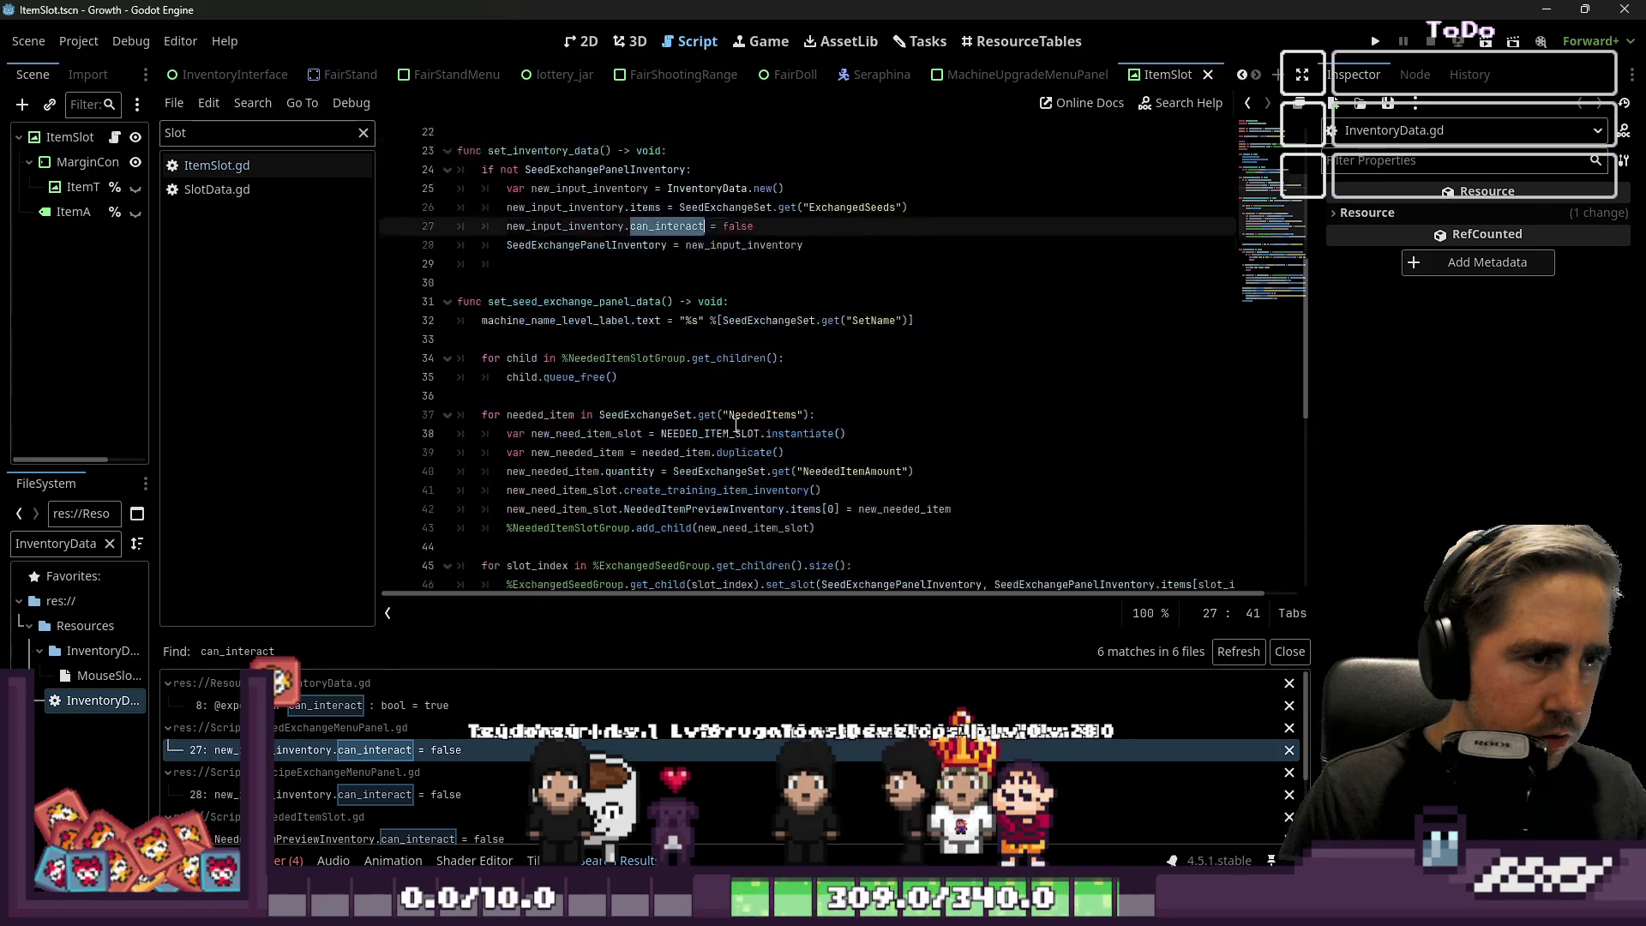
scroll(471, 466, "up", 7)
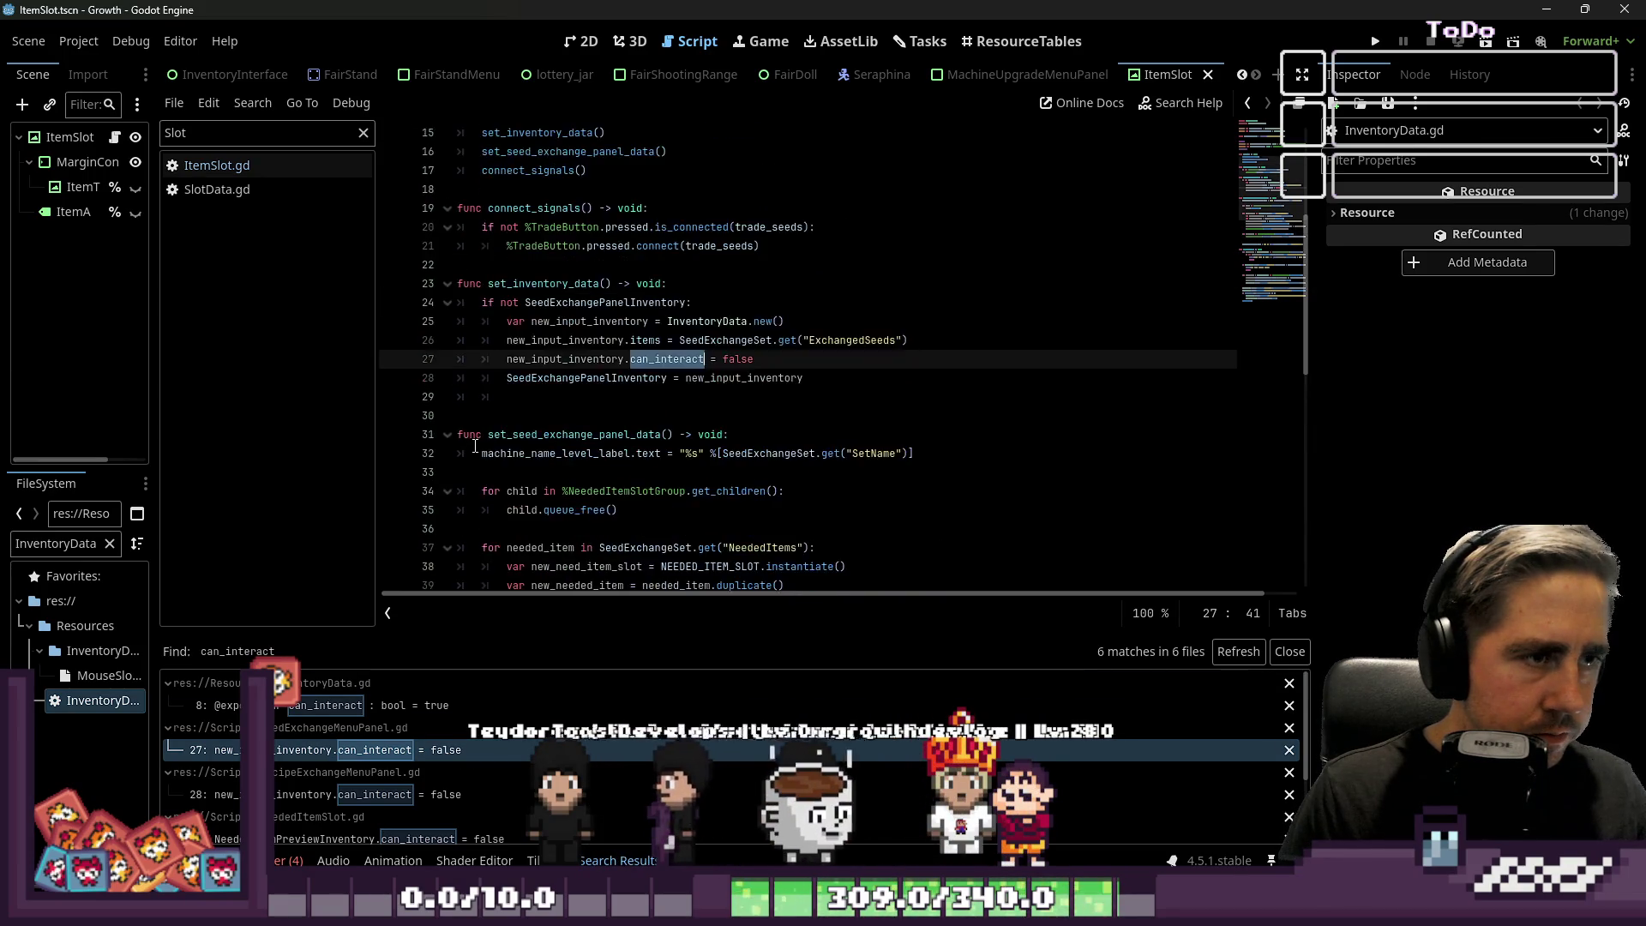
scroll(471, 711, "down", 3)
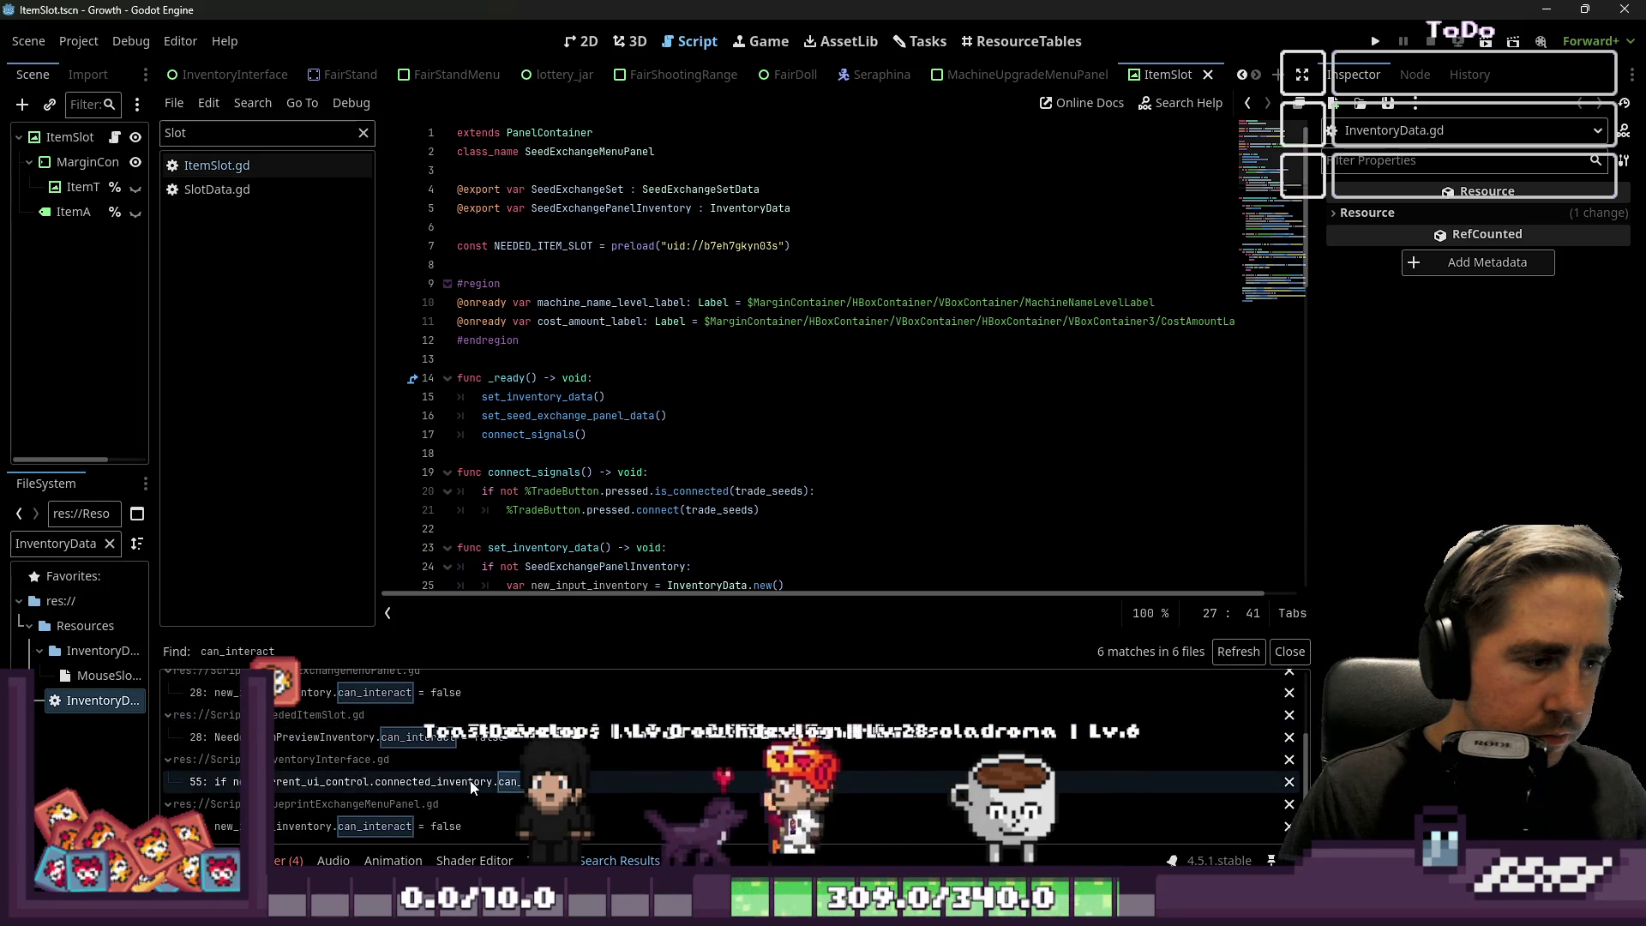
left_click(480, 781)
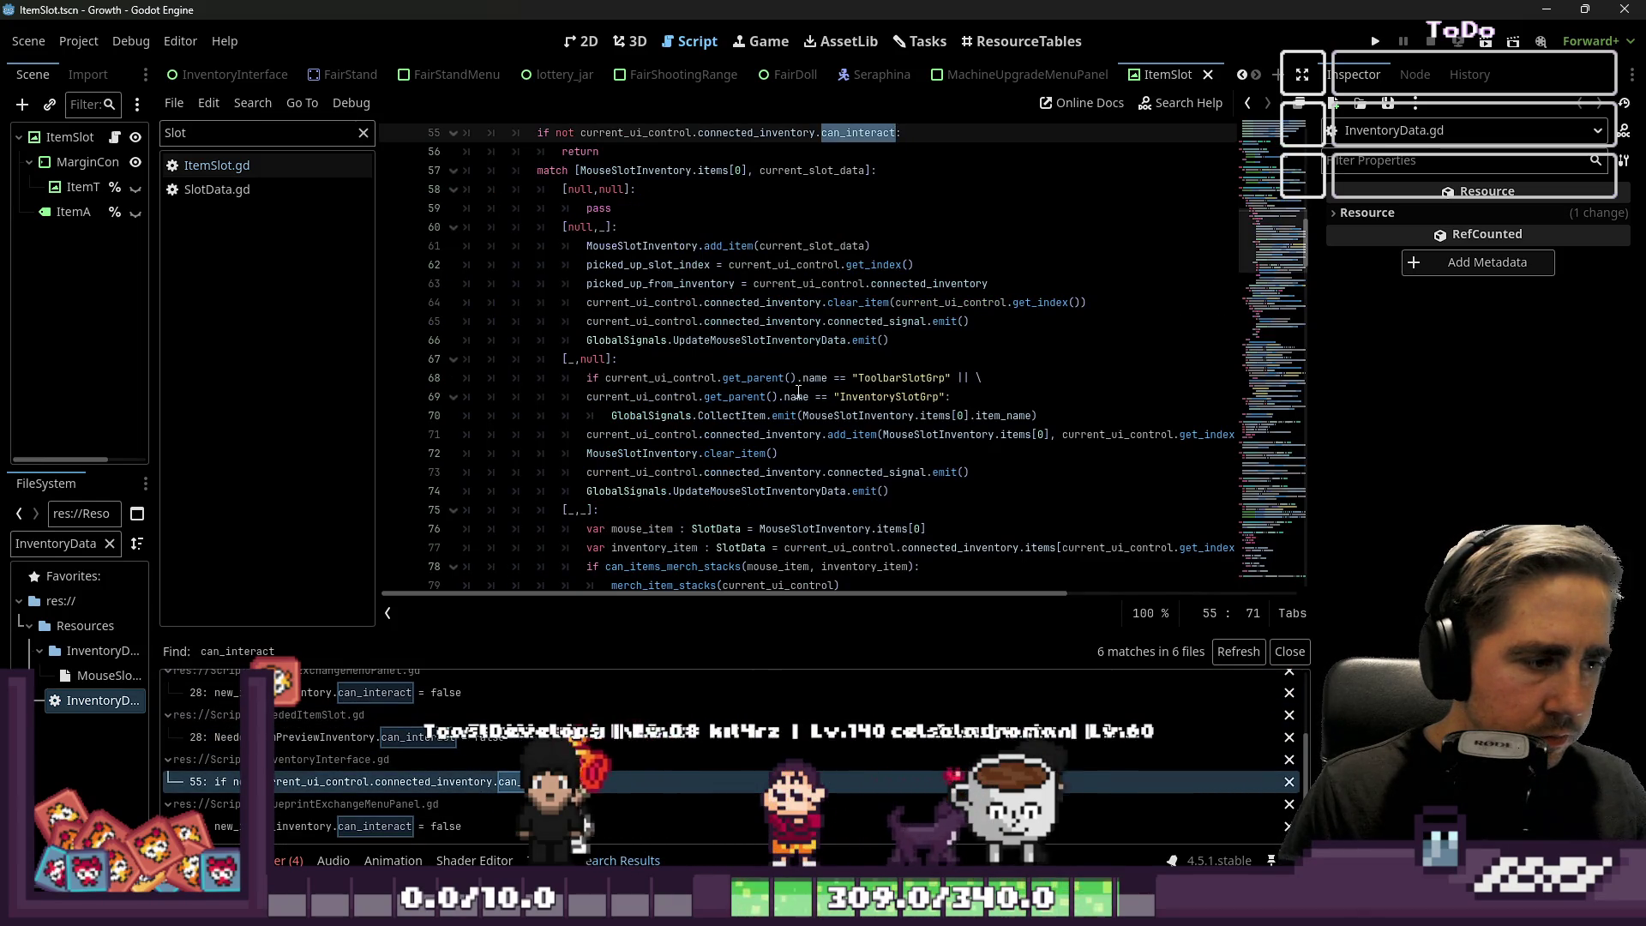
scroll(798, 392, "up", 2)
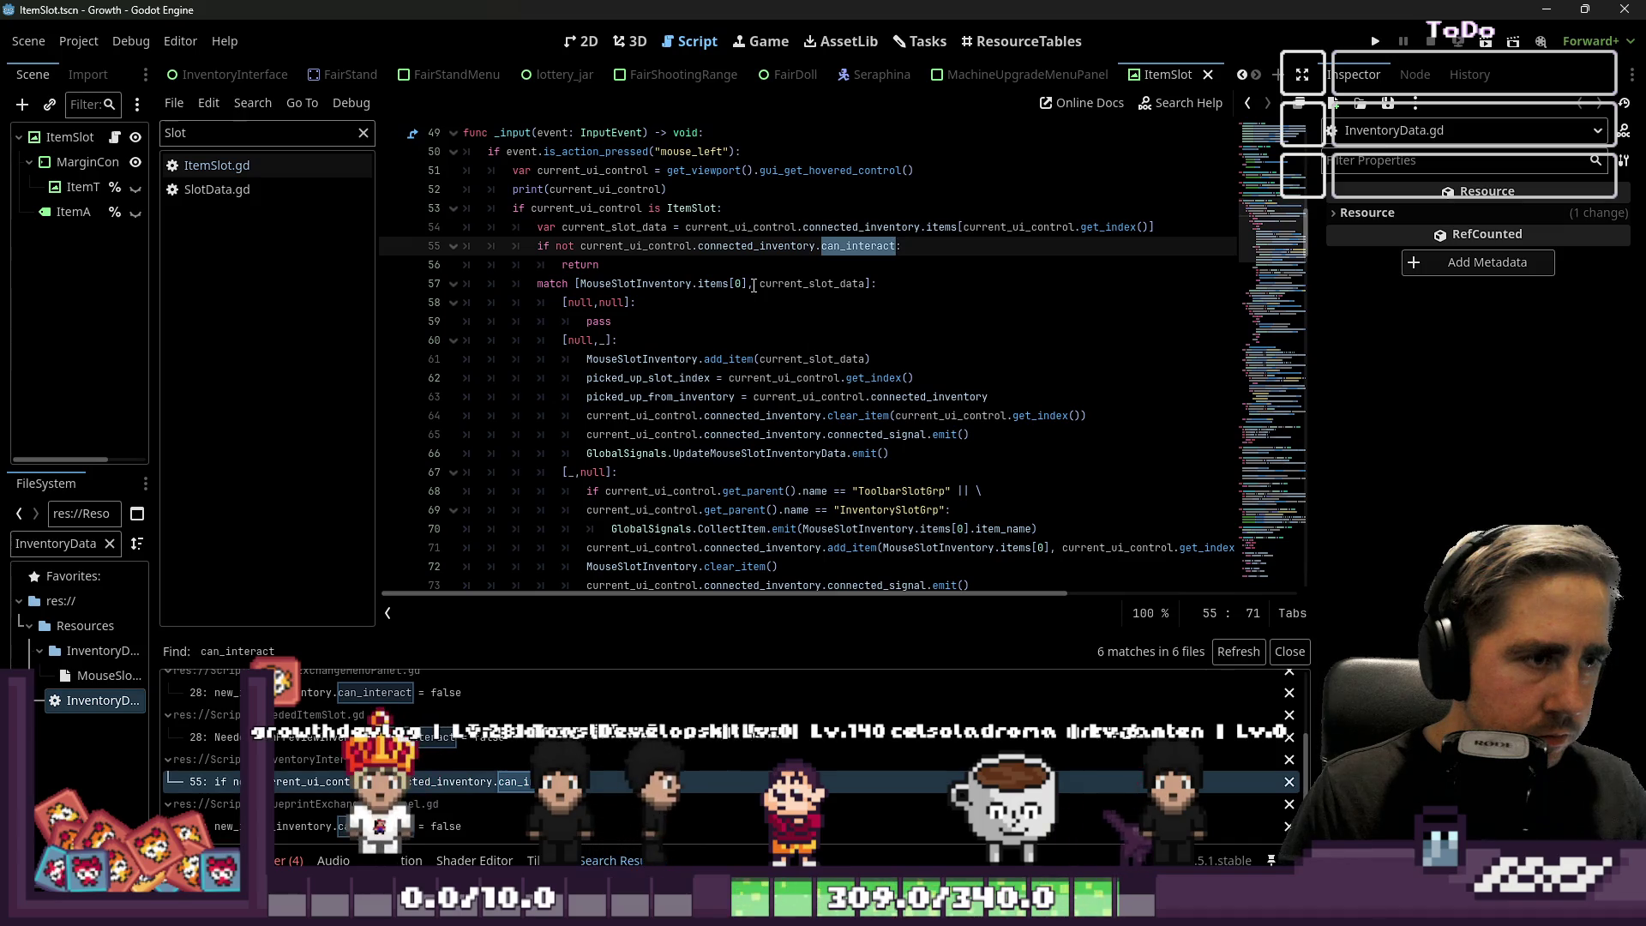
left_click(682, 283)
Select the can_interact check and return on lines 55–56 in ItemSlot.gd.
left_click(682, 266)
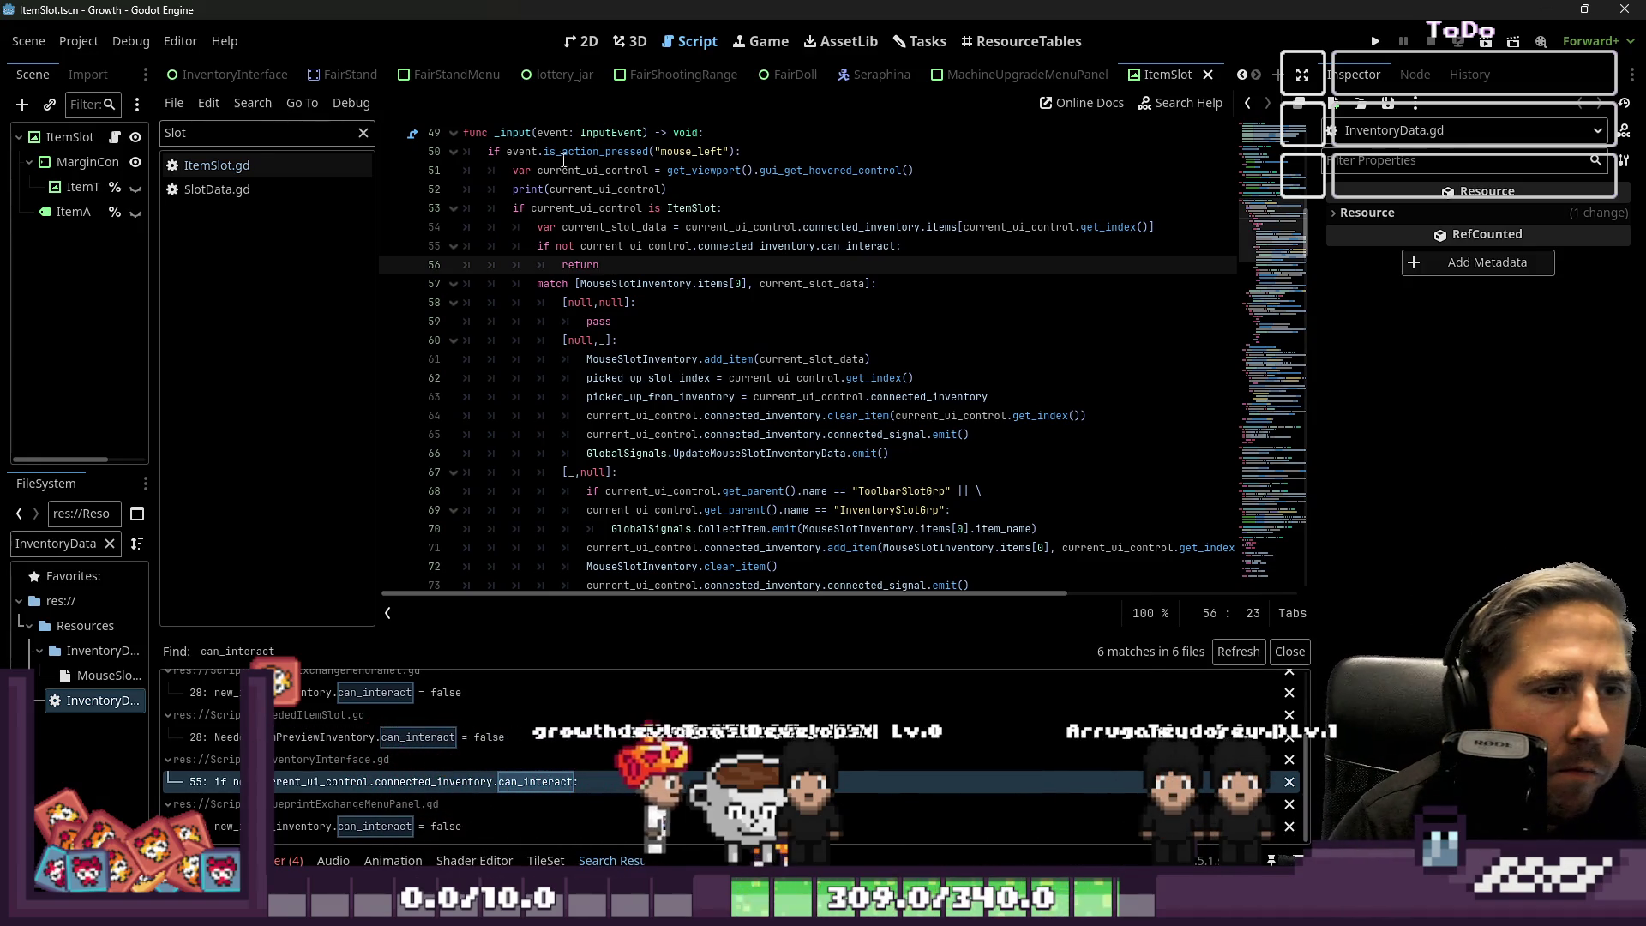
left_click_drag(647, 271, 455, 241)
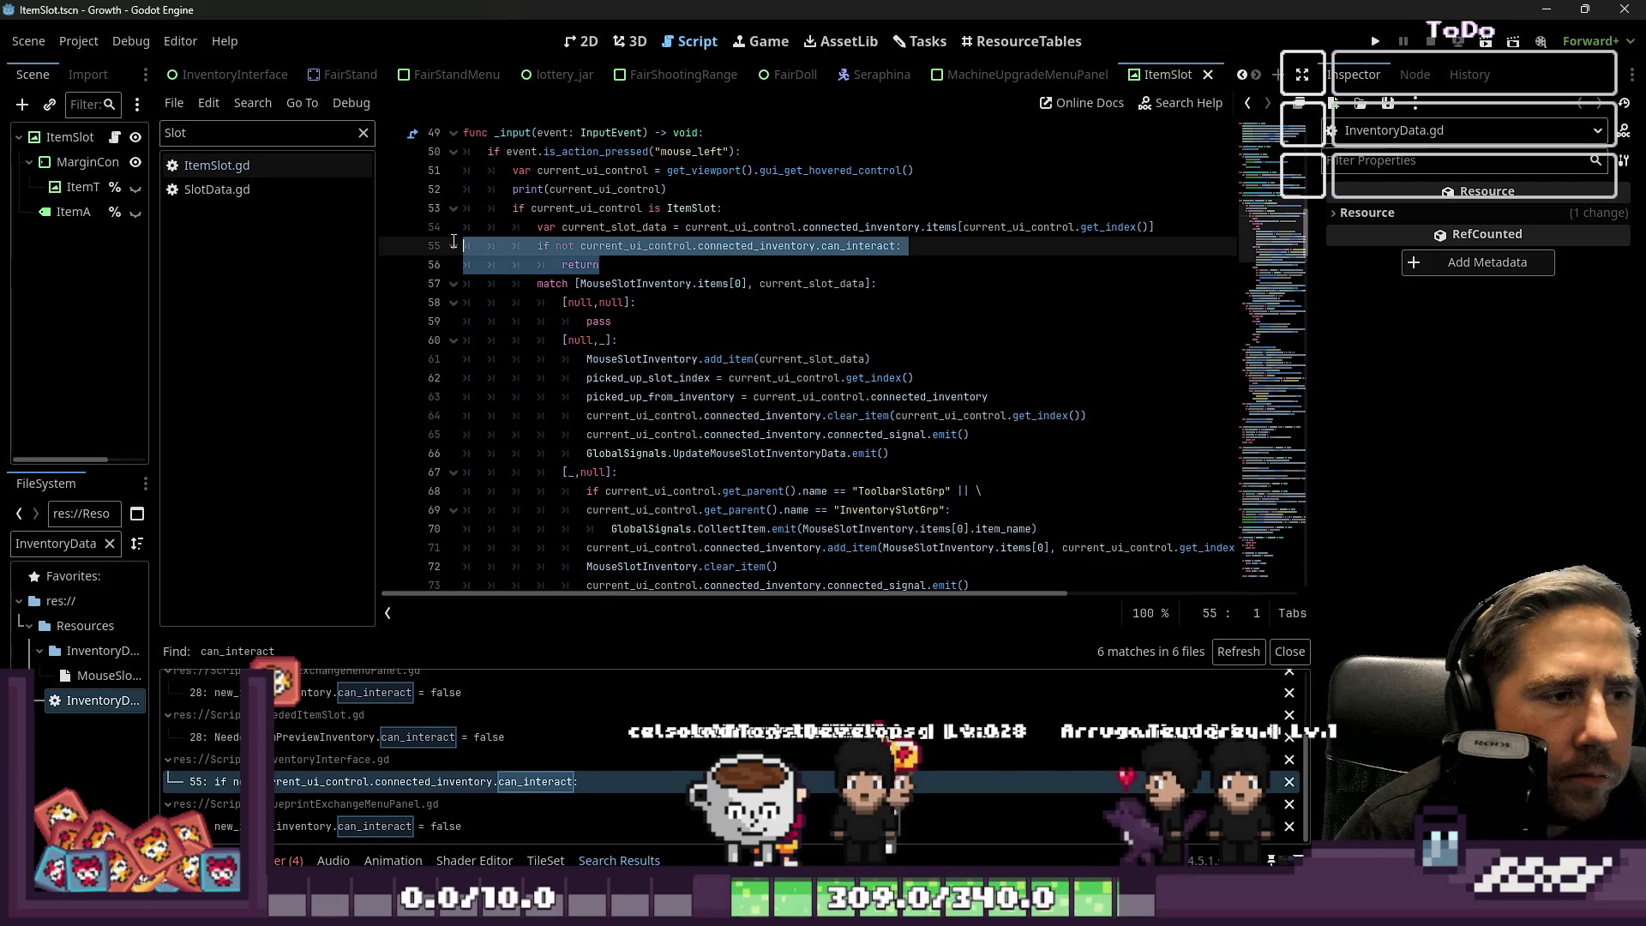
scroll(573, 257, "down", 2)
scroll(548, 244, "up", 2)
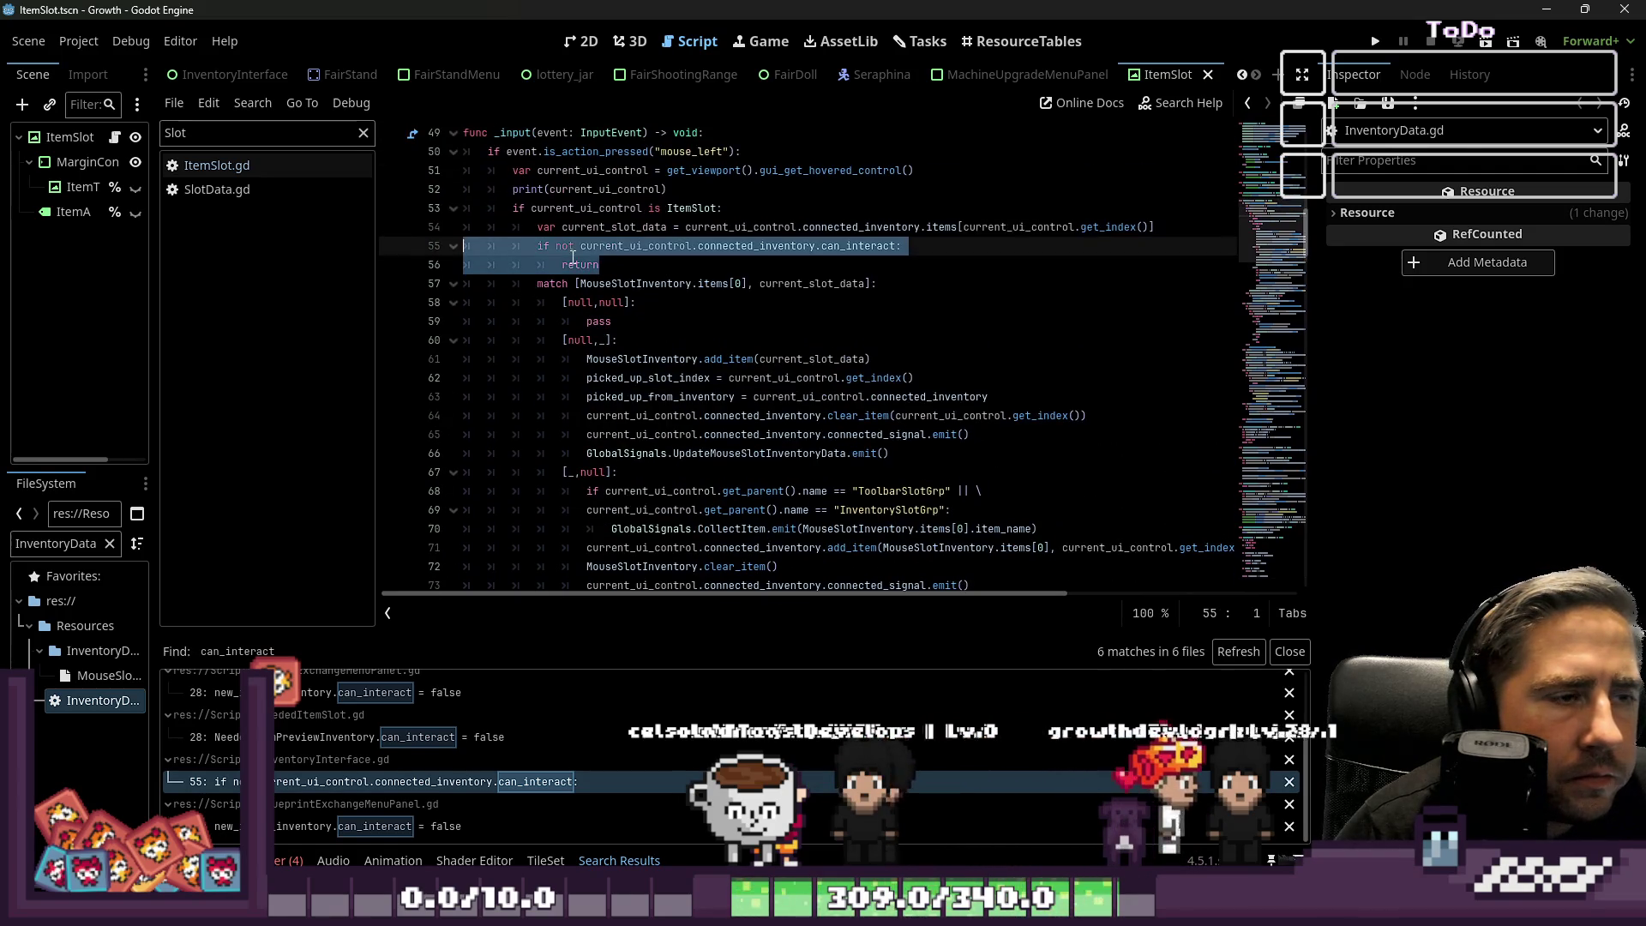
left_click(454, 210)
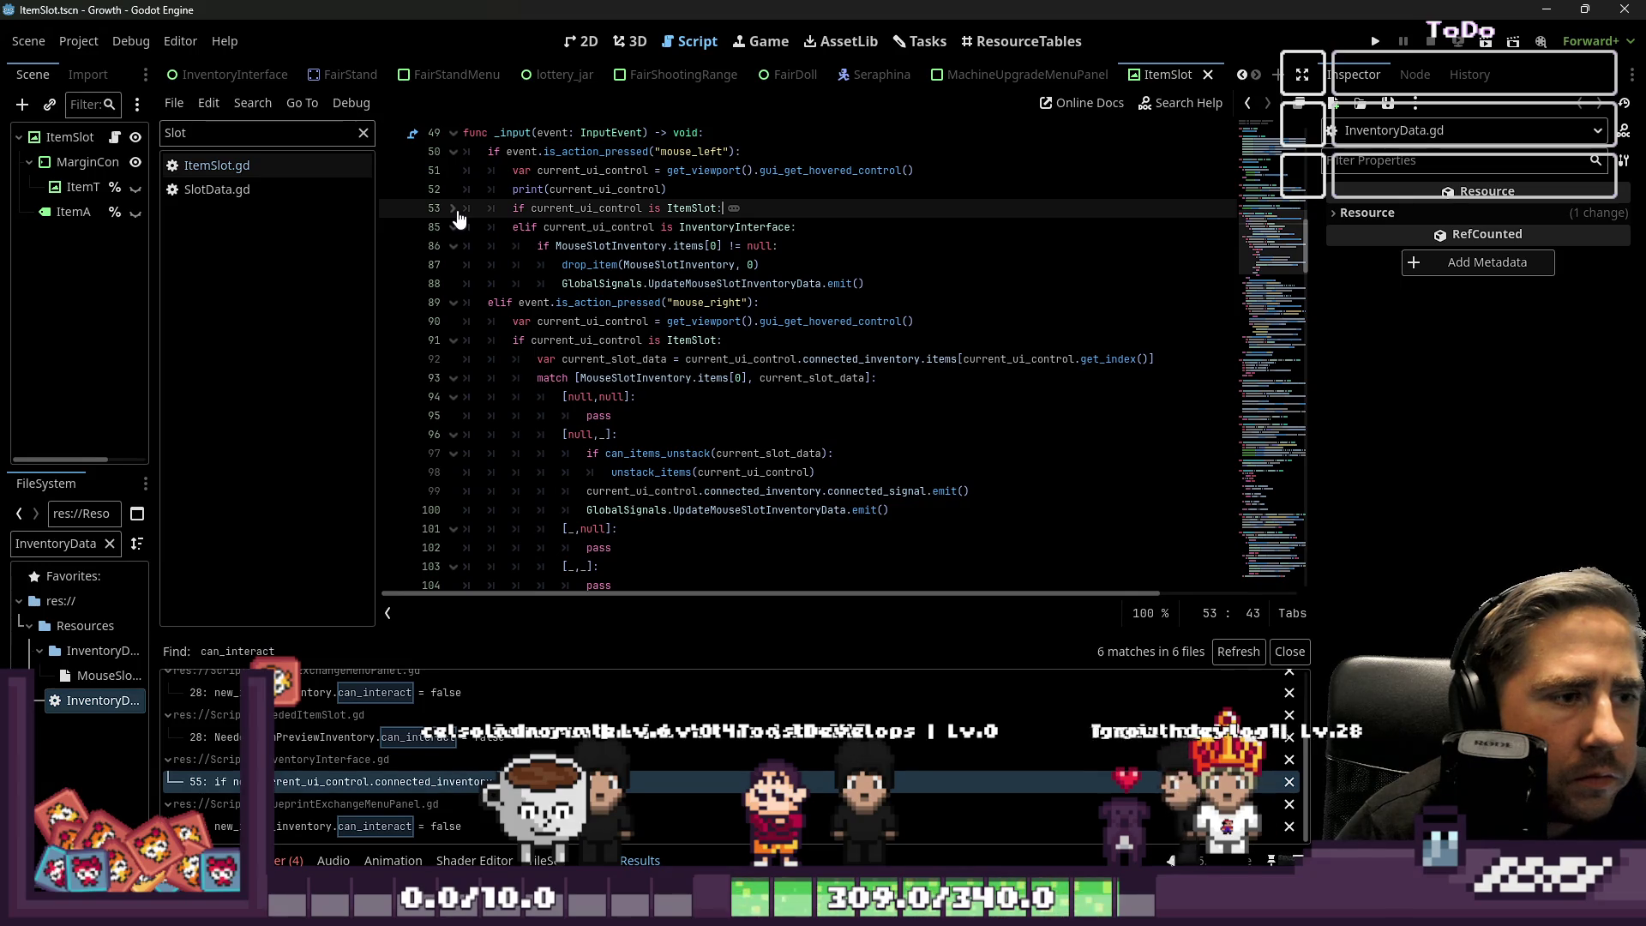
left_click(454, 210)
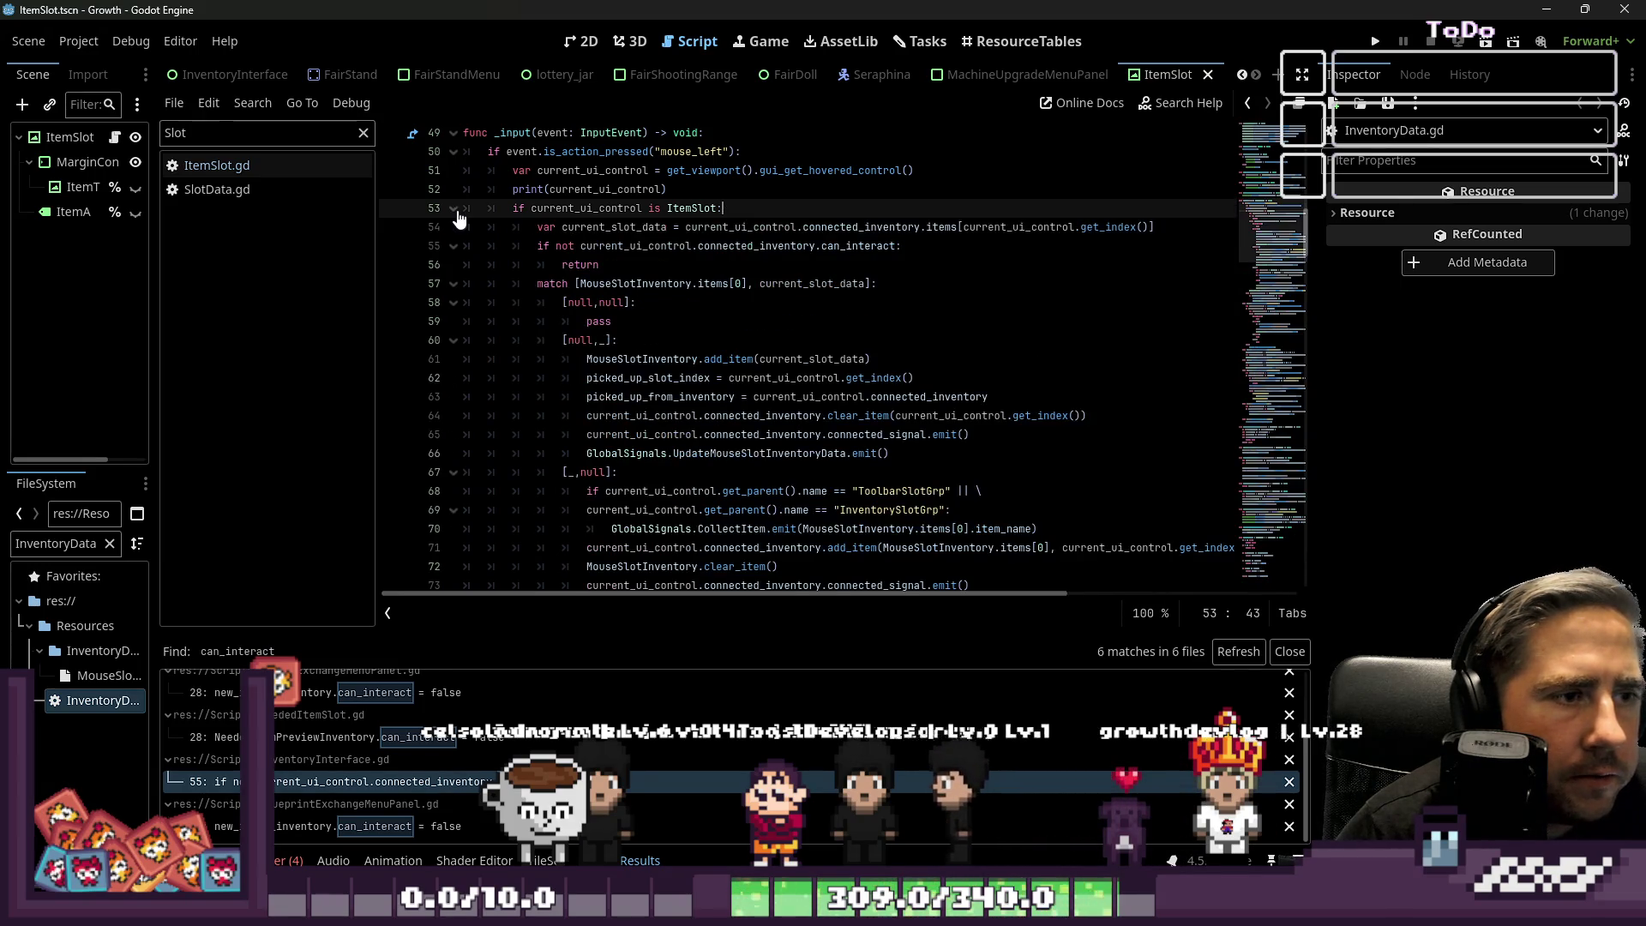
Collapse and expand the mouse_left branch, then scroll down to the mouse_right branch.
left_click_drag(605, 265, 438, 247)
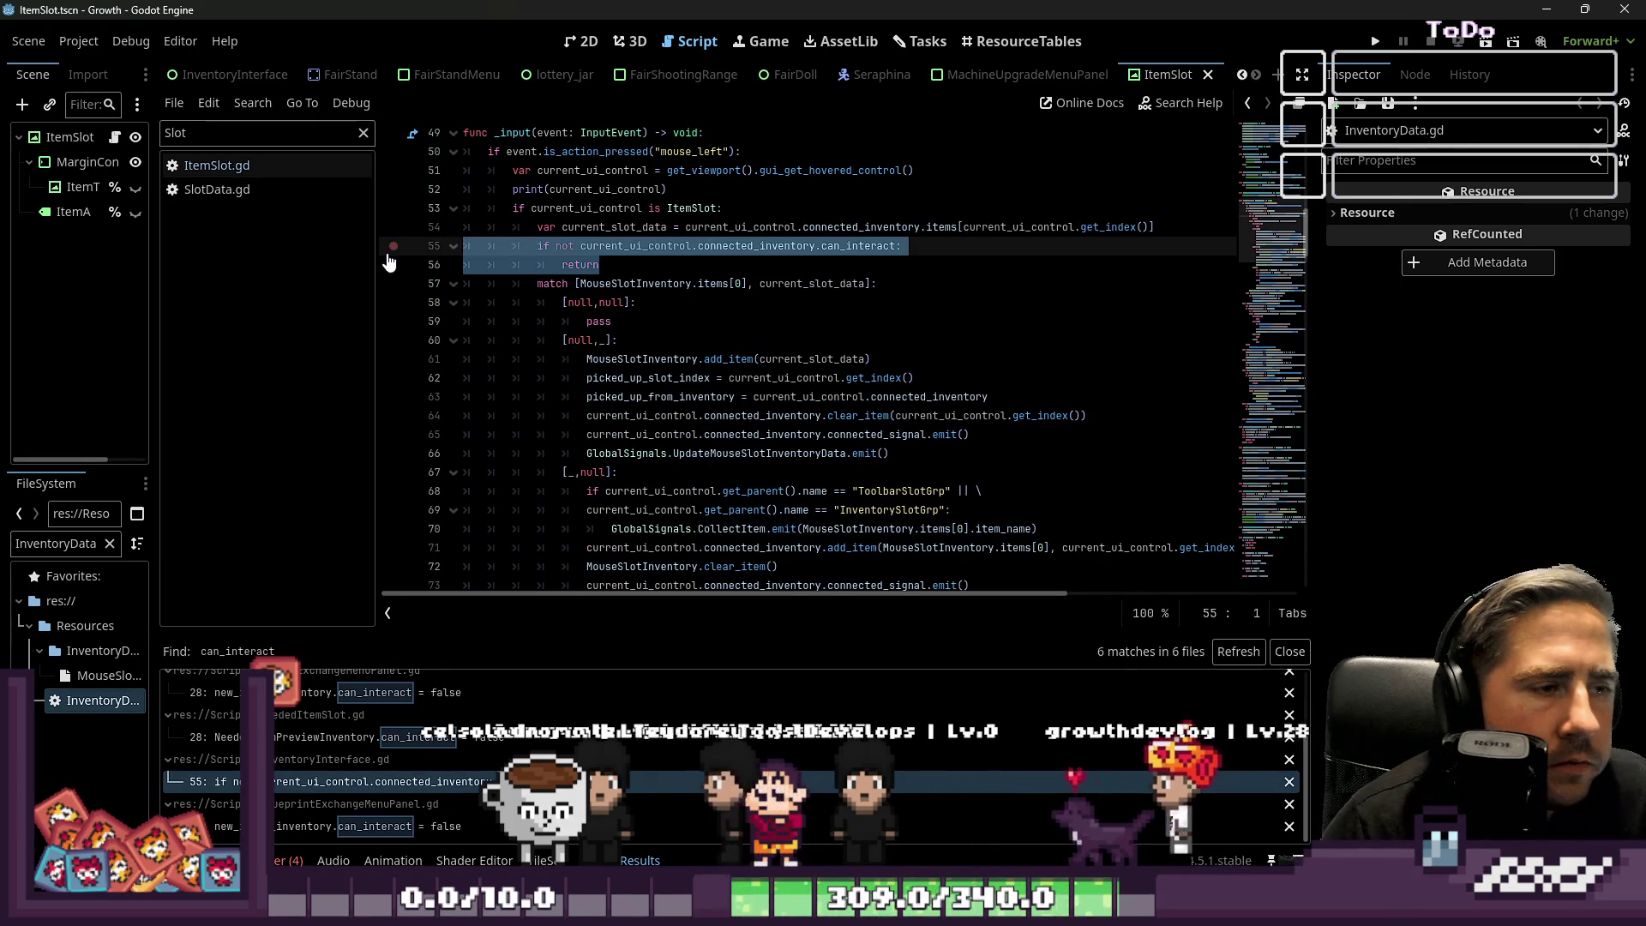
left_click(519, 319)
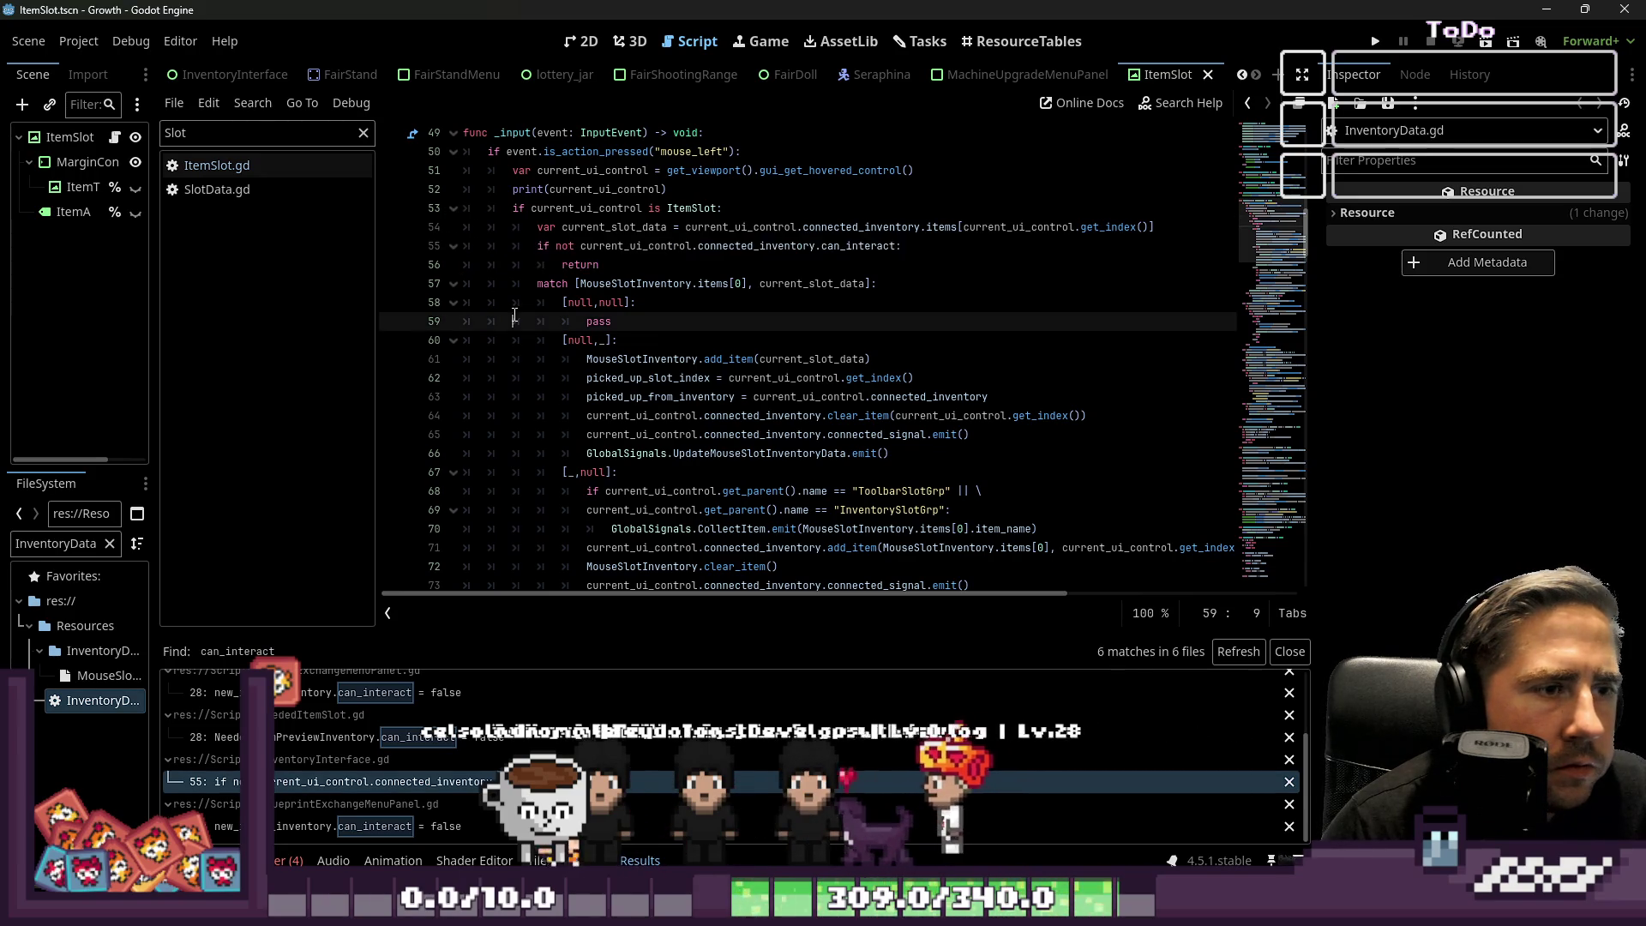
left_click(453, 152)
left_click(688, 191)
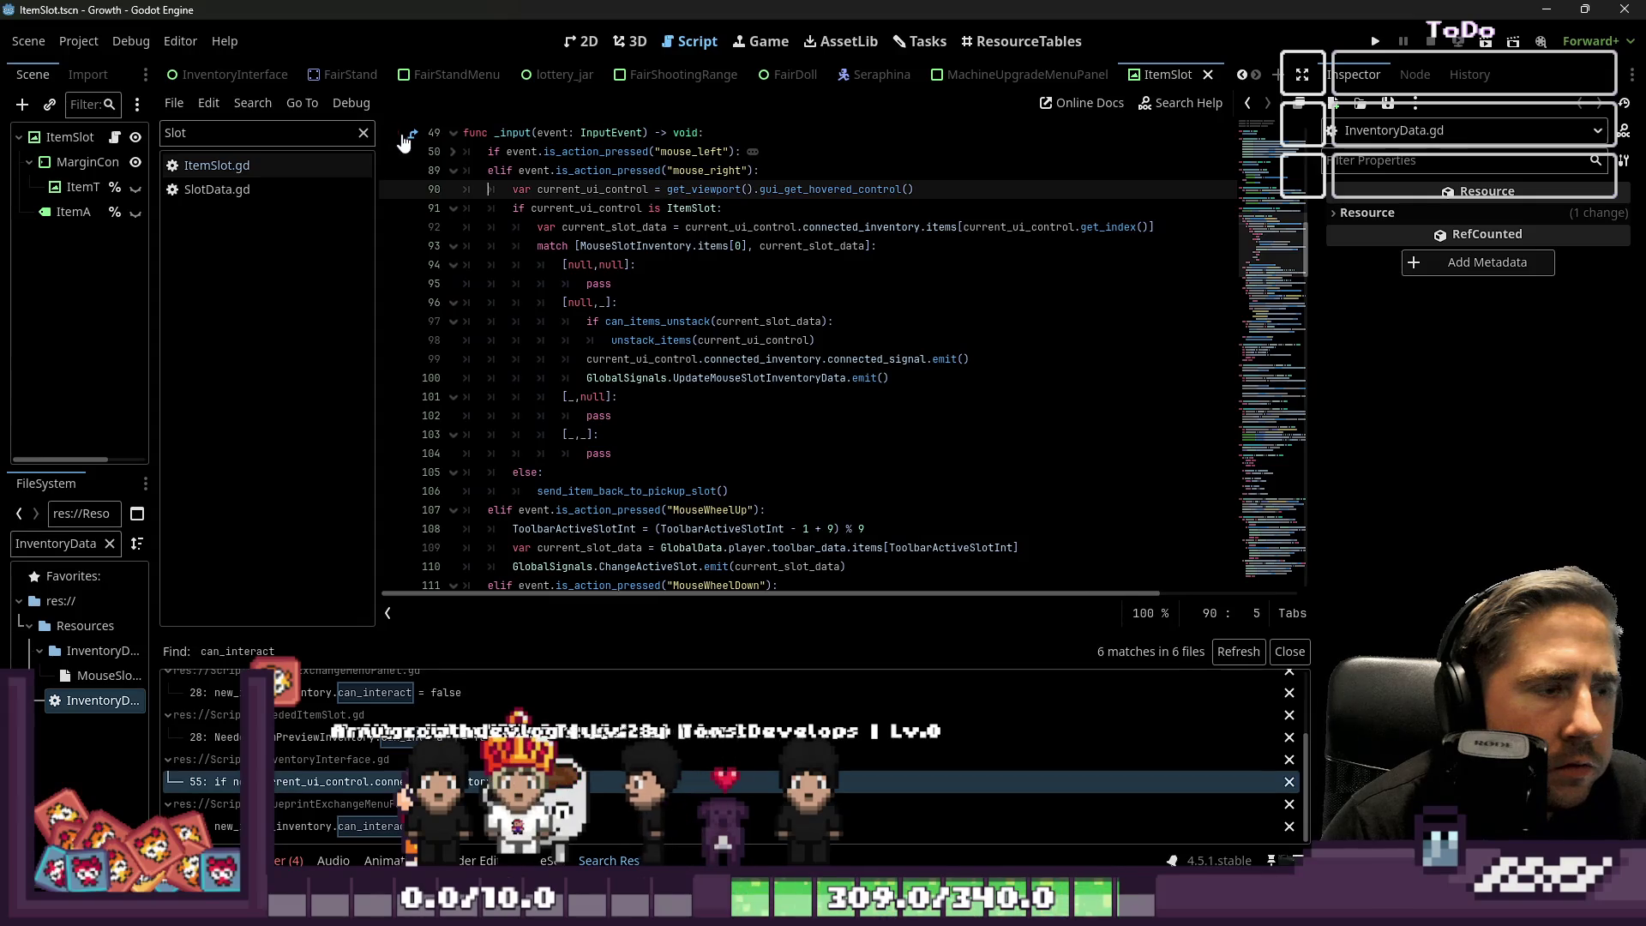
left_click(452, 152)
left_click(576, 266)
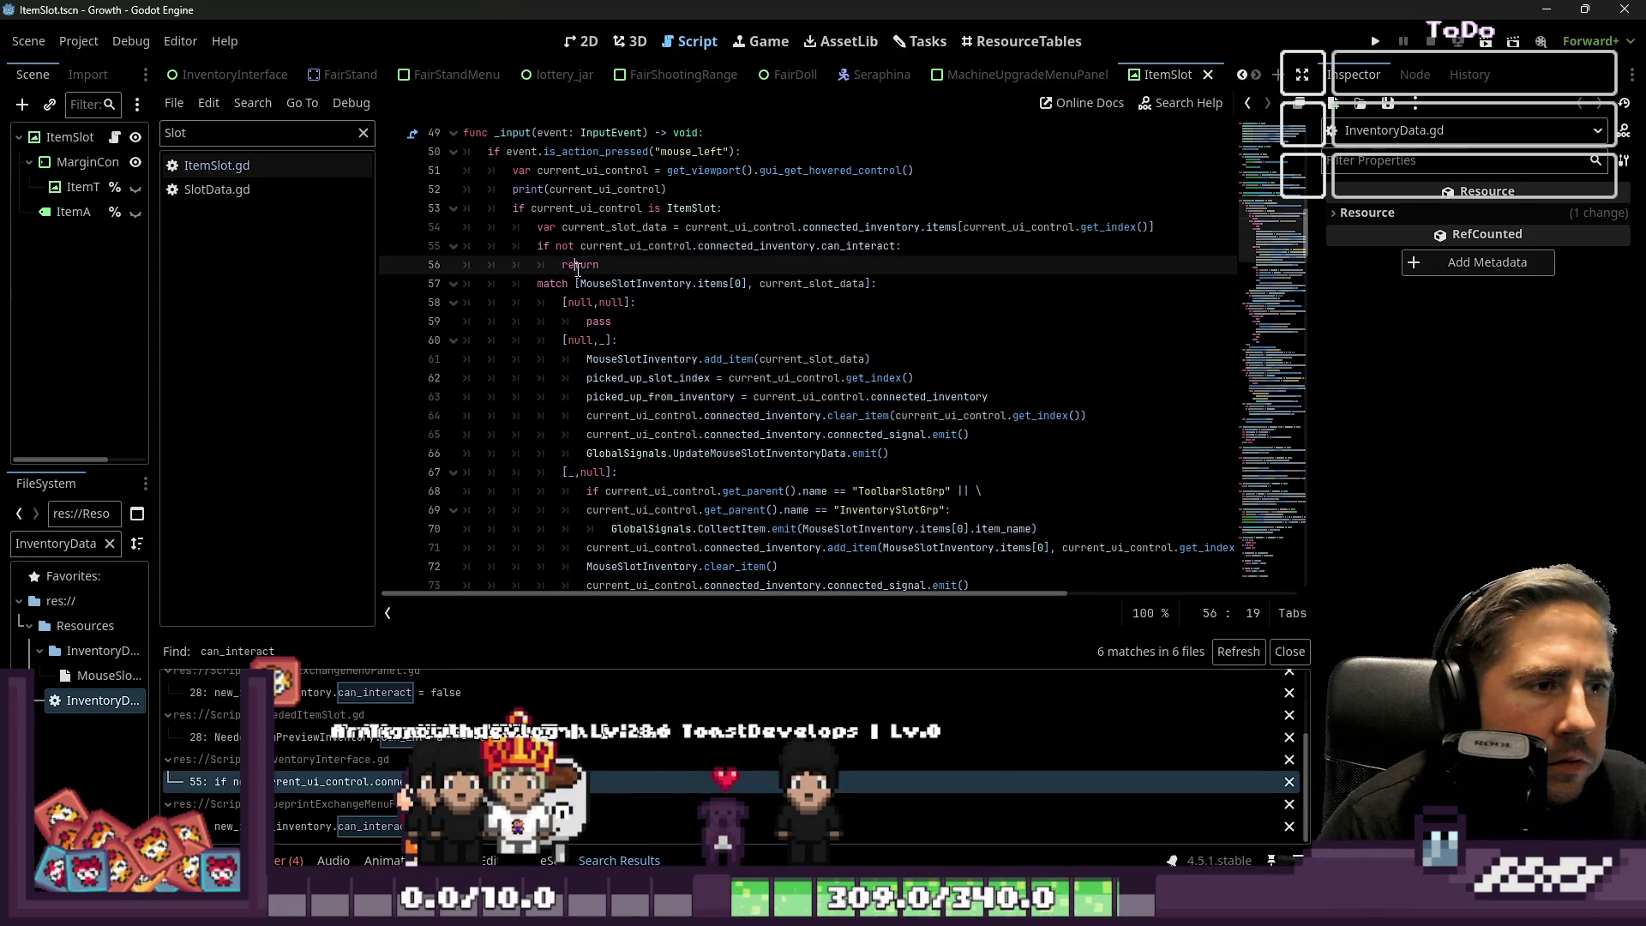
scroll(531, 364, "down", 9)
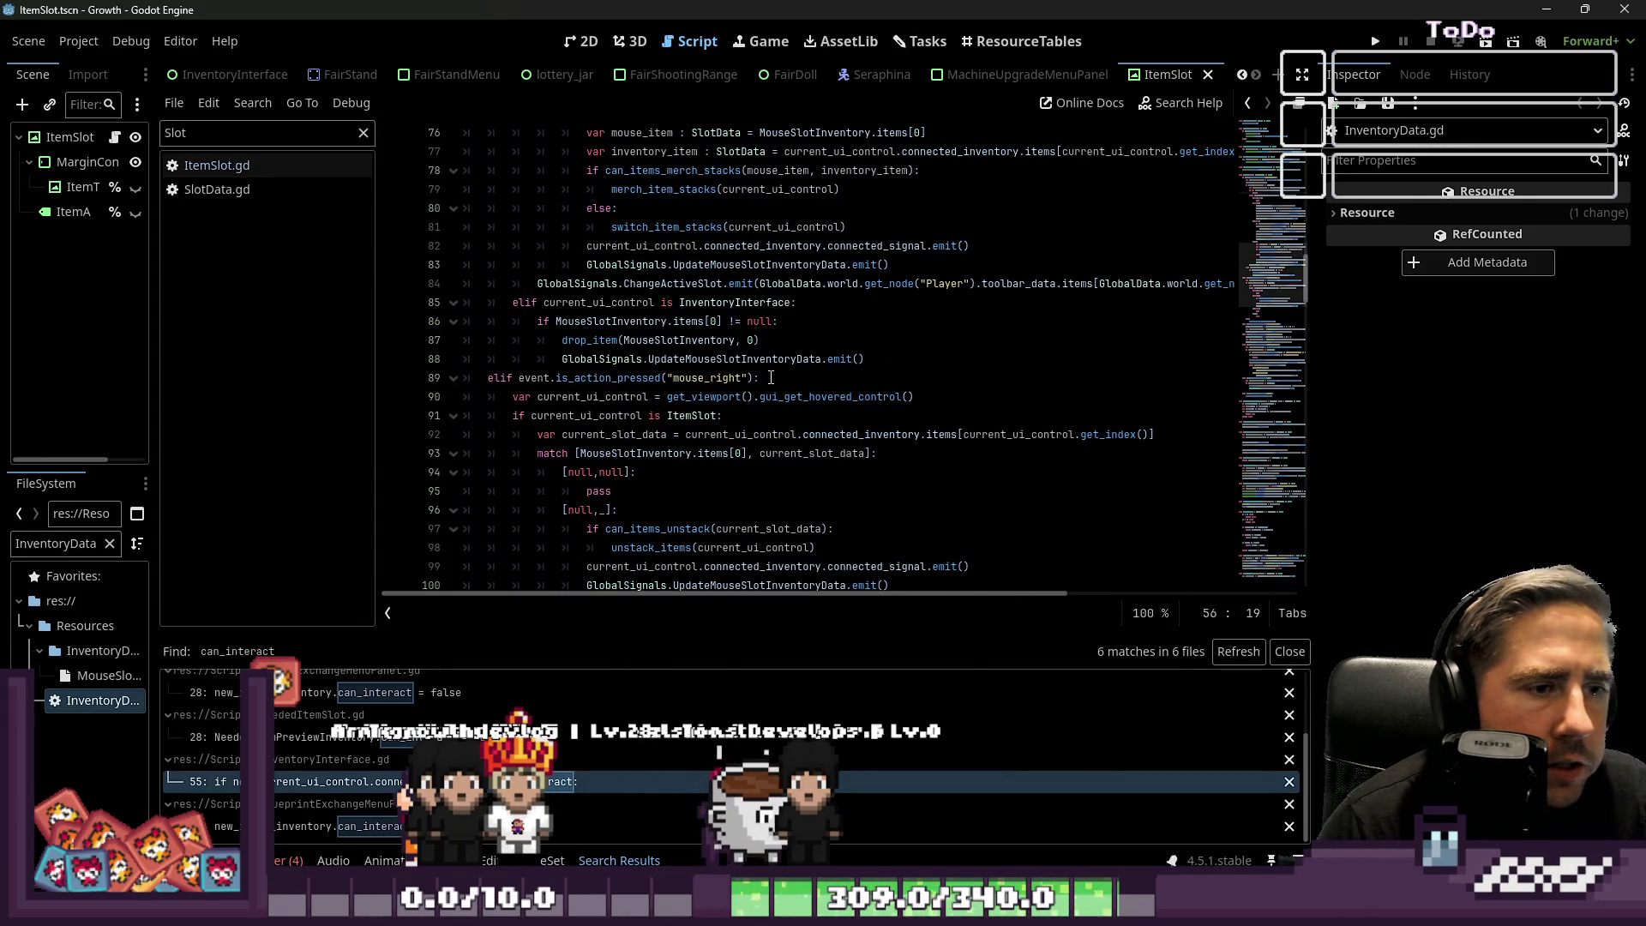
Add 'if not current_ui_control.connected_inventory.can_interact:' with 'return' after line 92.
left_click(1178, 436)
key("Return")
key("ctrl+v")
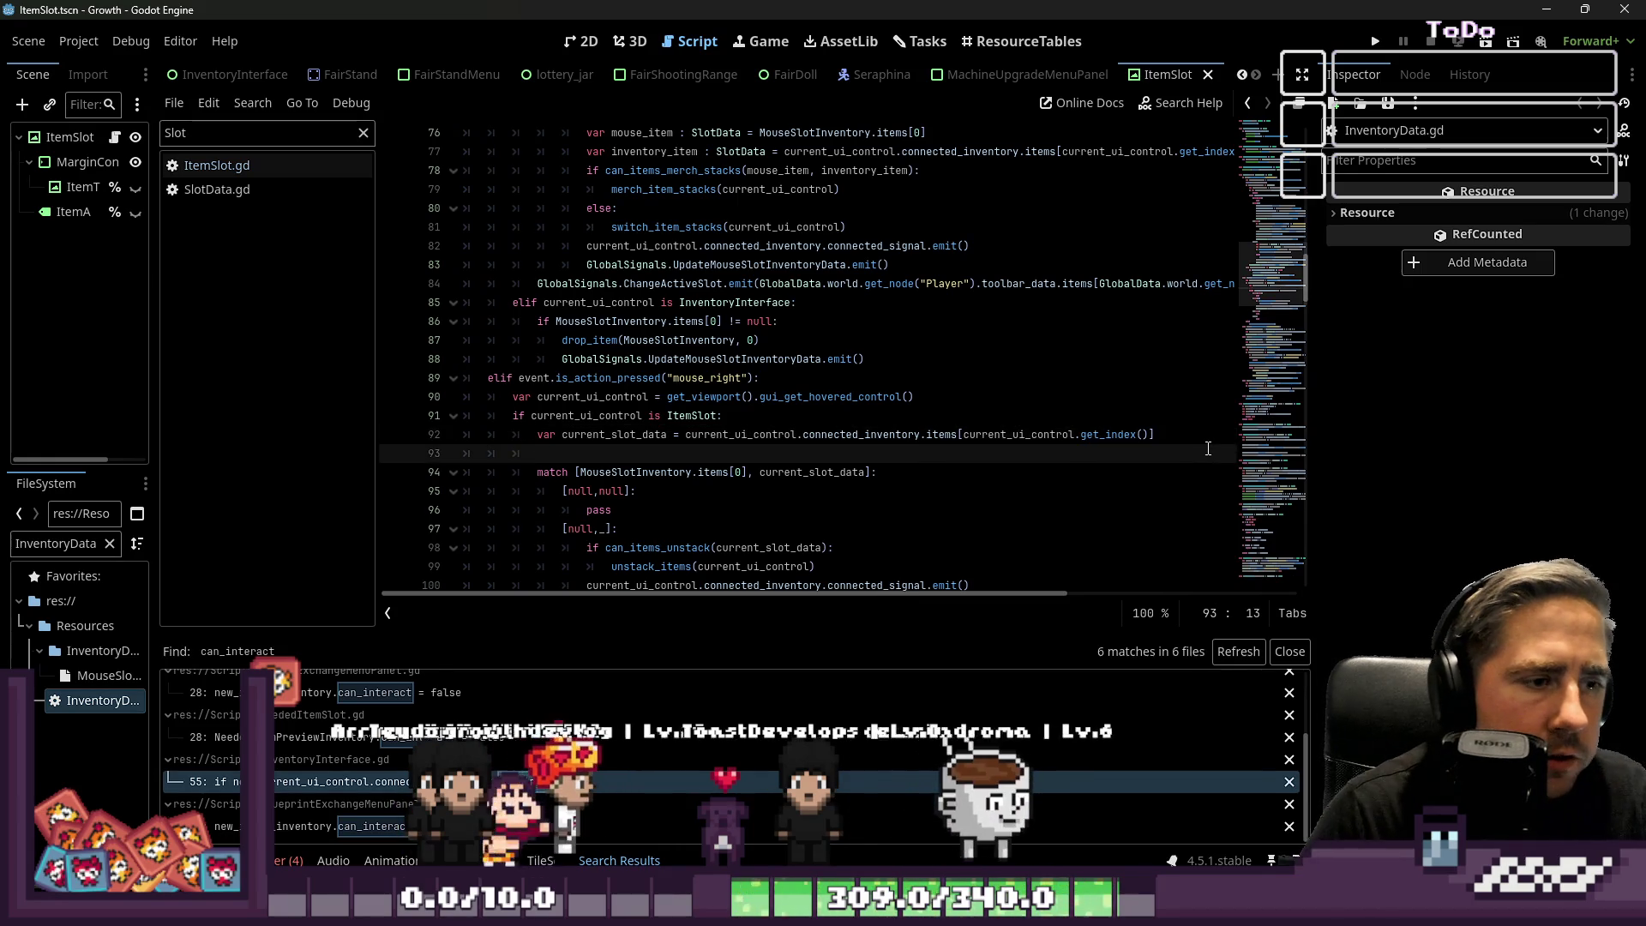
key("Return")
type("return")
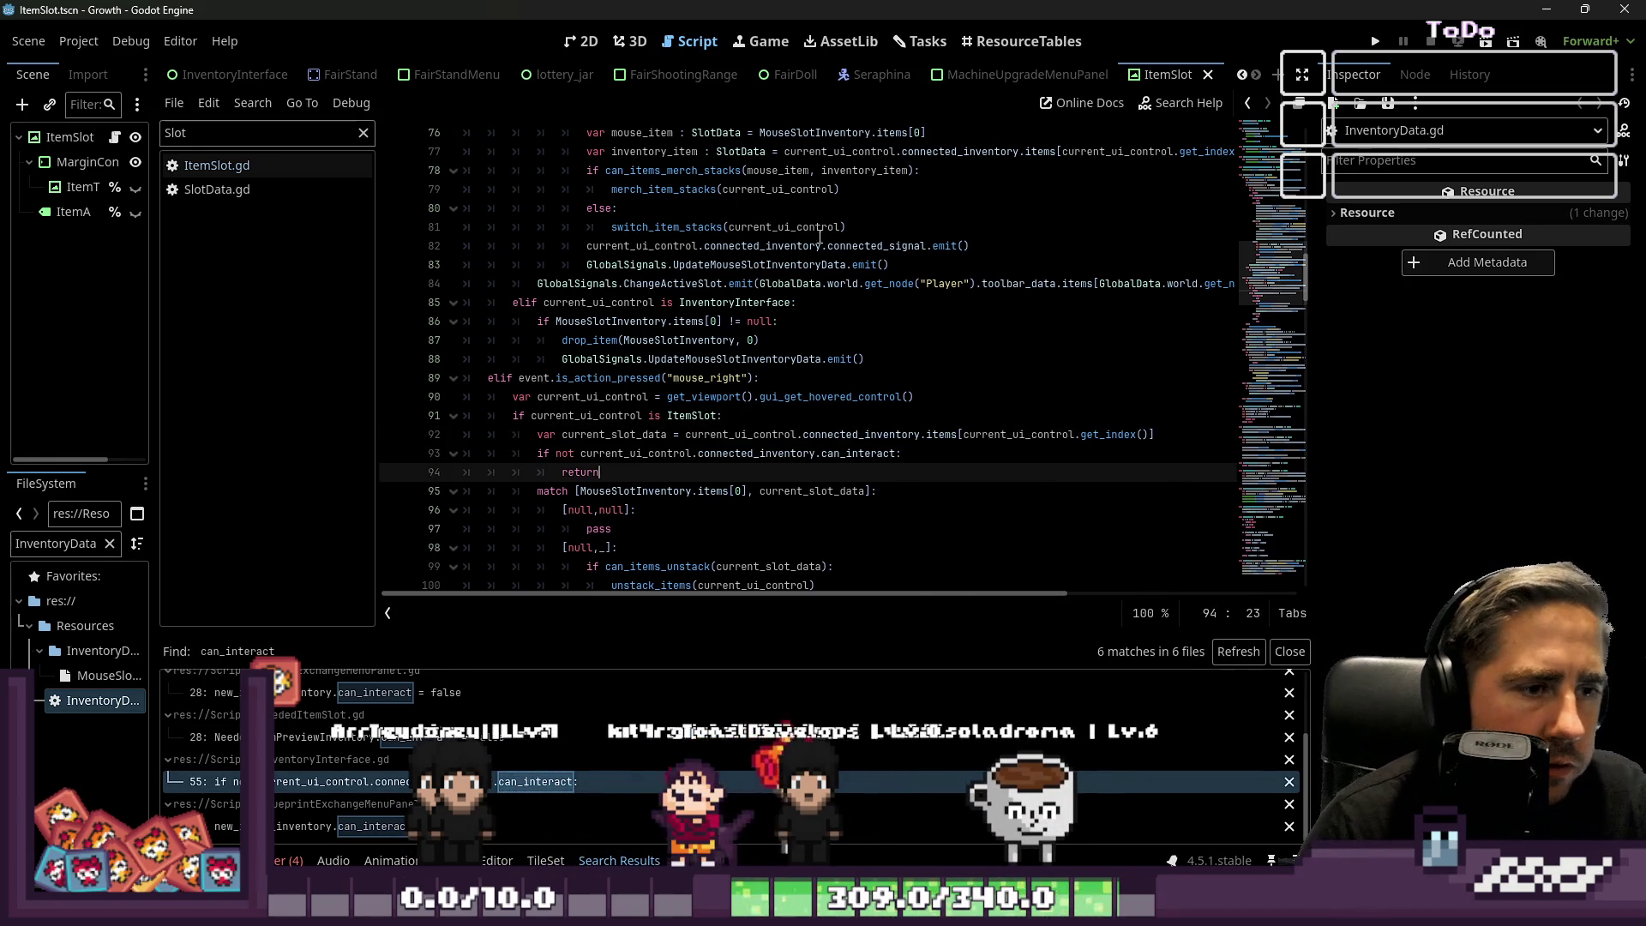
Look over the mouse_right and MouseWheelUp branches below the new guard.
scroll(819, 236, "down", 2)
left_click(618, 266)
scroll(701, 274, "down", 6)
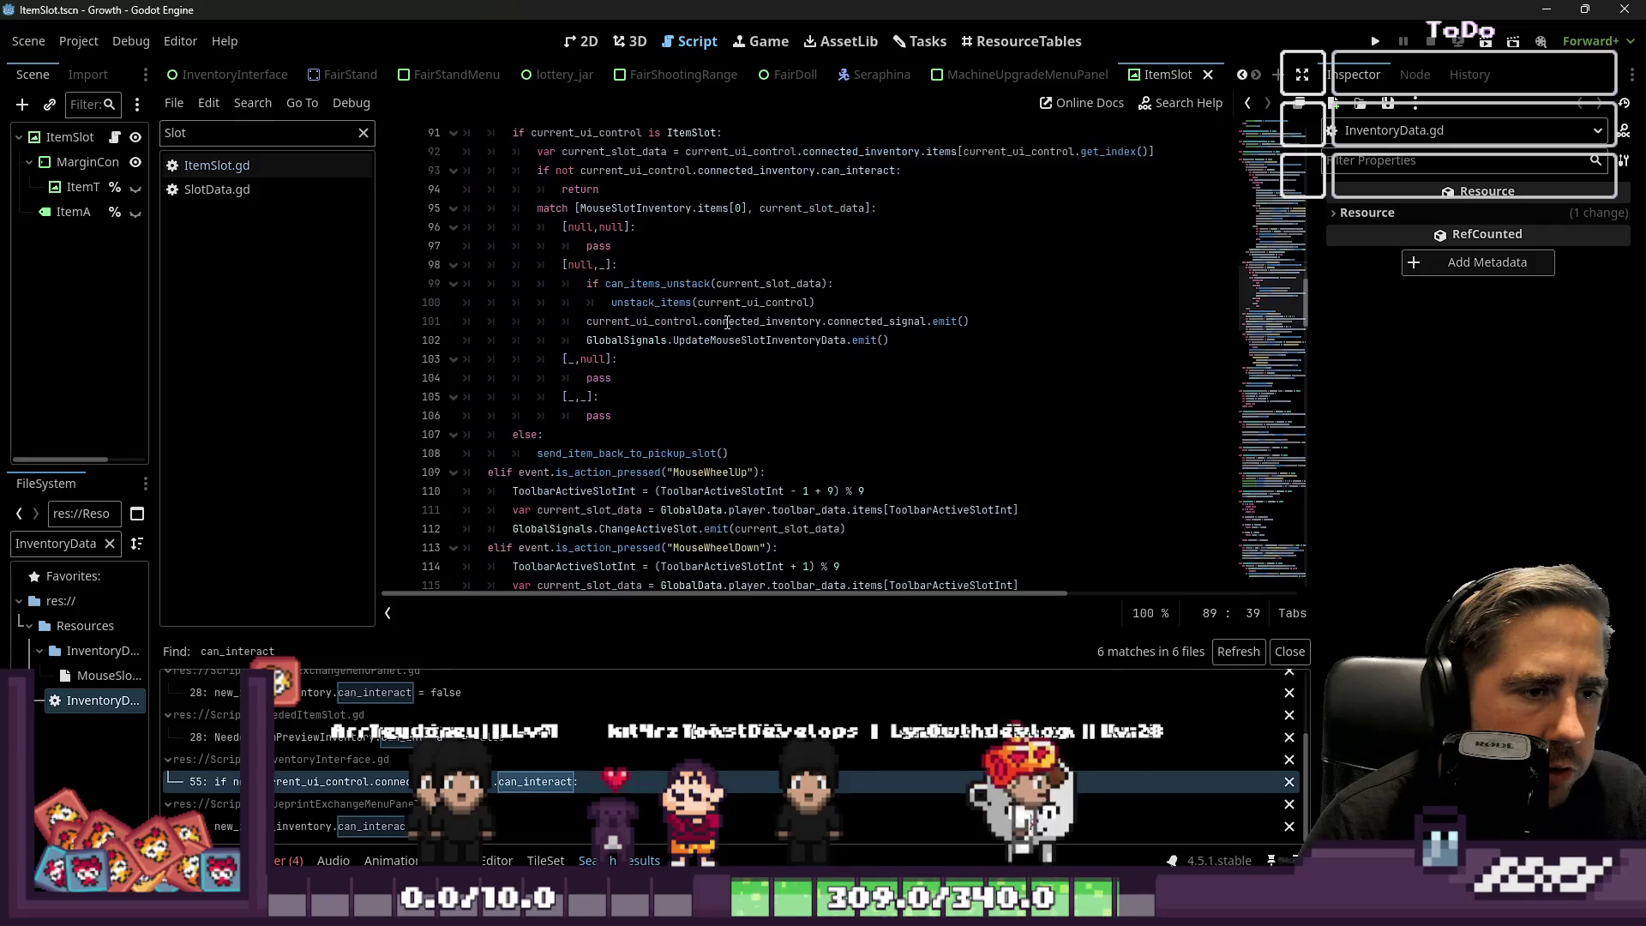
double_click(716, 303)
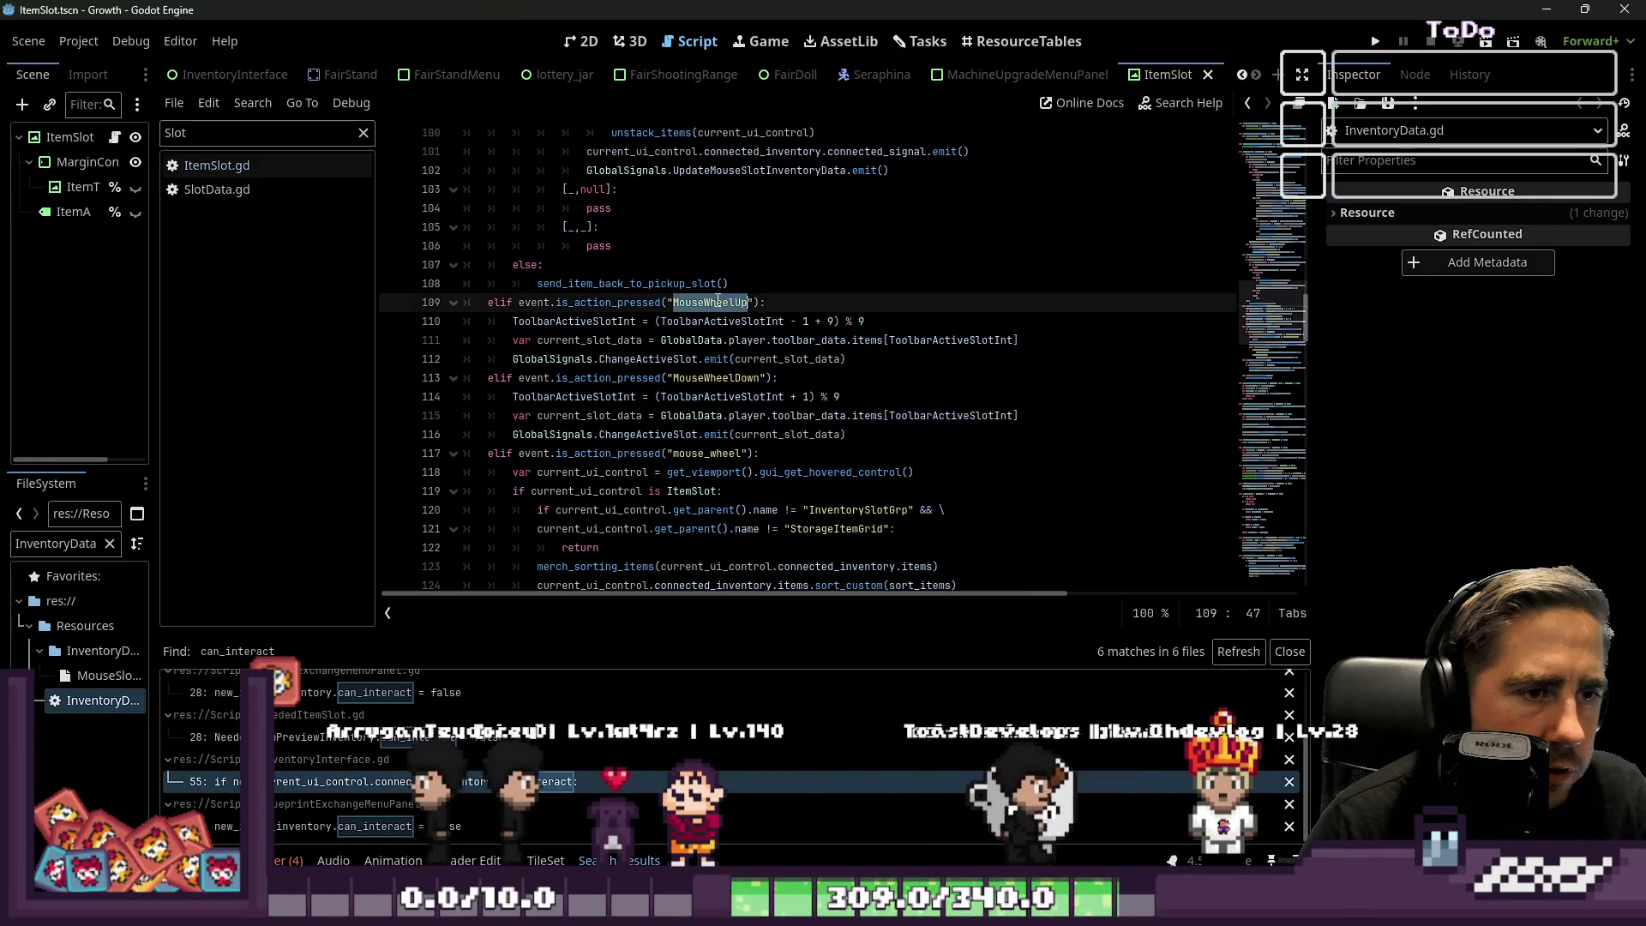
left_click(700, 356)
scroll(701, 360, "down", 1)
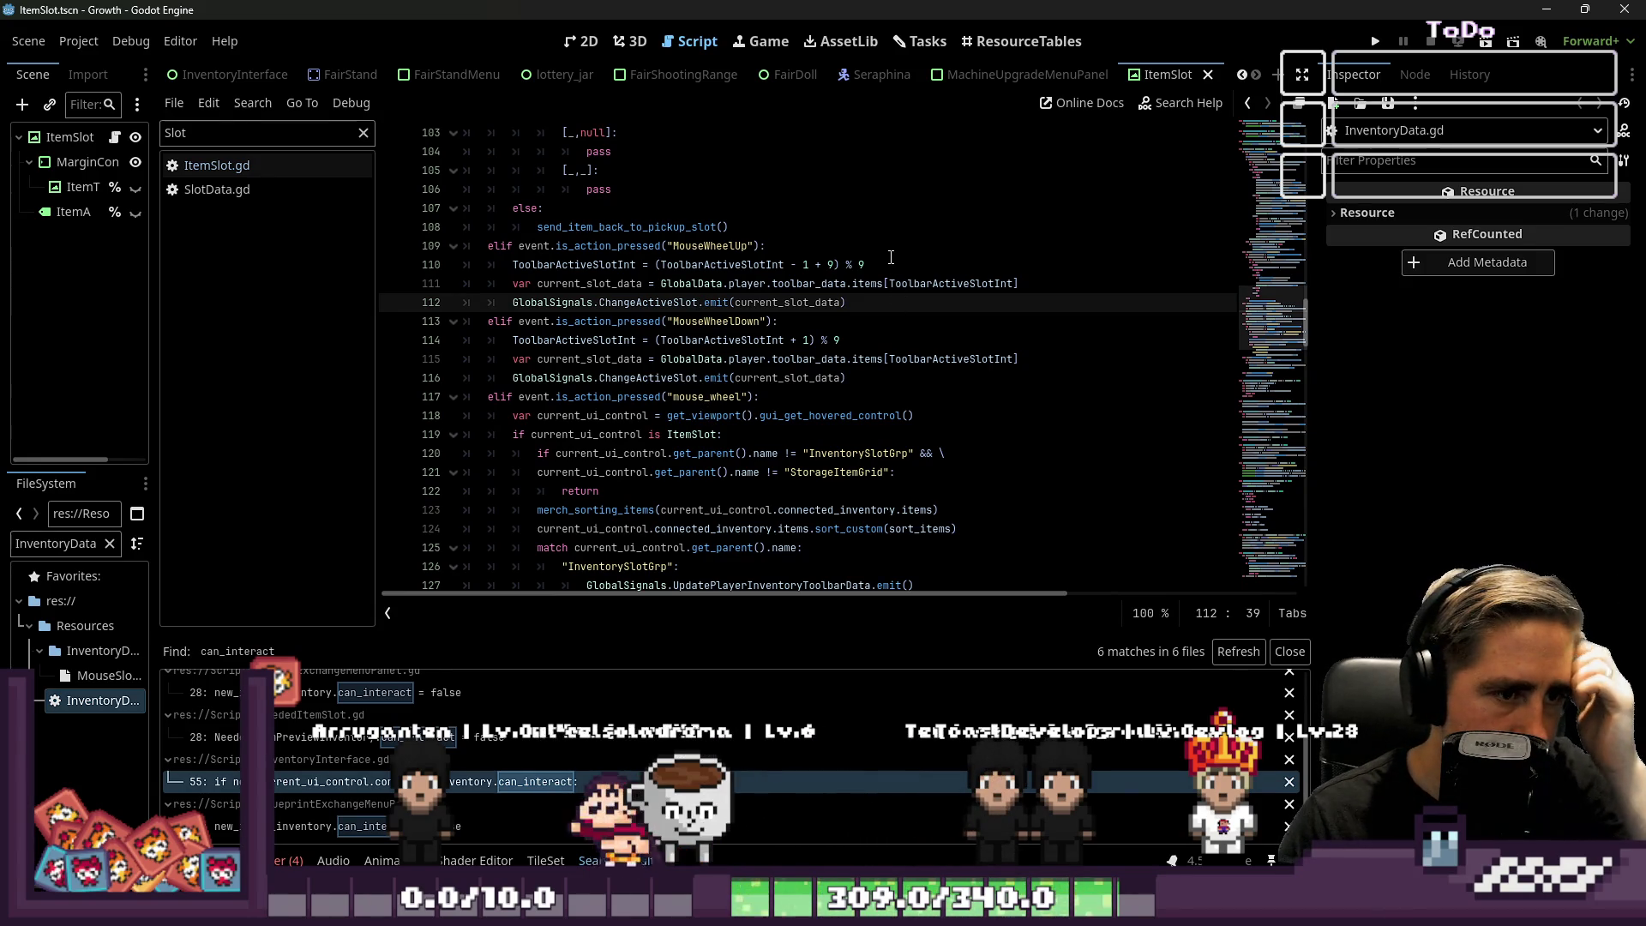
Paste the can_interact early-return guard above the ItemSlot check in mouse_wheel and fix its indentation.
left_click(813, 395)
key("Down")
key("Down")
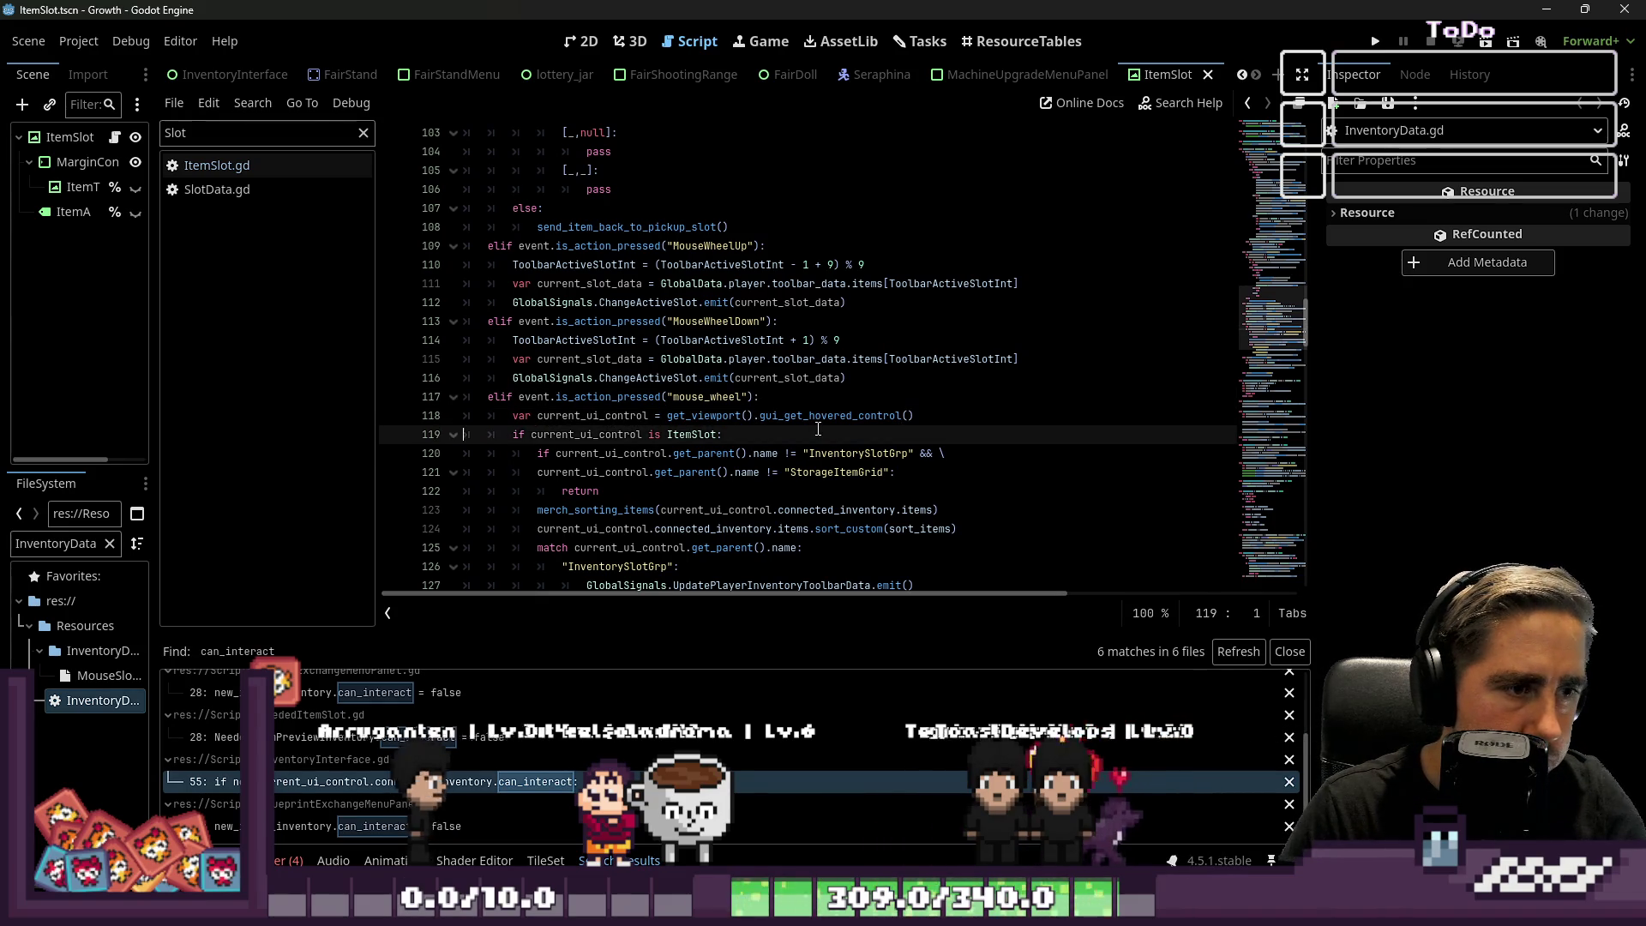
scroll(692, 222, "down", 1)
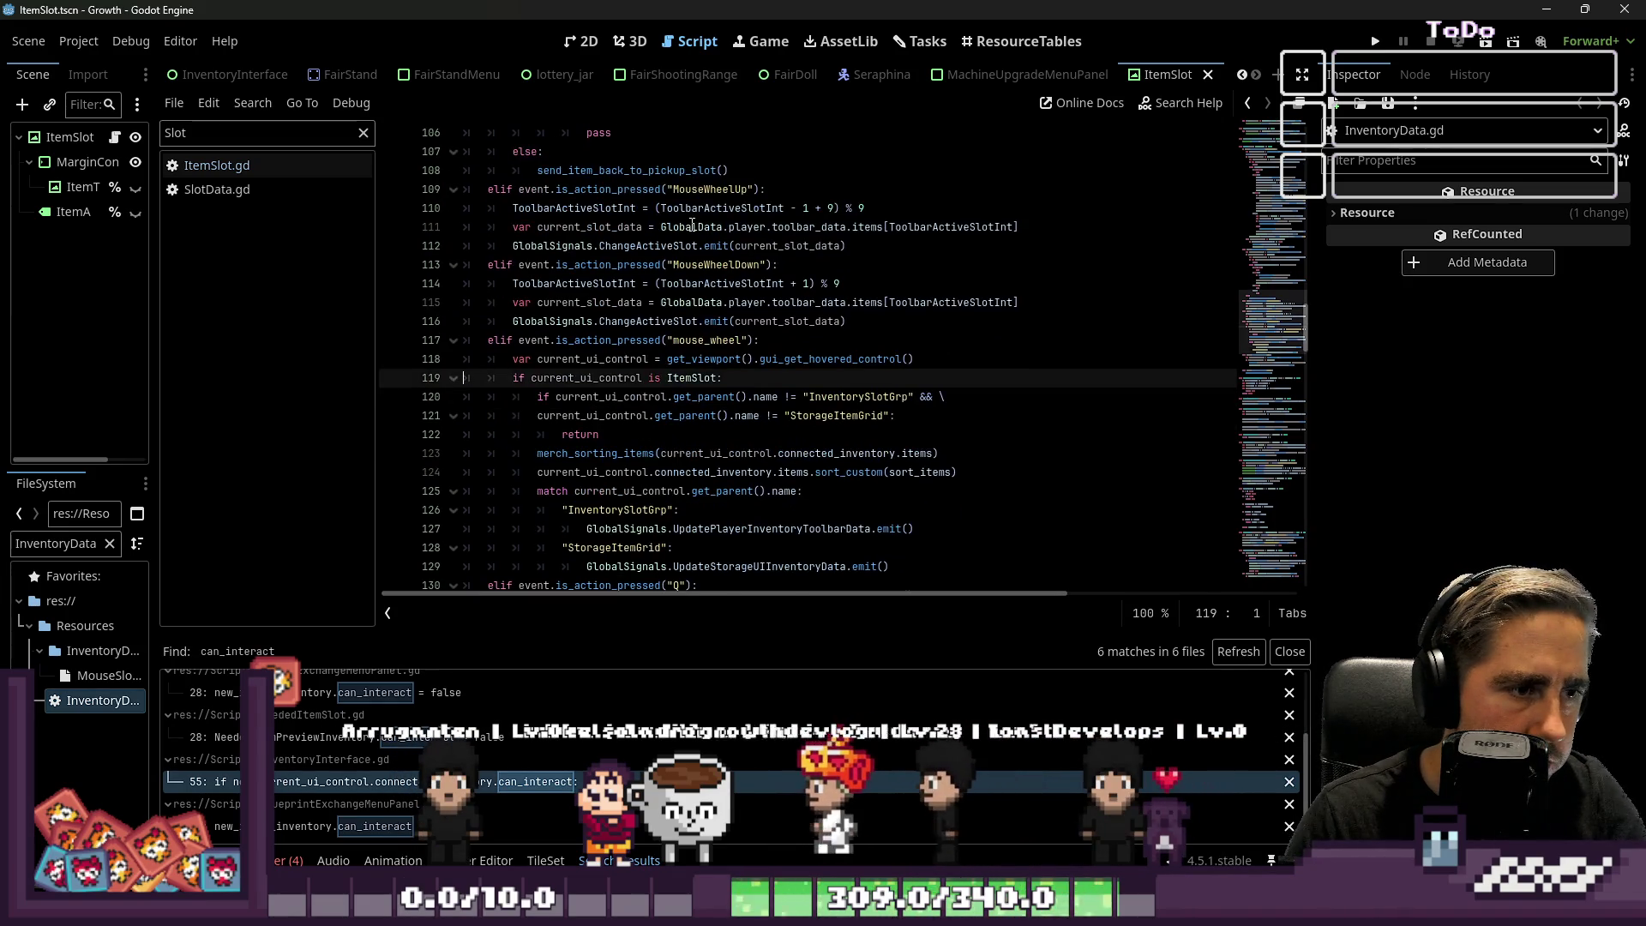
scroll(692, 225, "down", 2)
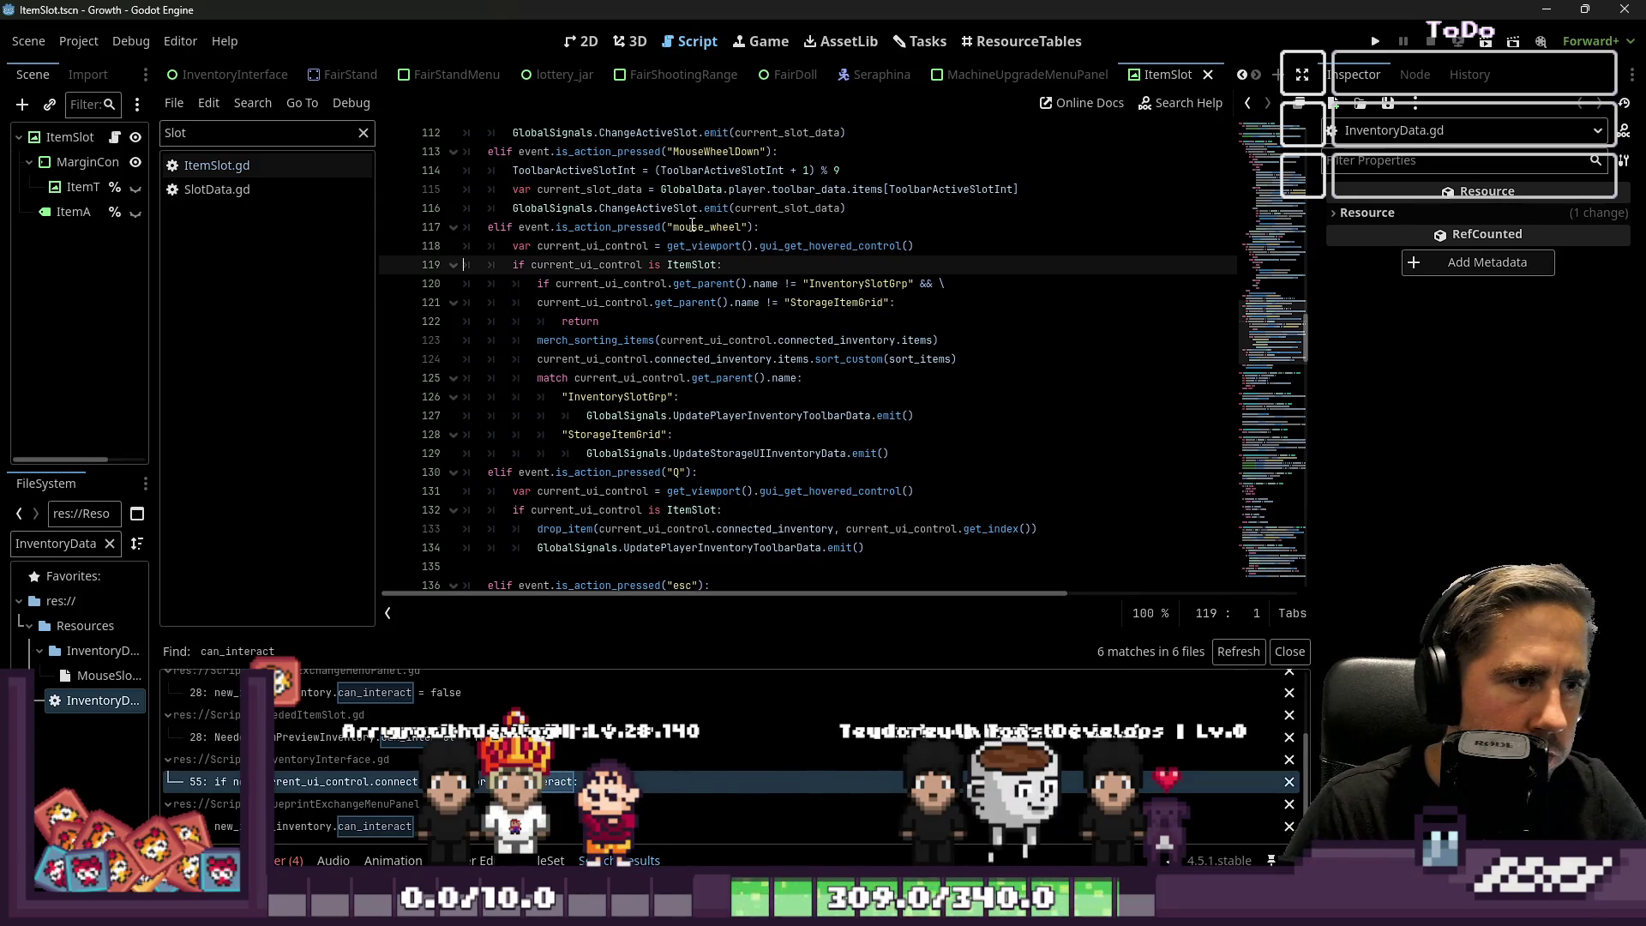
key("ctrl+shift+Return")
key("ctrl+v")
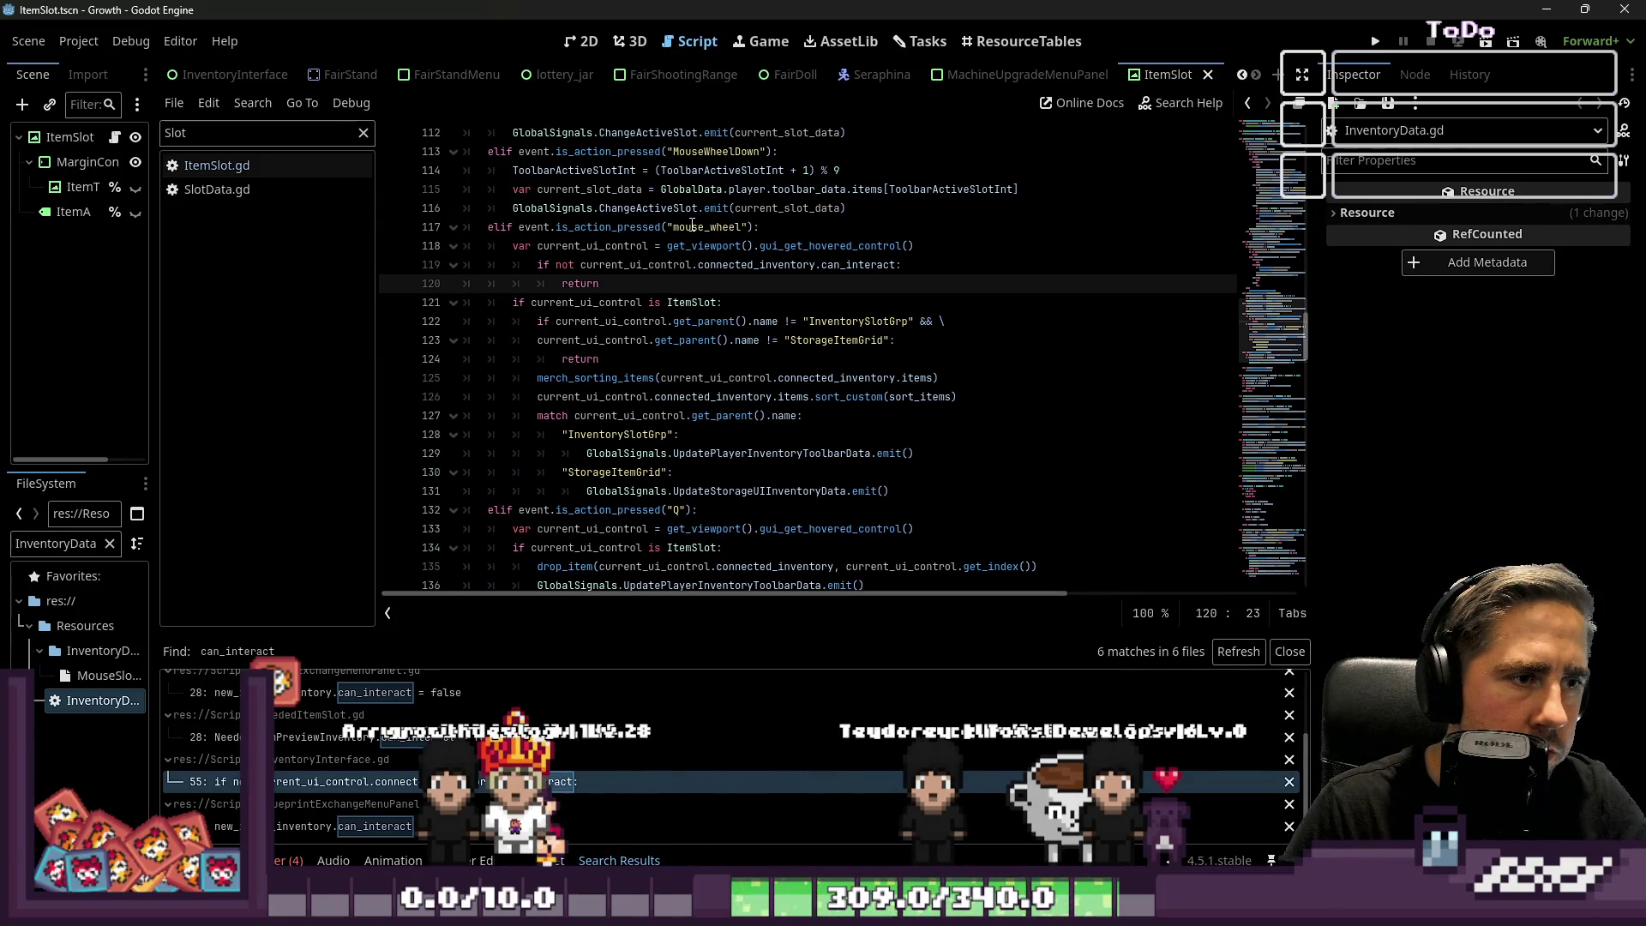
key("Up")
key("Home")
key("Delete")
key("Down")
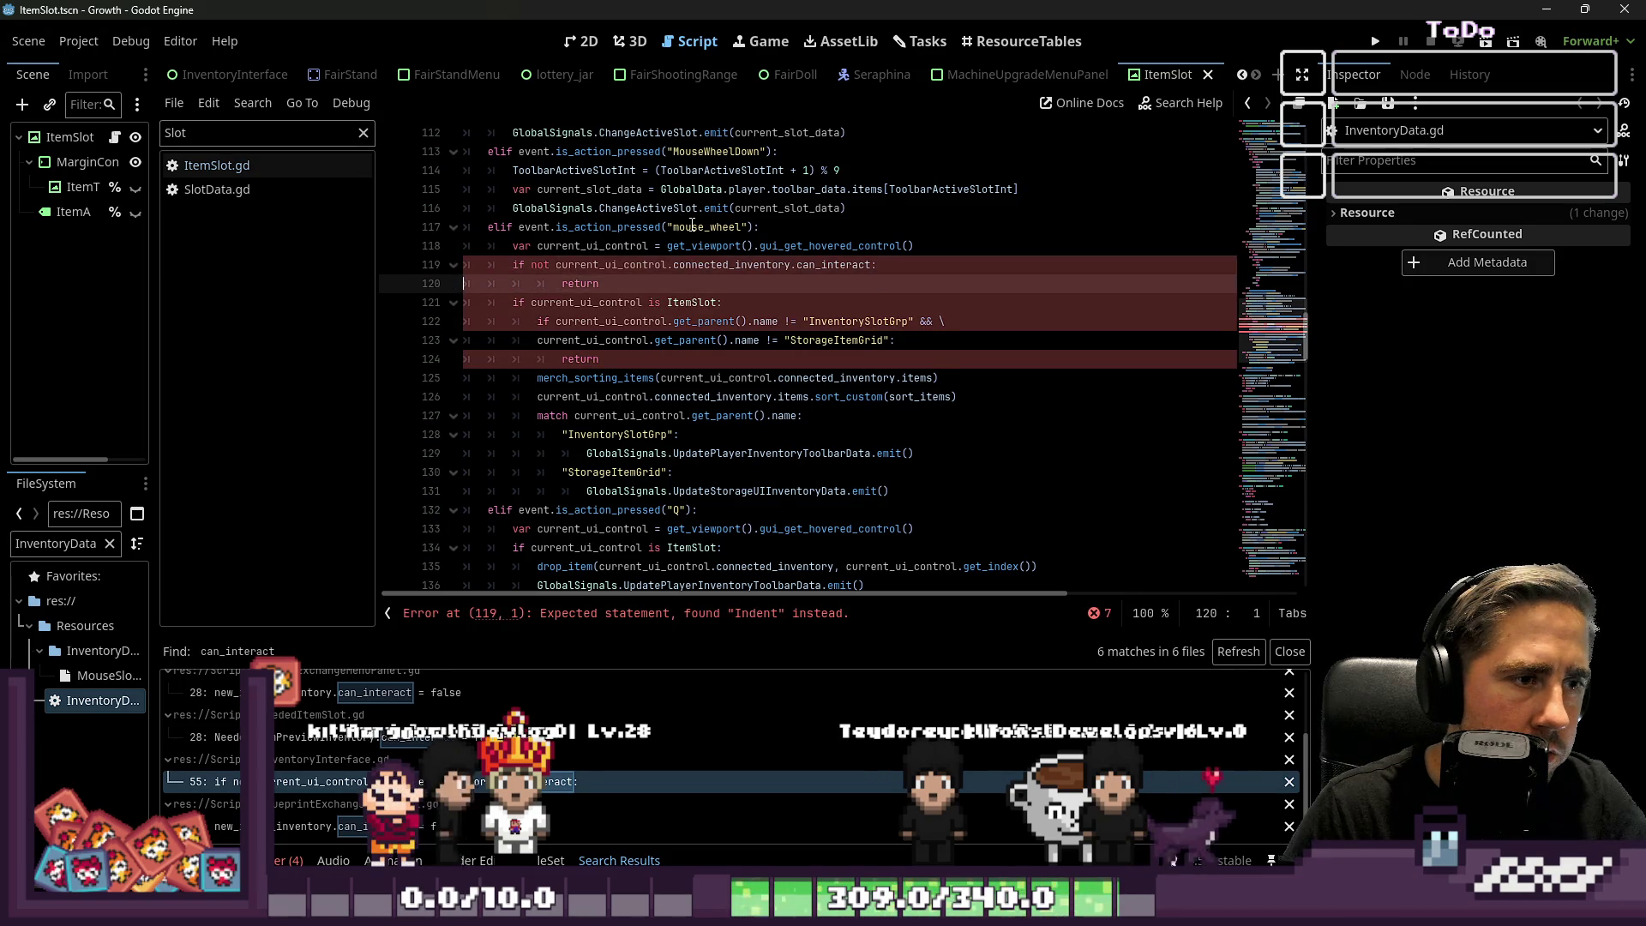
key("Delete")
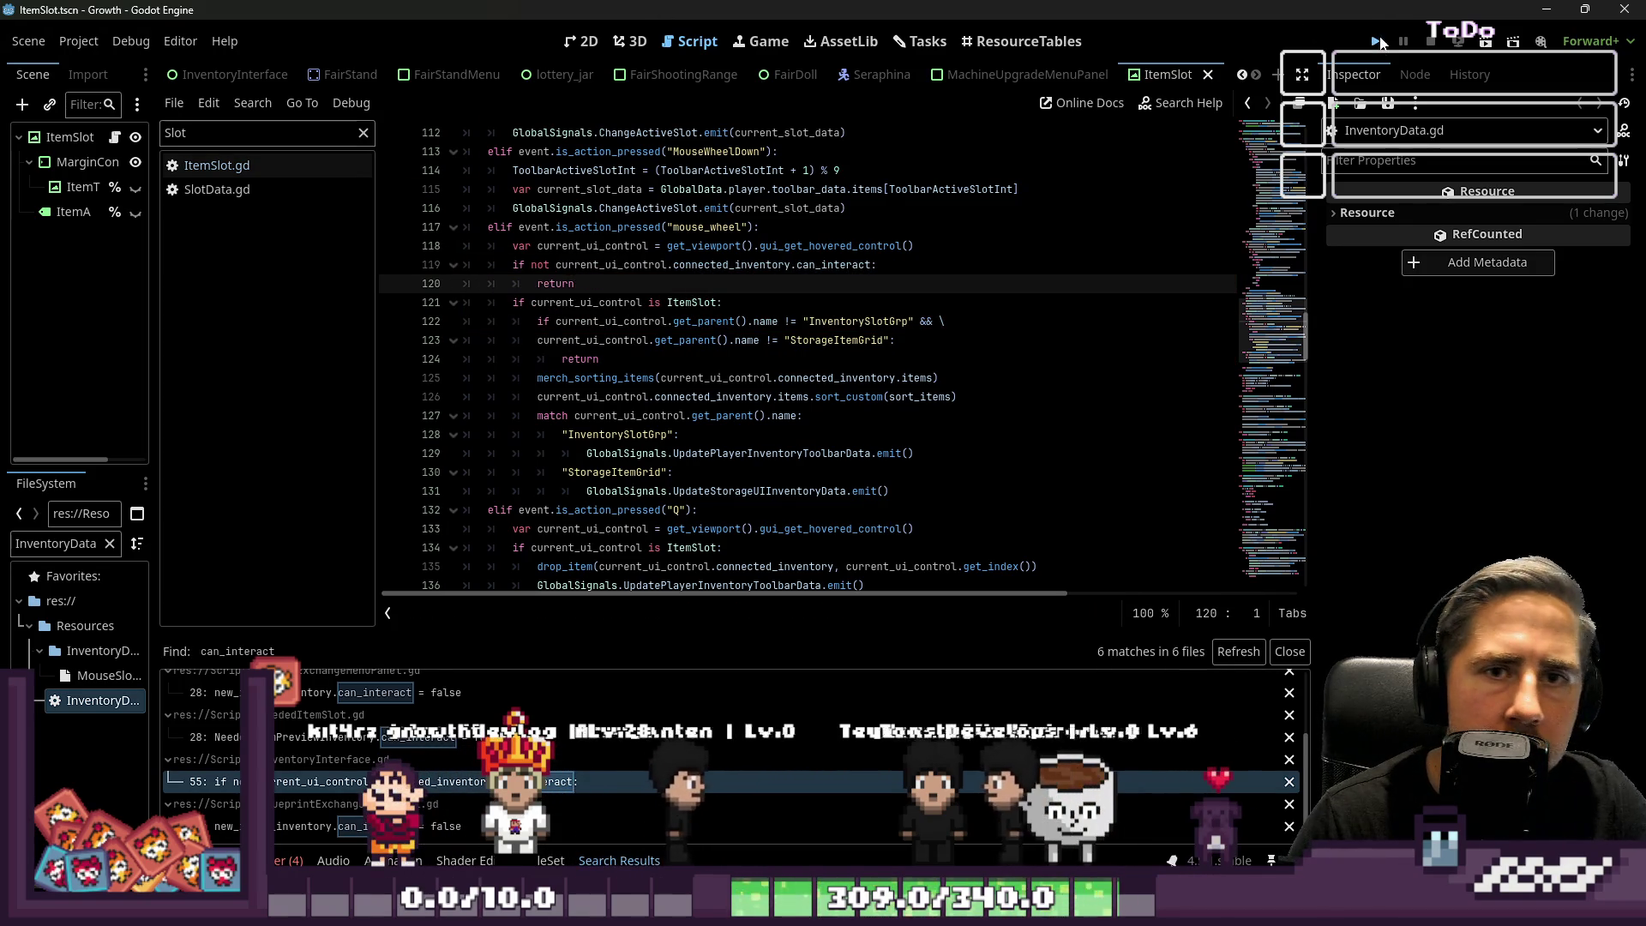
Run the Growth game, start a New Game, and create a named character to enter the town.
left_click(1380, 42)
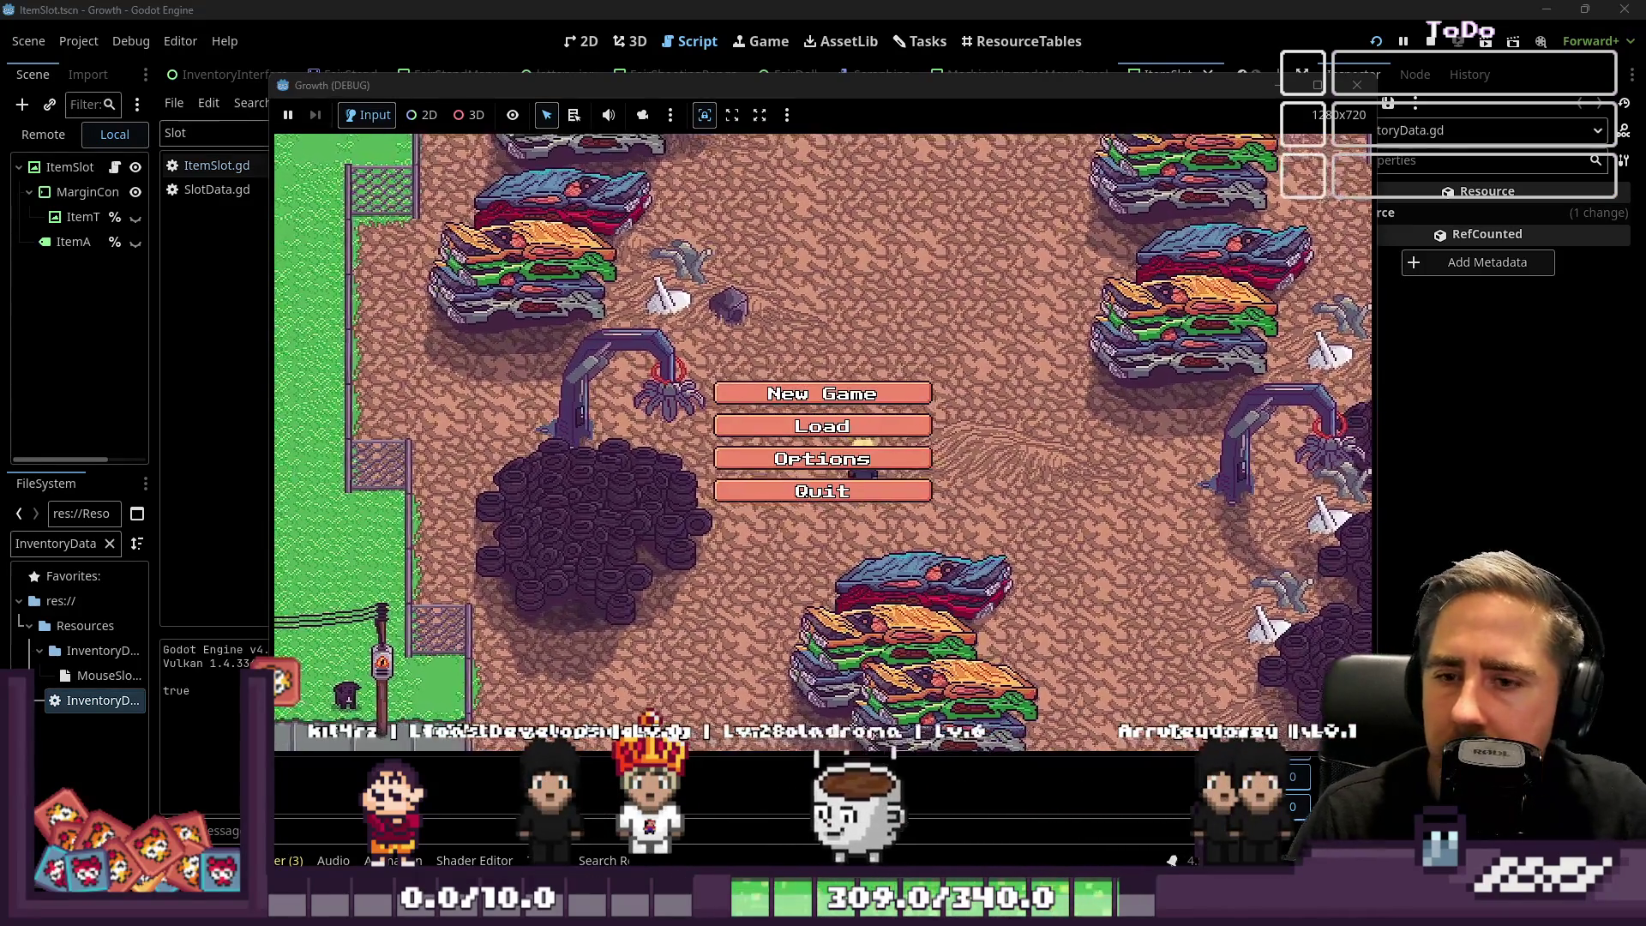
left_click(836, 392)
type("sadgsl")
left_click(789, 583)
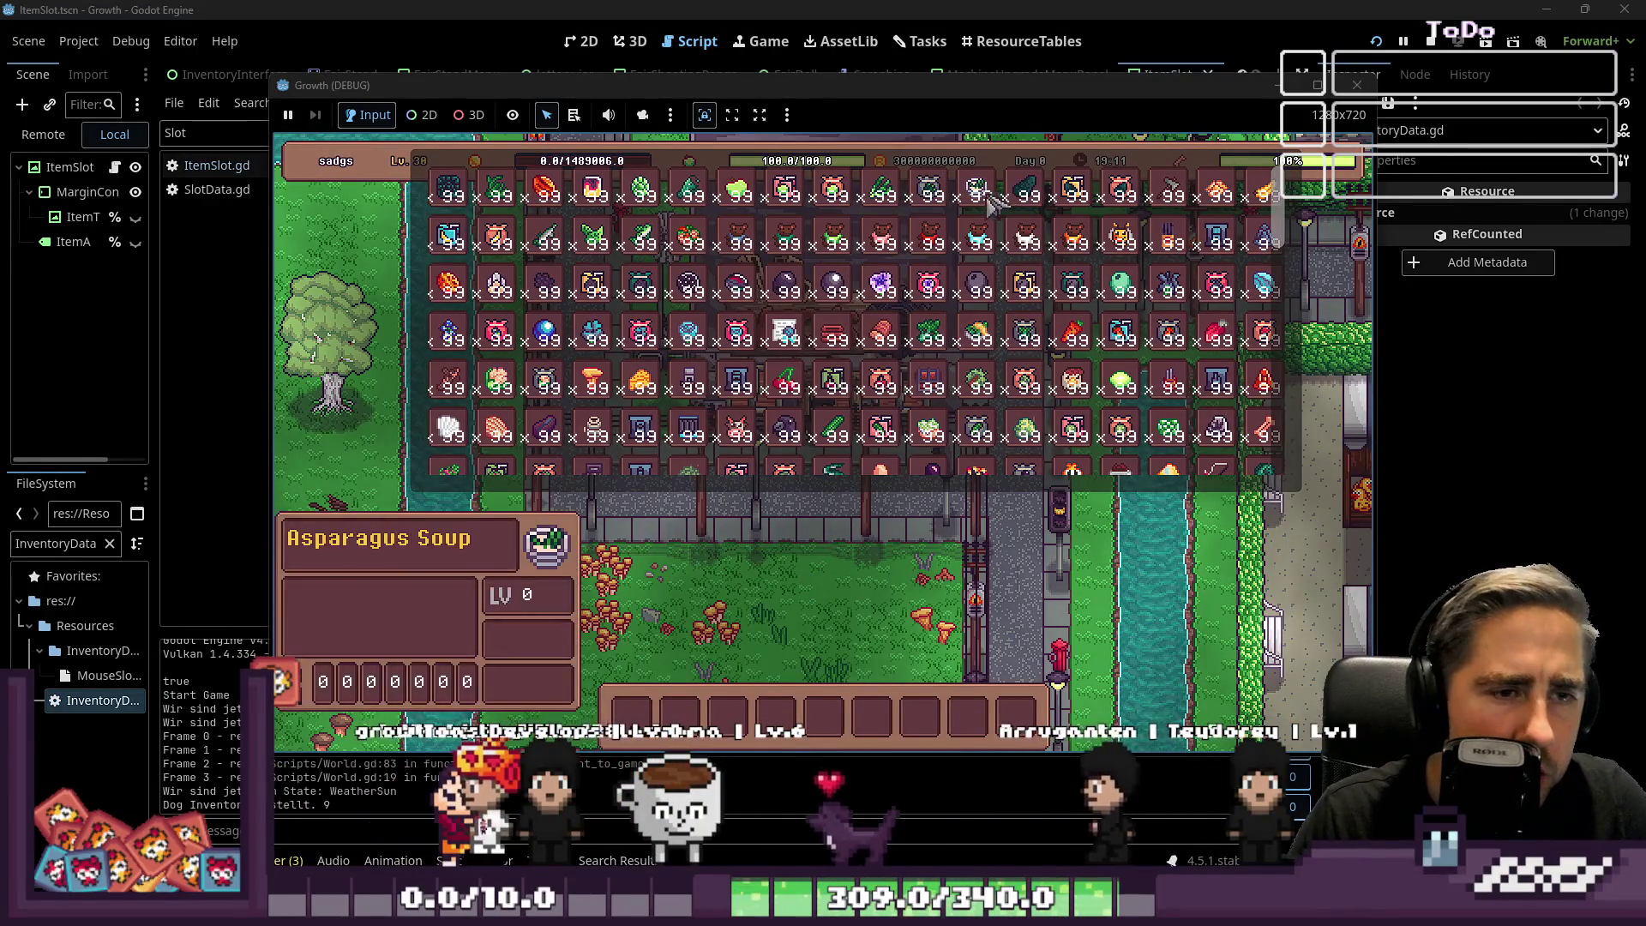
mouse_move(1042, 249)
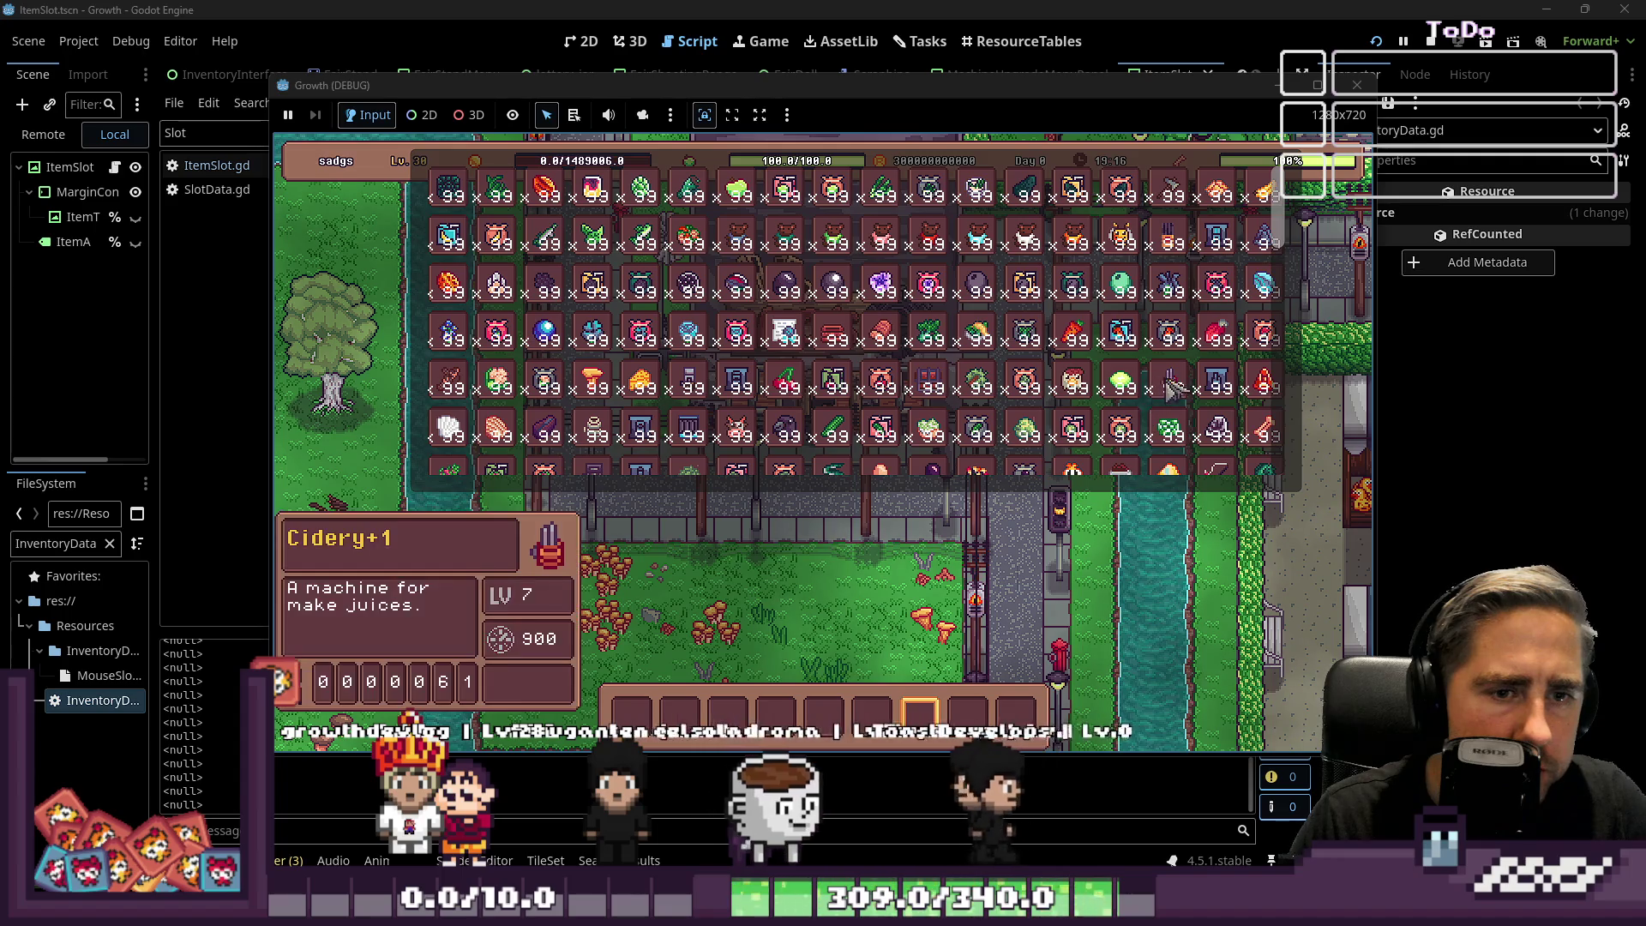
Walk into the workshop and open the Cidery 1 upgrade panel (Lvl 1→2, speed 900→810, 130 g).
key("e")
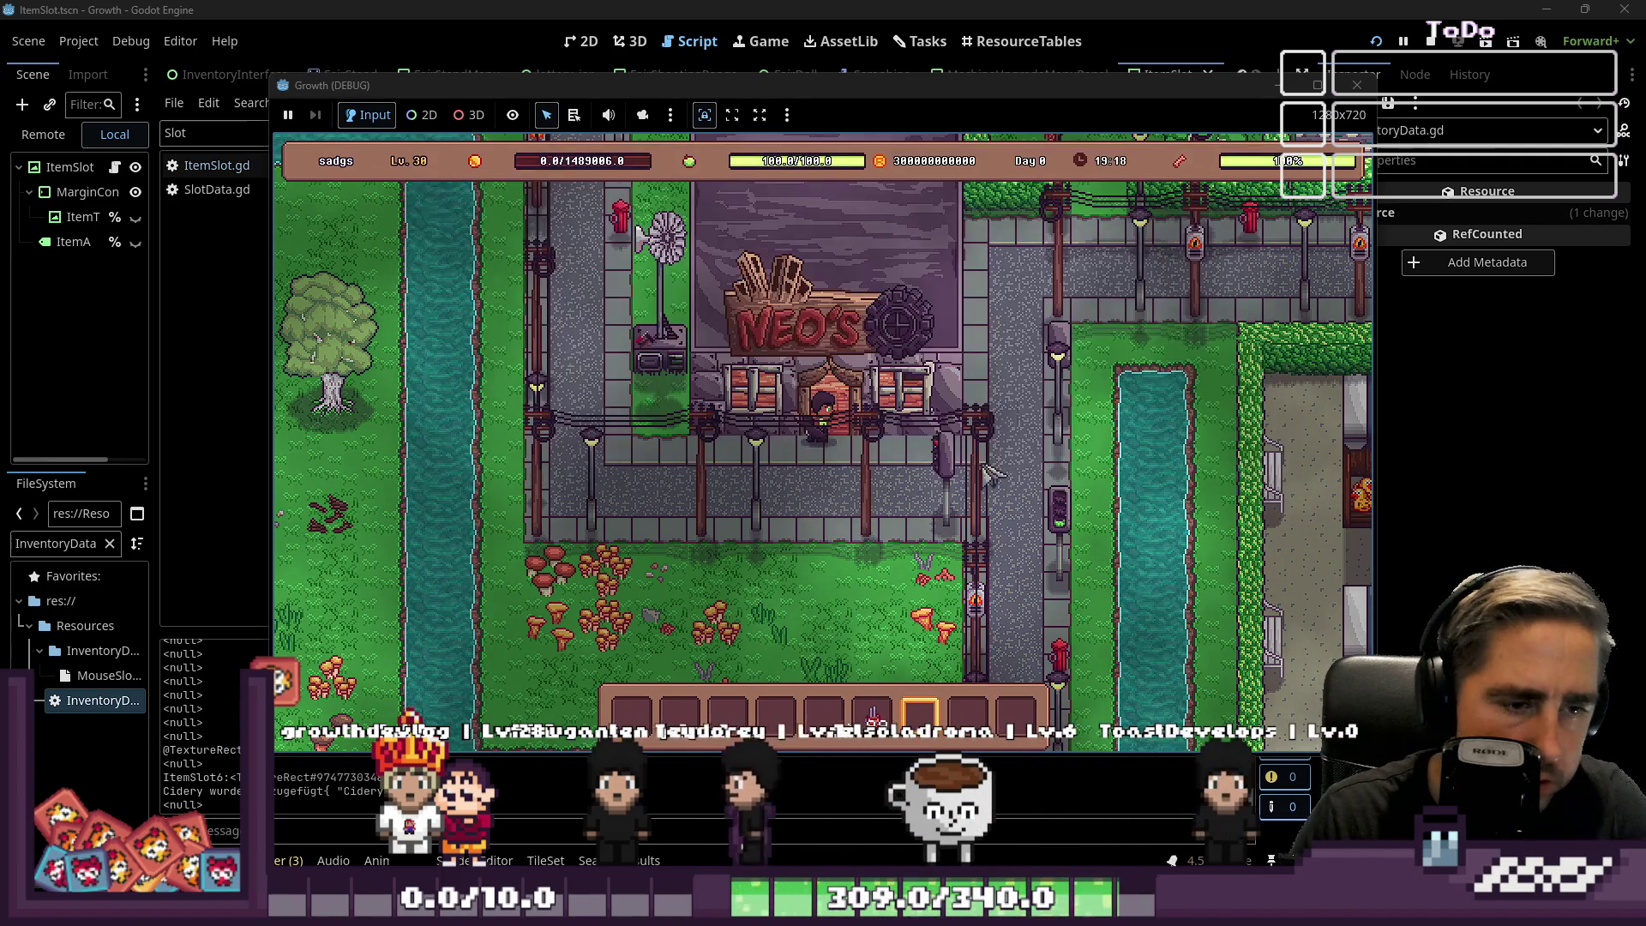
key("w")
key("3")
left_click(837, 360)
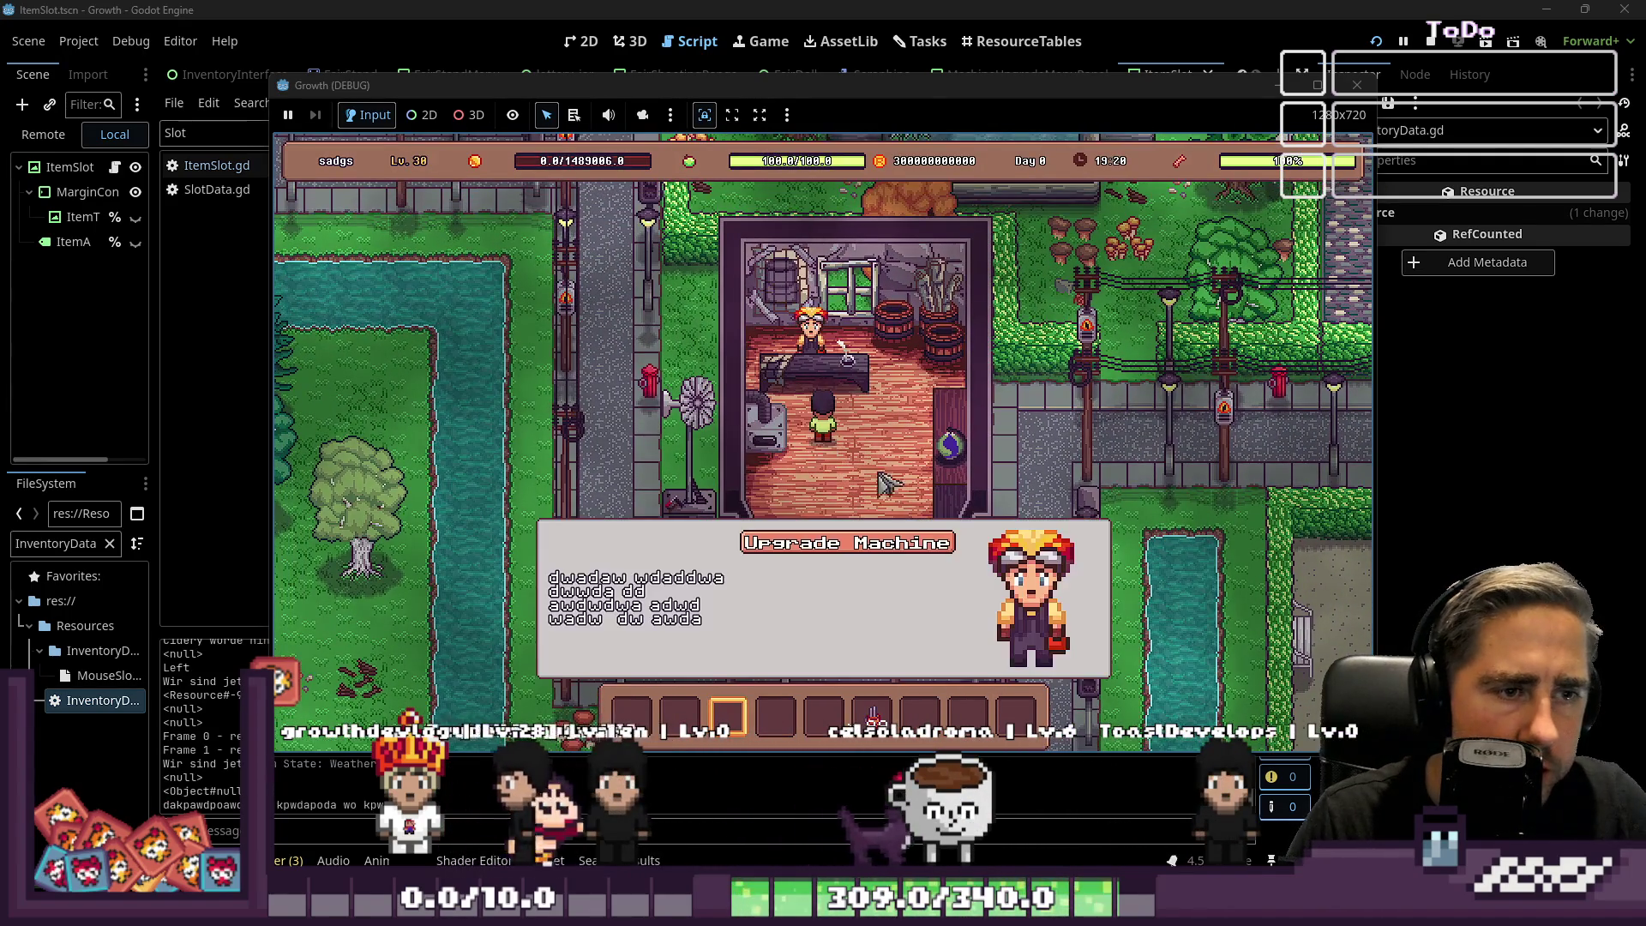
mouse_move(875, 289)
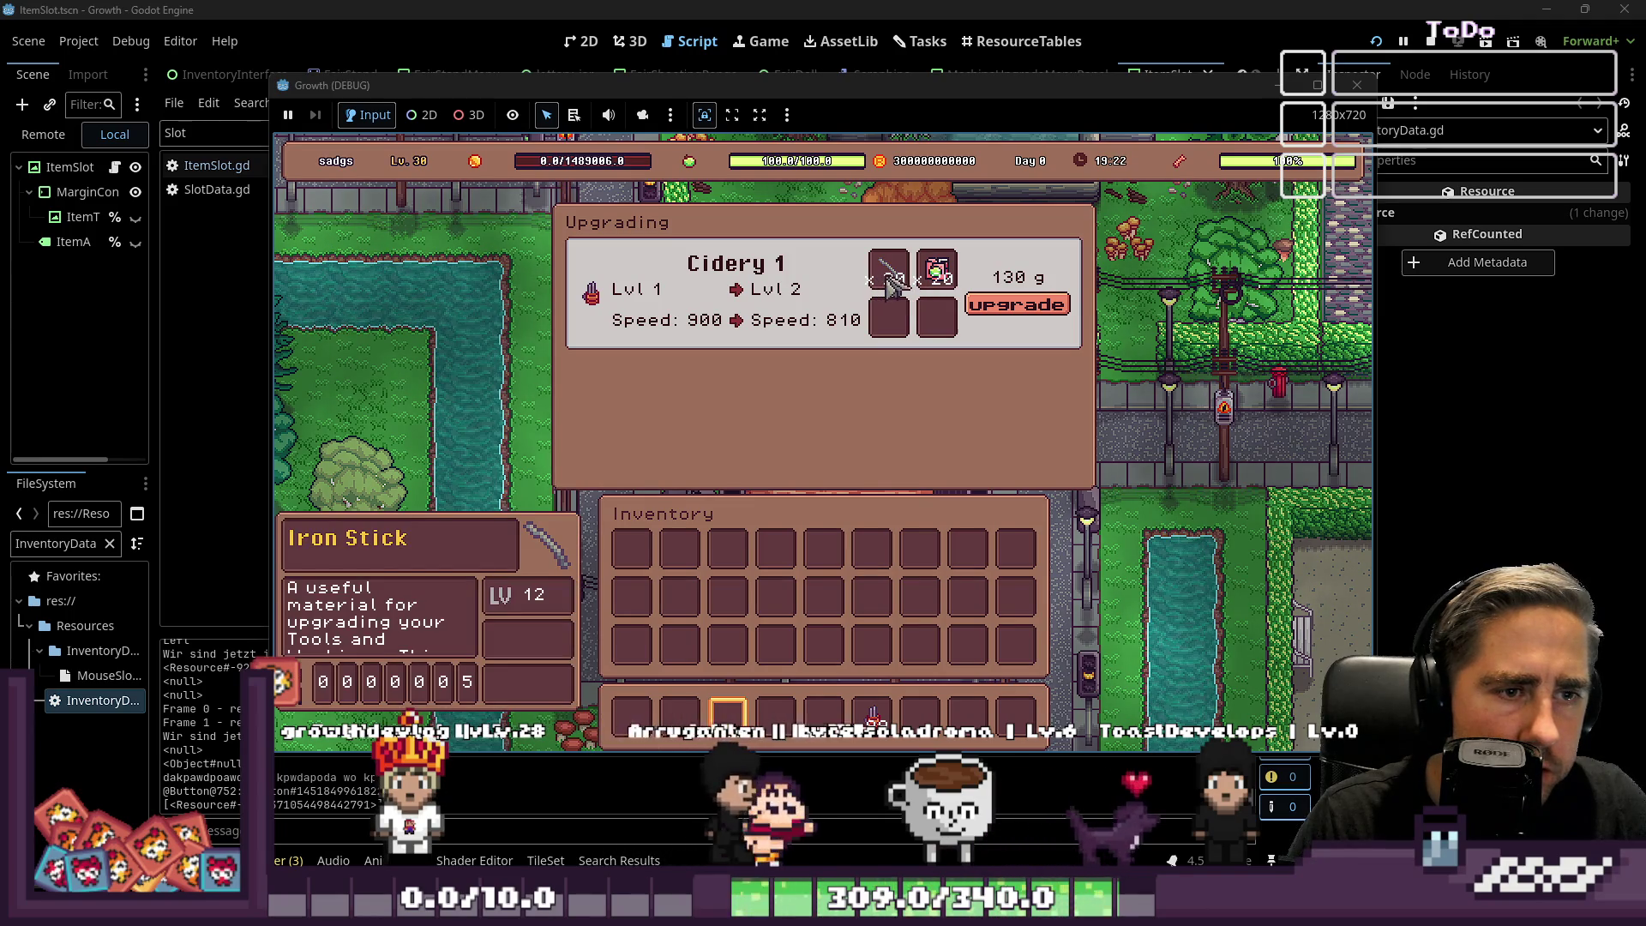
mouse_move(937, 276)
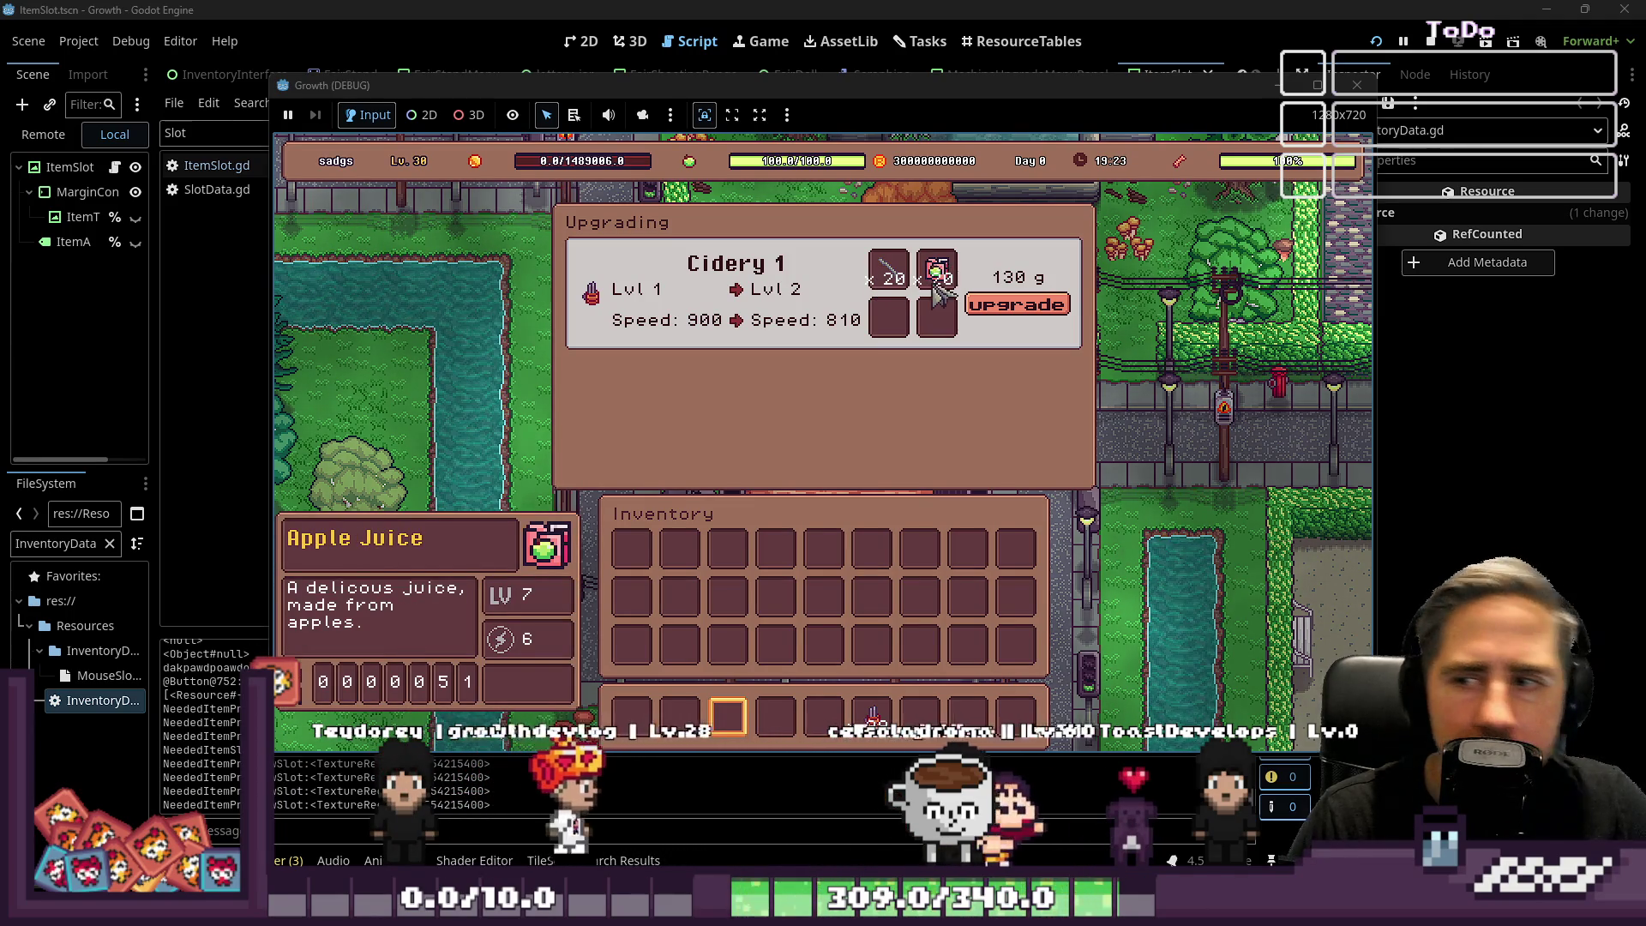